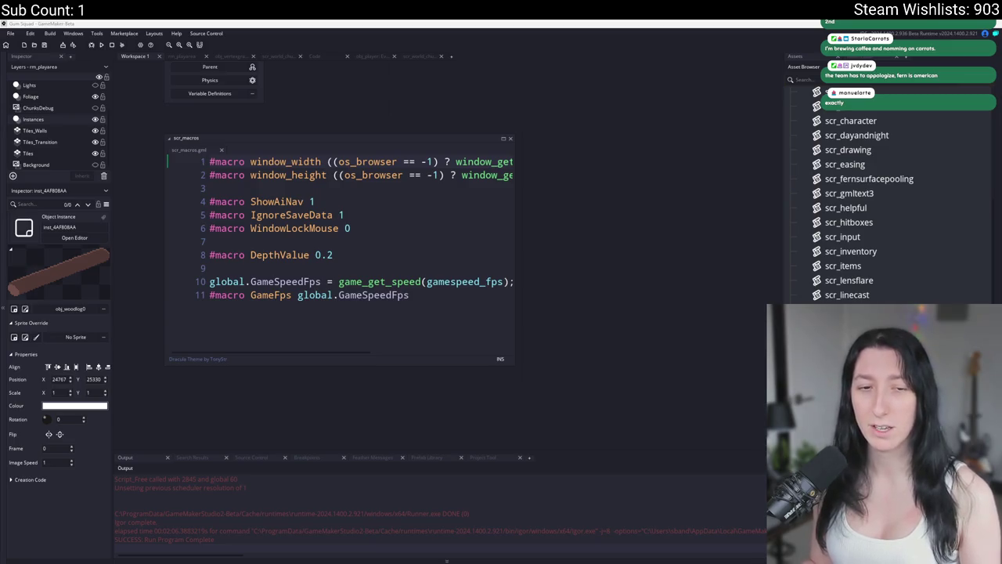
Expand the scr_macros code window to show full lines, then switch to the SoloDevelopment Discord window.
left_click(508, 282)
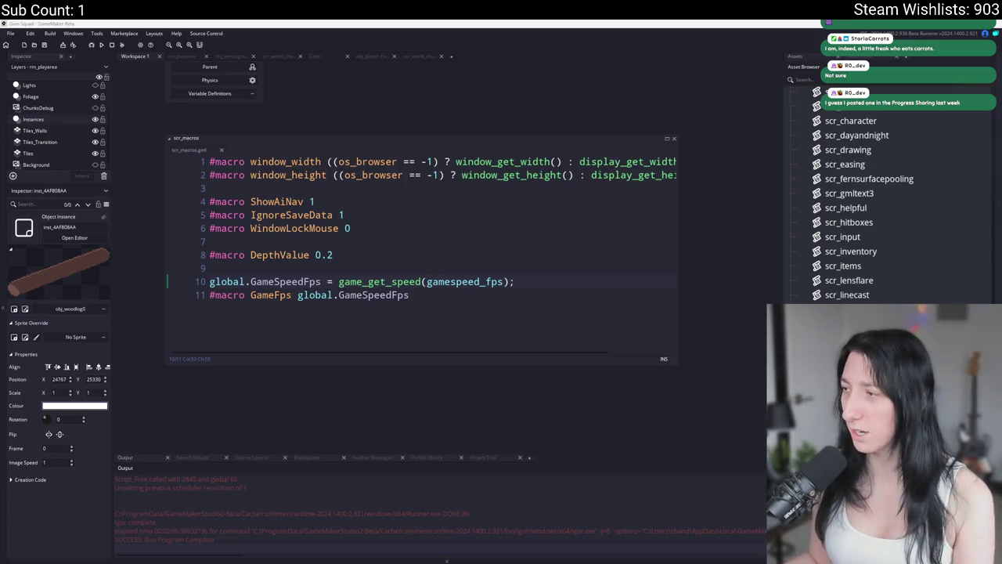
key("alt+Tab")
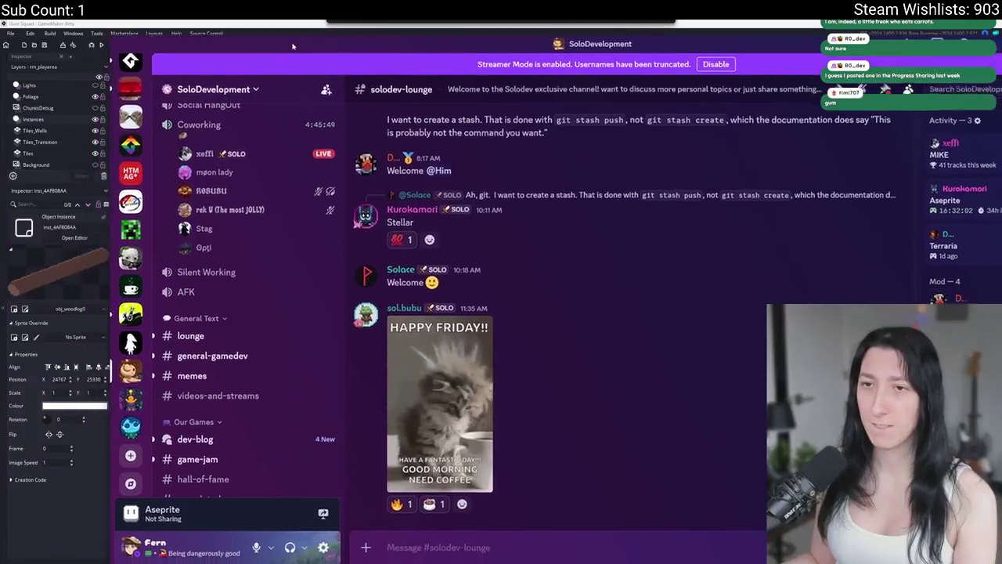
Open the #progress-sharing channel and scroll through its messages.
scroll(156, 215, "down", 4)
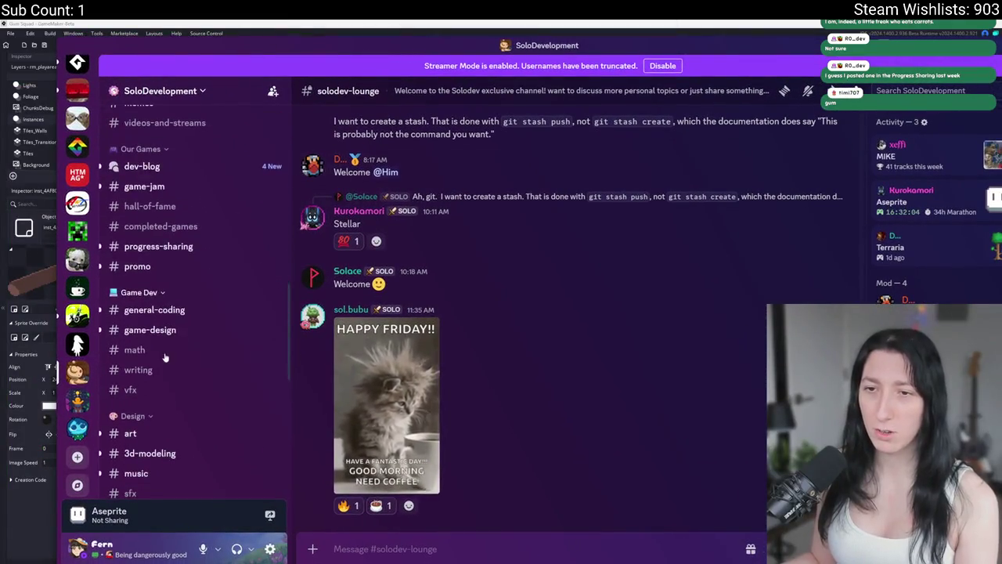
left_click(159, 246)
scroll(537, 359, "down", 5)
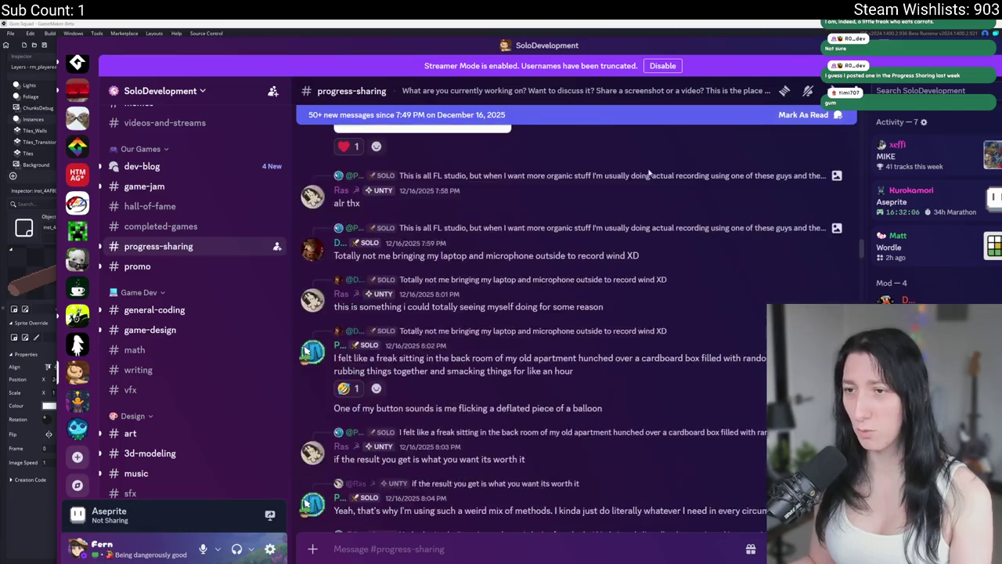
scroll(612, 466, "down", 5)
scroll(488, 285, "up", 5)
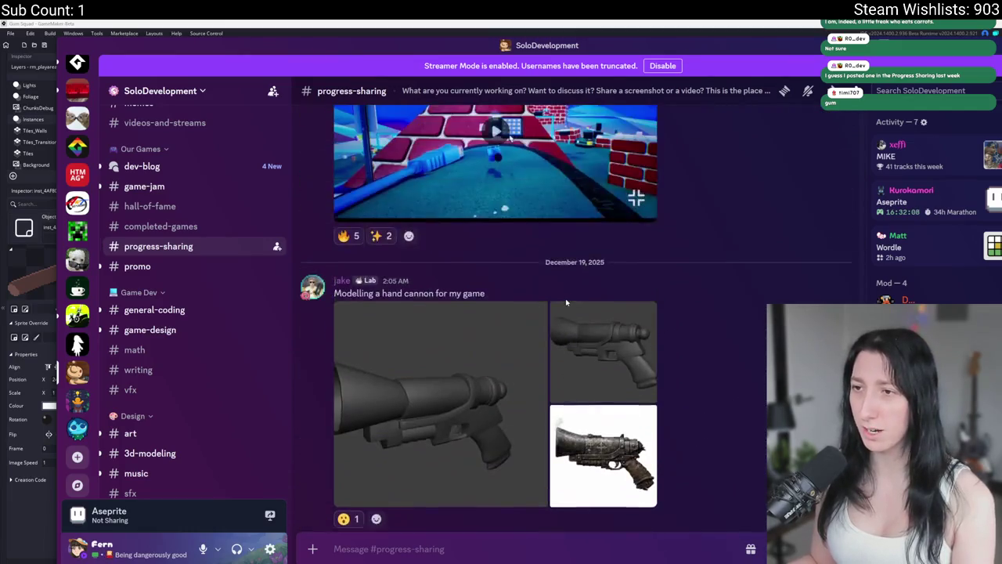
scroll(489, 285, "up", 15)
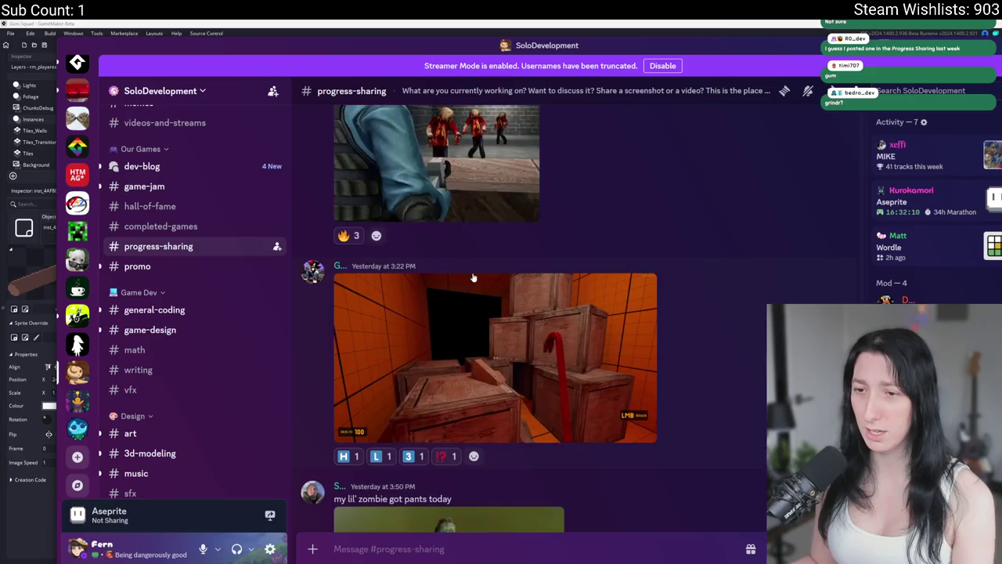
scroll(482, 291, "up", 15)
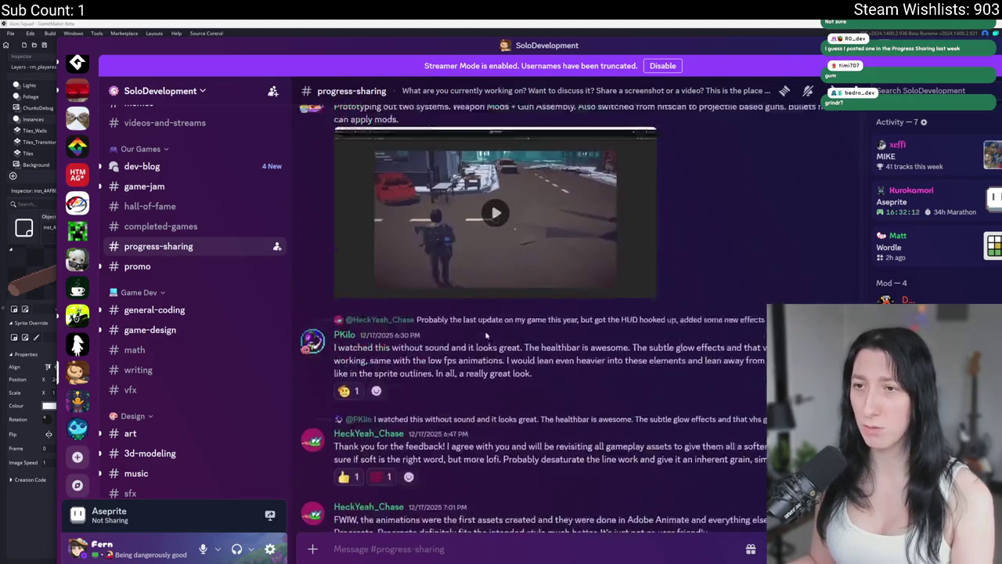
scroll(486, 296, "up", 15)
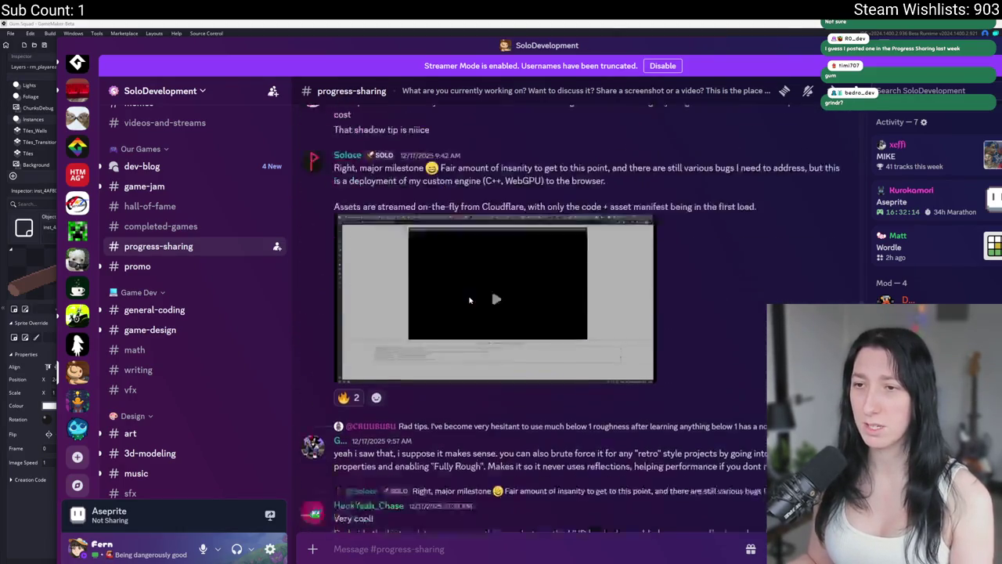
scroll(470, 285, "up", 15)
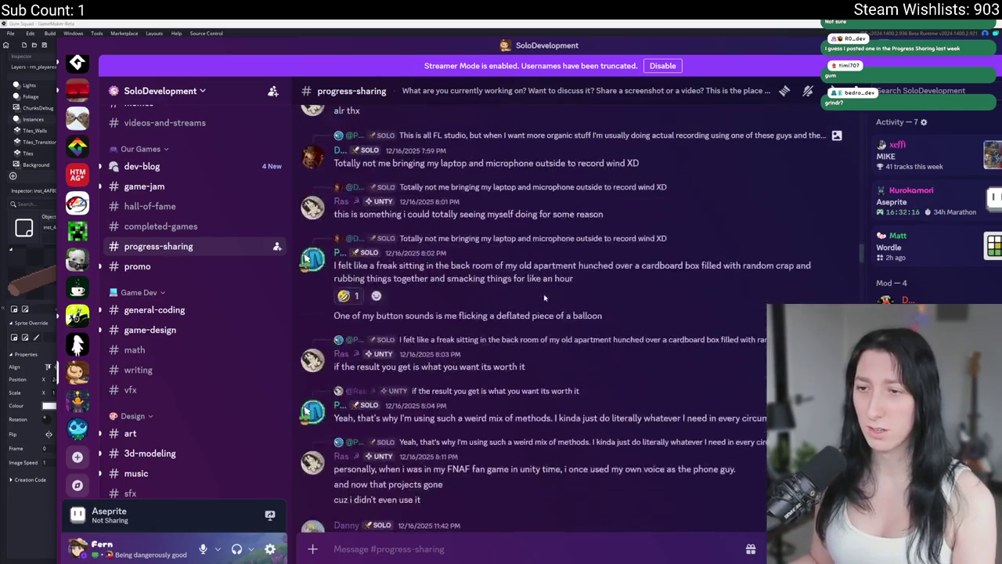
scroll(586, 294, "up", 10)
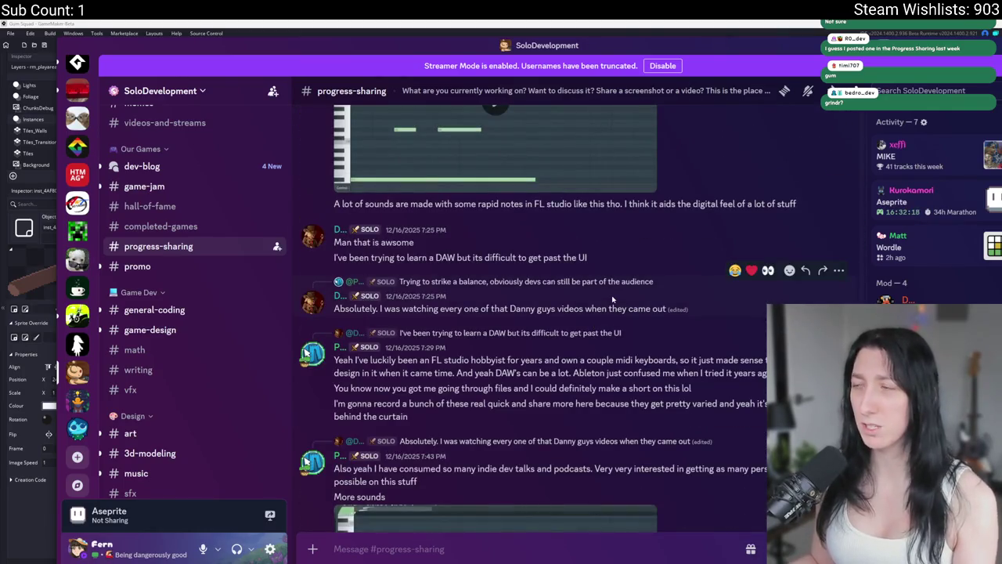
Start a message search with the query 'in: #progress-sharing from'.
left_click(921, 90)
left_click(861, 166)
left_click(869, 178)
type("r0")
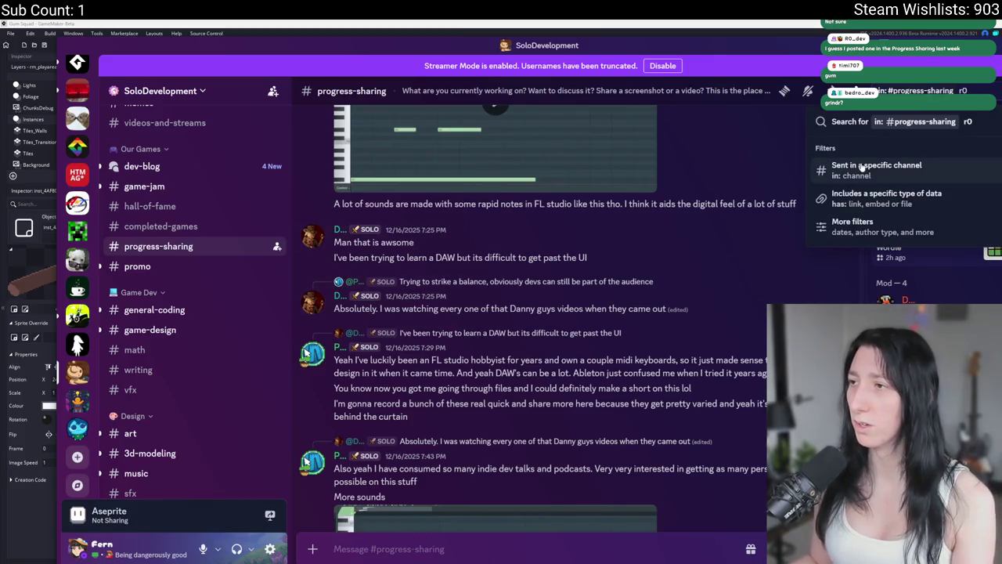
key("BackSpace")
key("BackSpace")
type("from")
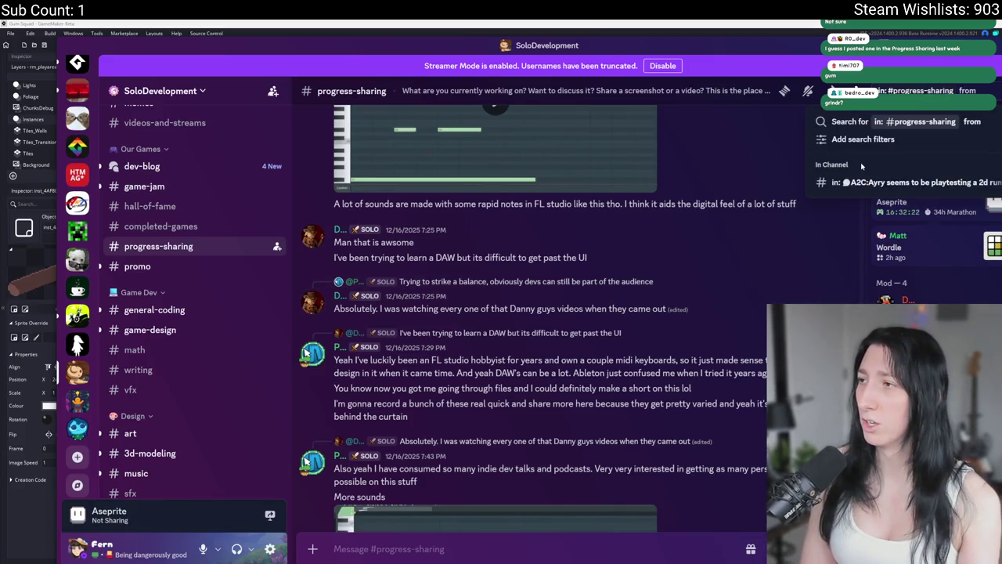
key("ctrl+a")
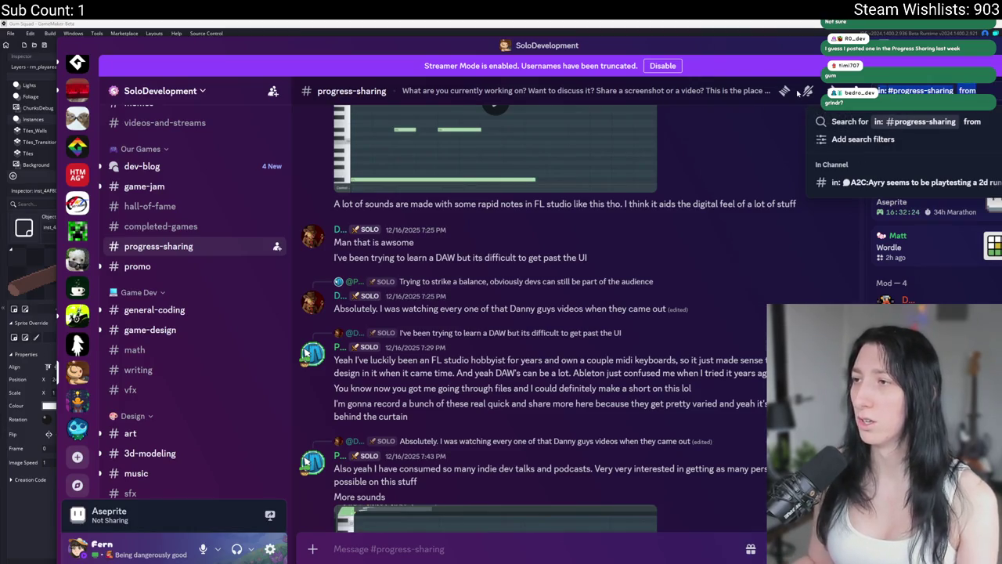
scroll(548, 313, "up", 10)
Dismiss the search and scroll up through older progress-sharing posts.
mouse_move(576, 50)
left_mouse_down()
mouse_move(480, 36)
mouse_move(496, 33)
left_mouse_up()
scroll(517, 249, "up", 5)
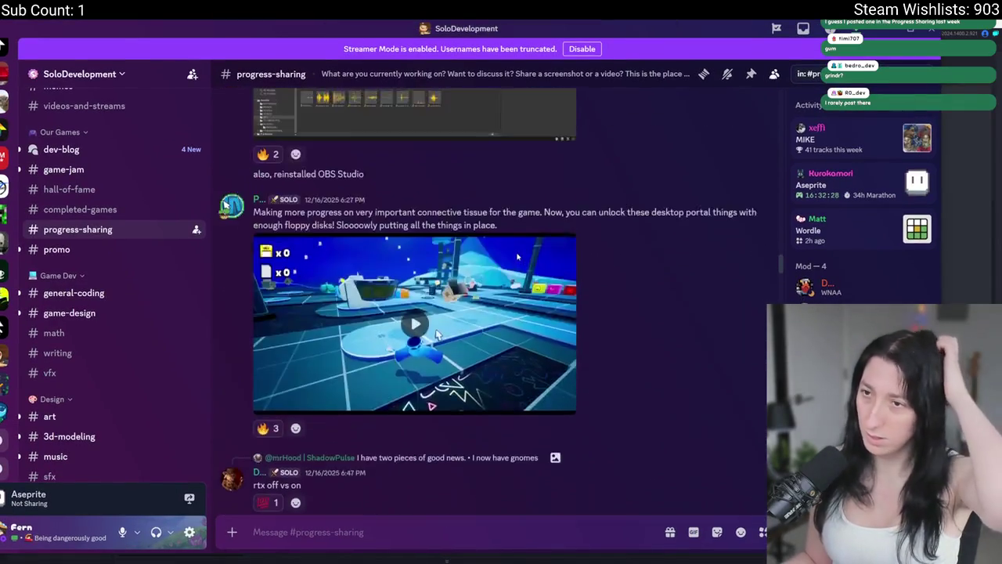
scroll(517, 249, "up", 15)
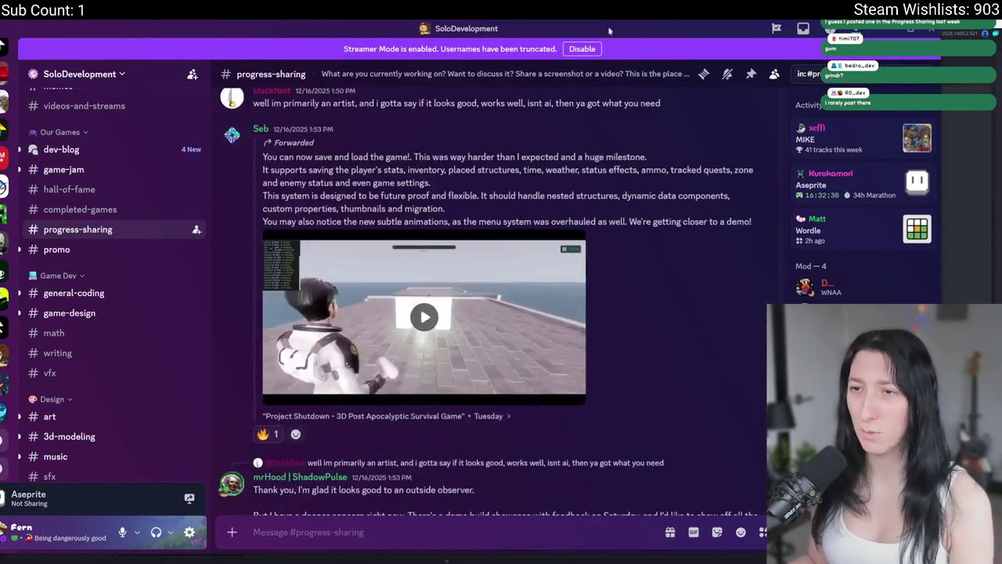
scroll(626, 192, "up", 15)
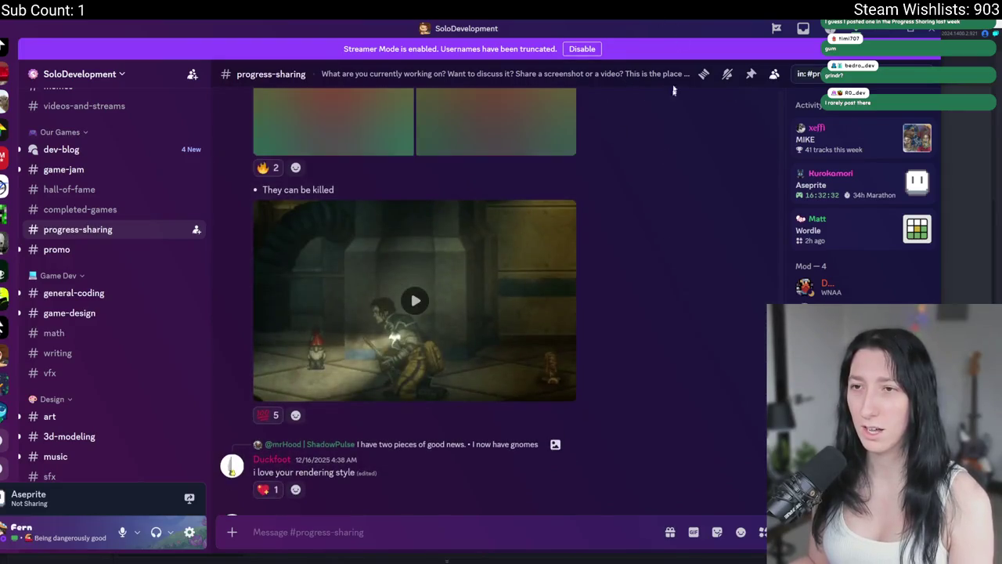
scroll(640, 319, "up", 15)
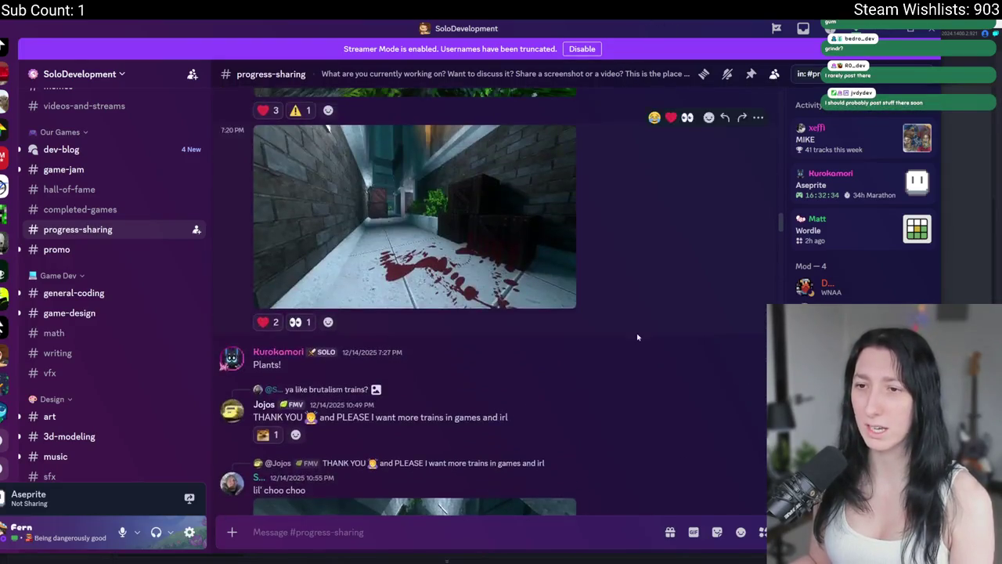
scroll(641, 319, "up", 15)
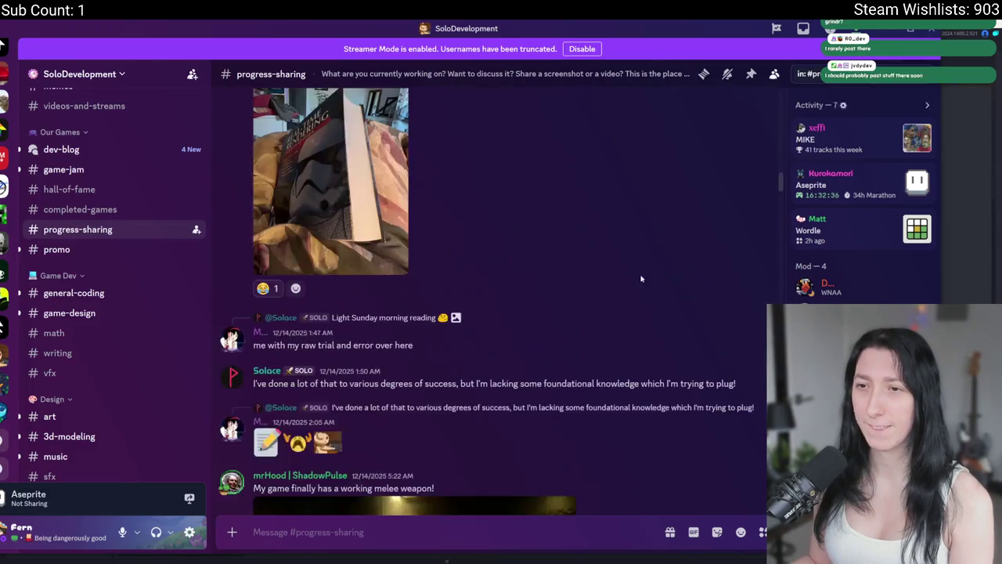
scroll(664, 205, "up", 15)
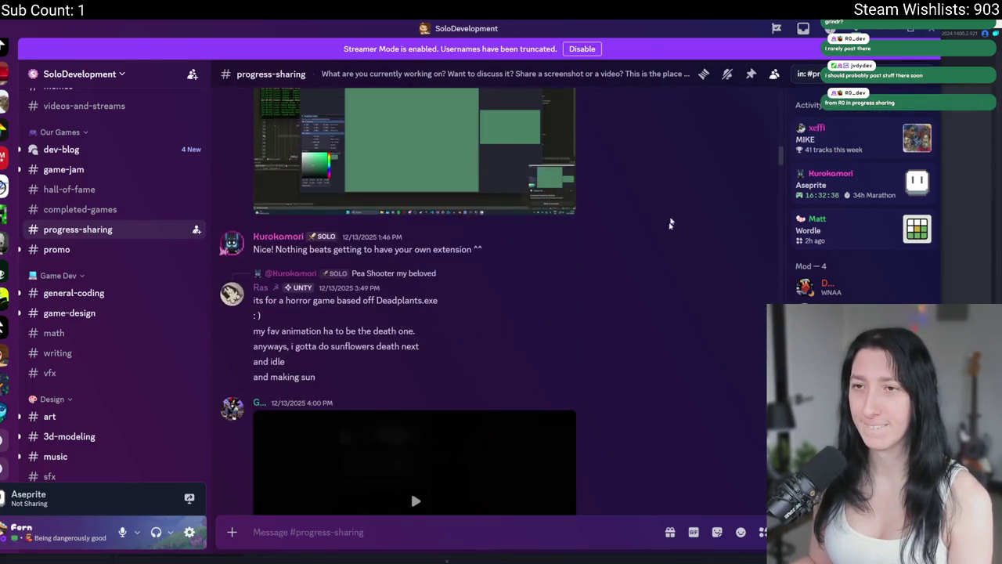
Play the trash-generation video in full screen.
scroll(656, 410, "down", 6)
left_click(415, 238)
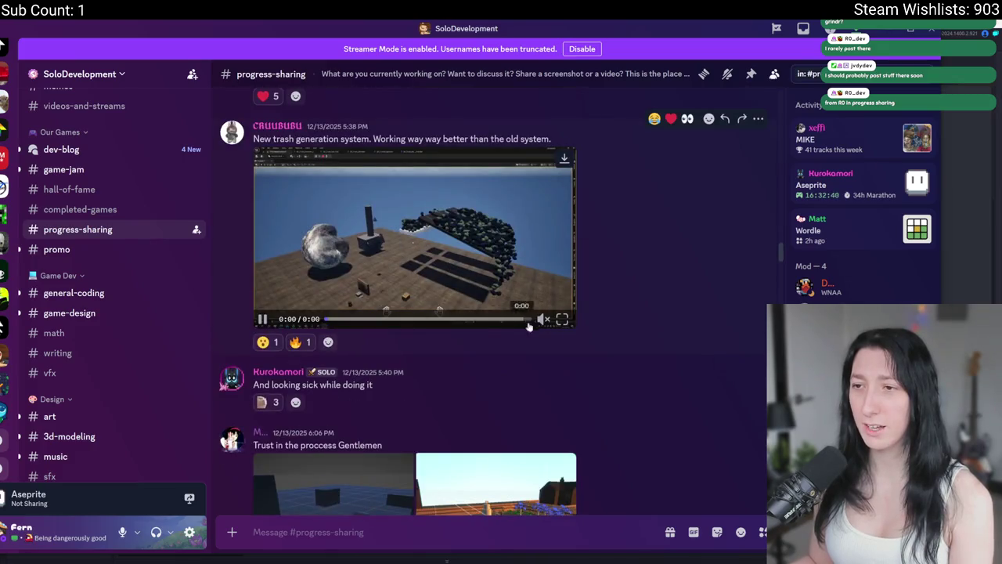
left_click(563, 319)
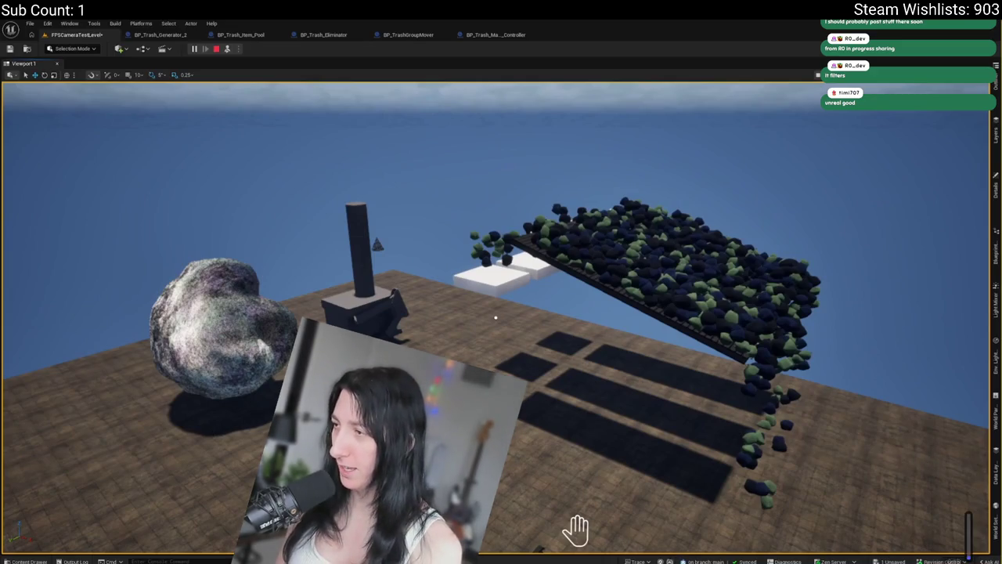
Return to the channel, watch the first-person shooter clip full screen, then exit it.
key("alt+Tab")
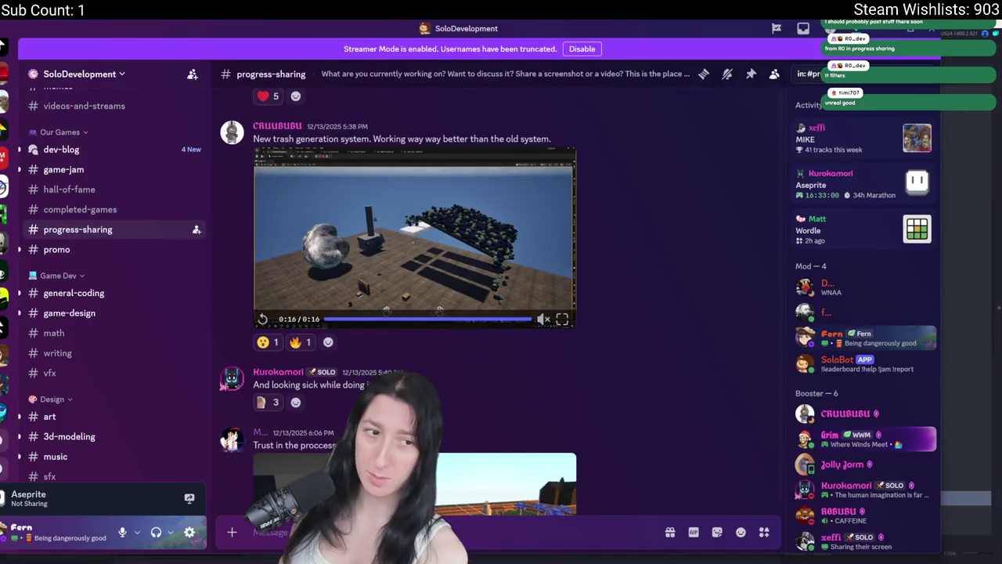
scroll(429, 227, "up", 15)
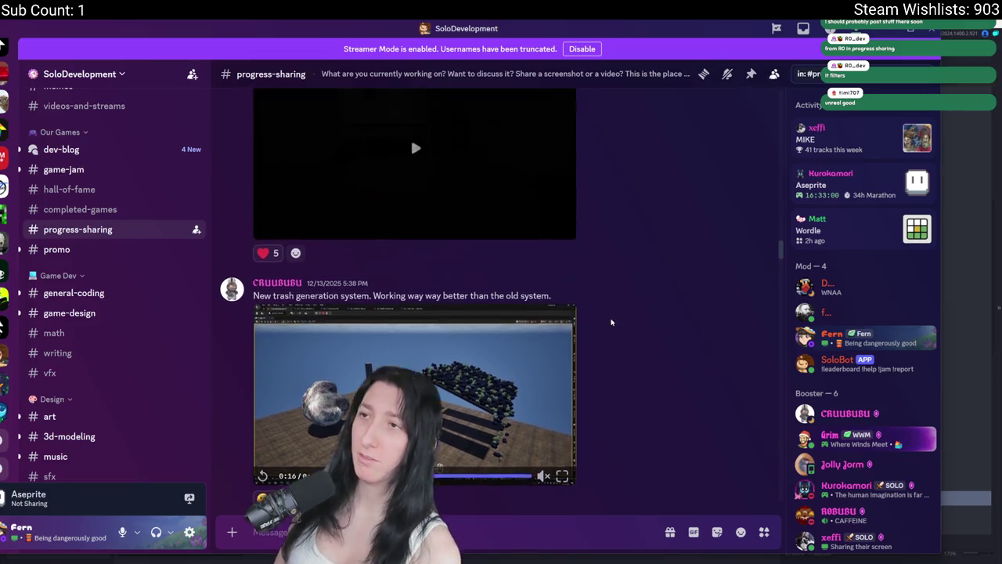
scroll(455, 409, "up", 20)
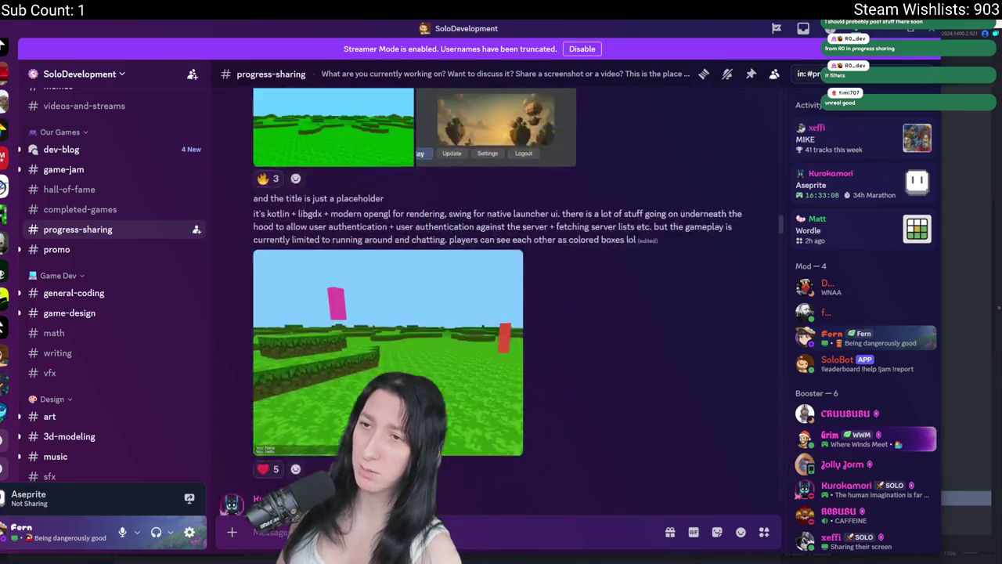
scroll(548, 470, "down", 3)
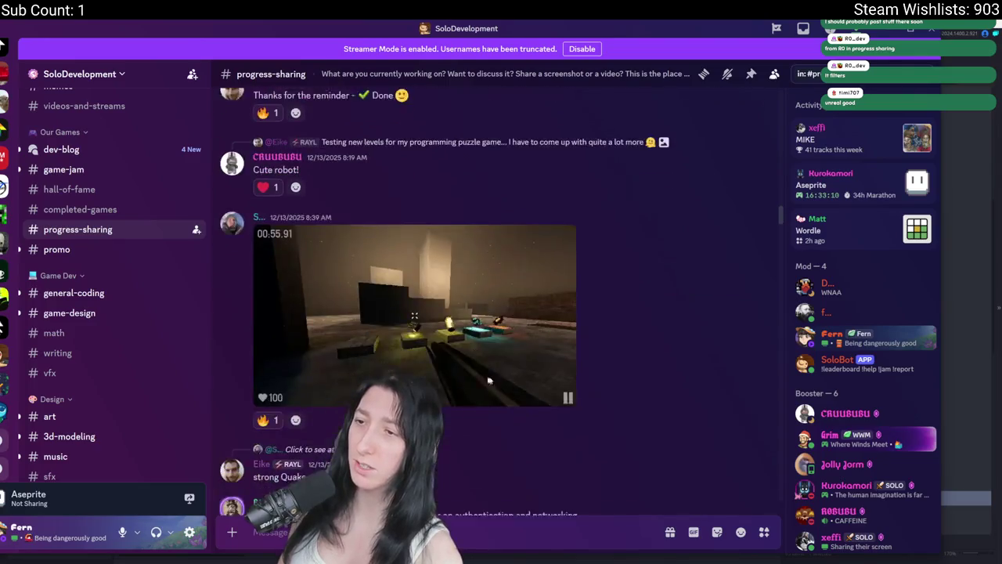
left_click(563, 383)
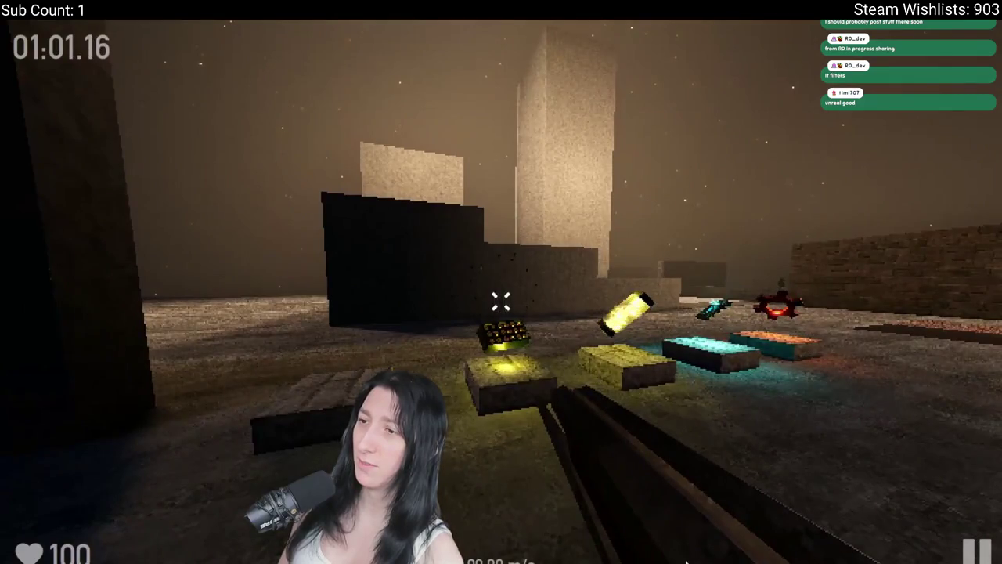
key("Escape")
Scroll back to older posts like the jungle screenshot and pick the search's in: channel filter.
scroll(464, 447, "up", 5)
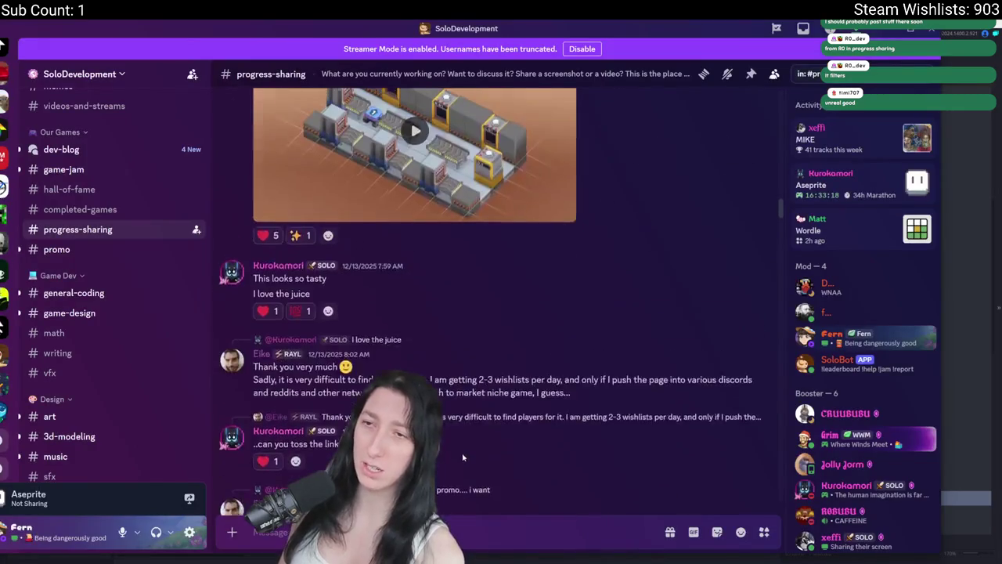
scroll(464, 447, "up", 10)
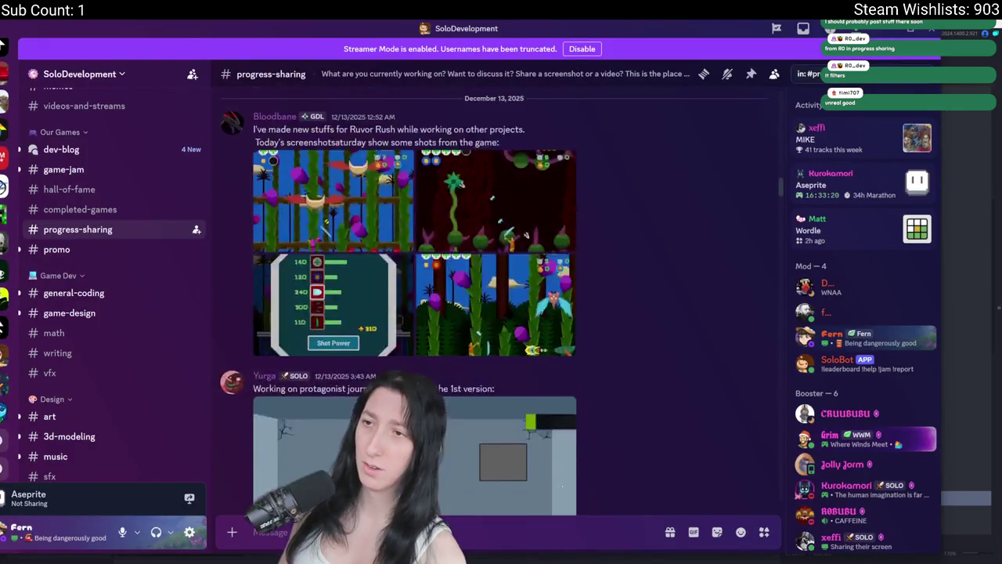
scroll(509, 314, "down", 3)
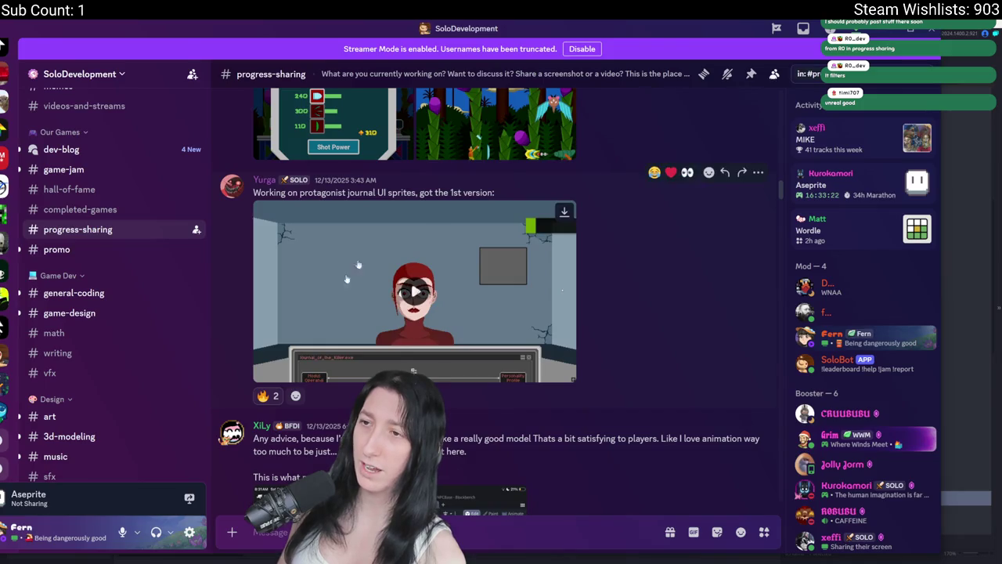
scroll(415, 298, "up", 15)
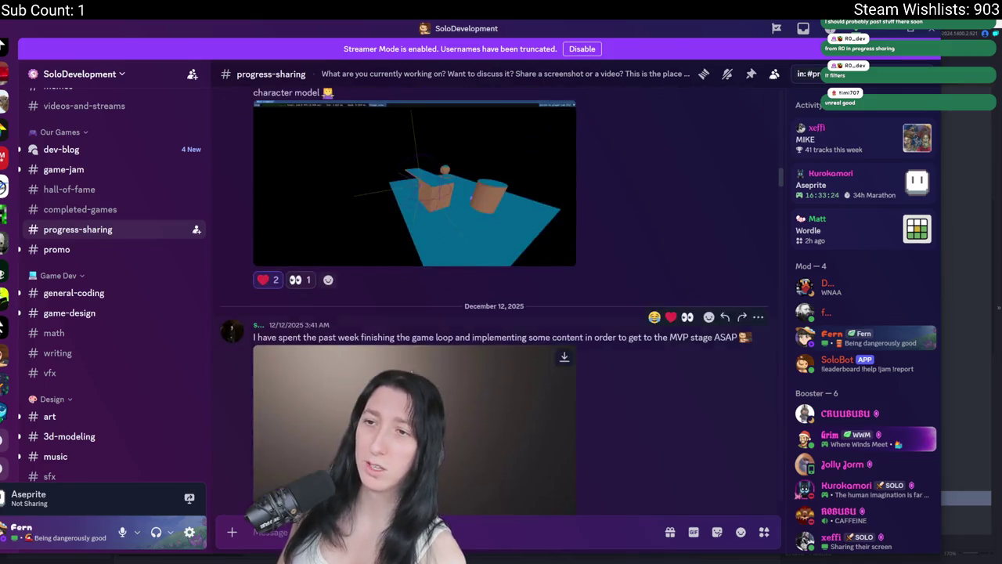
scroll(409, 353, "down", 4)
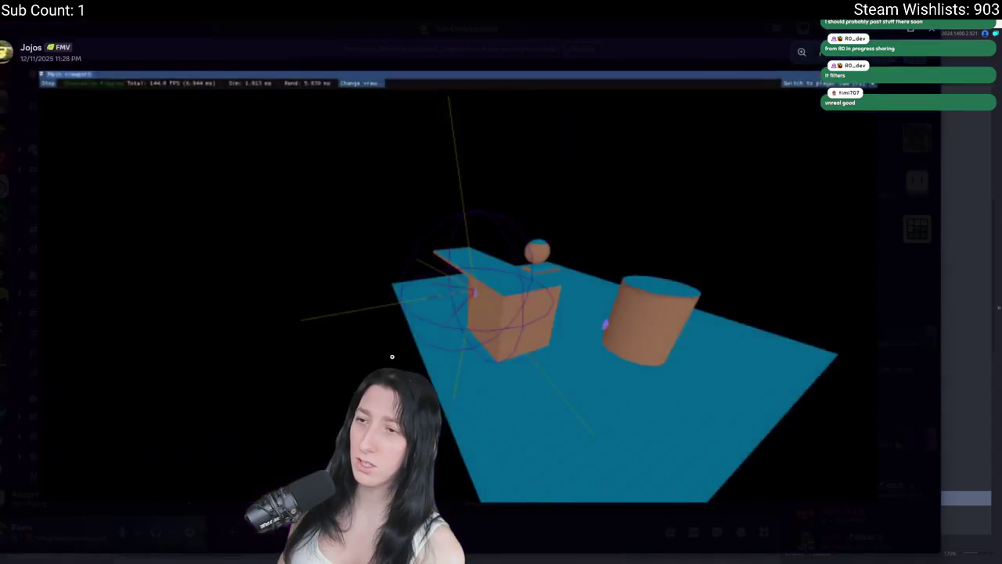
scroll(410, 353, "up", 10)
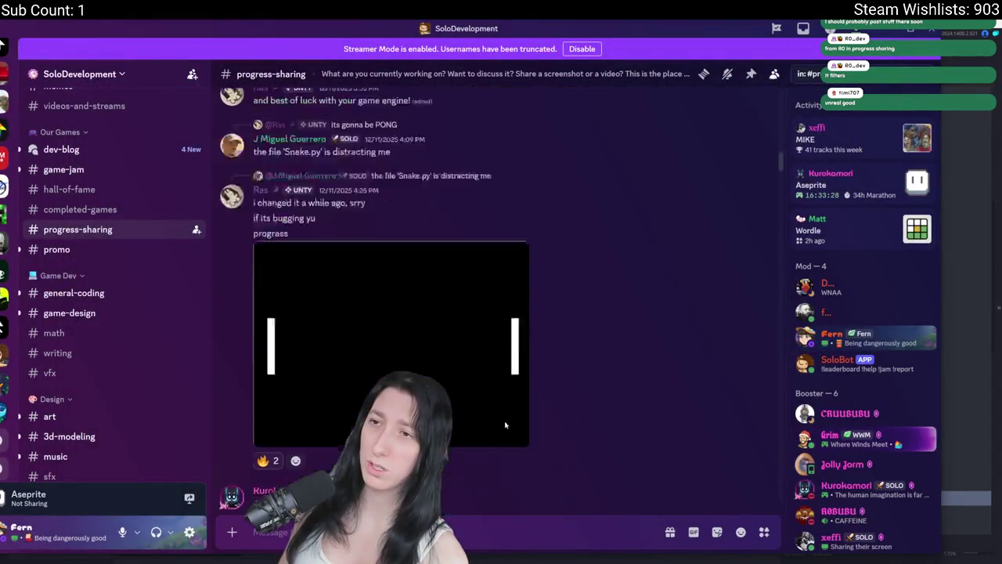
scroll(532, 410, "up", 15)
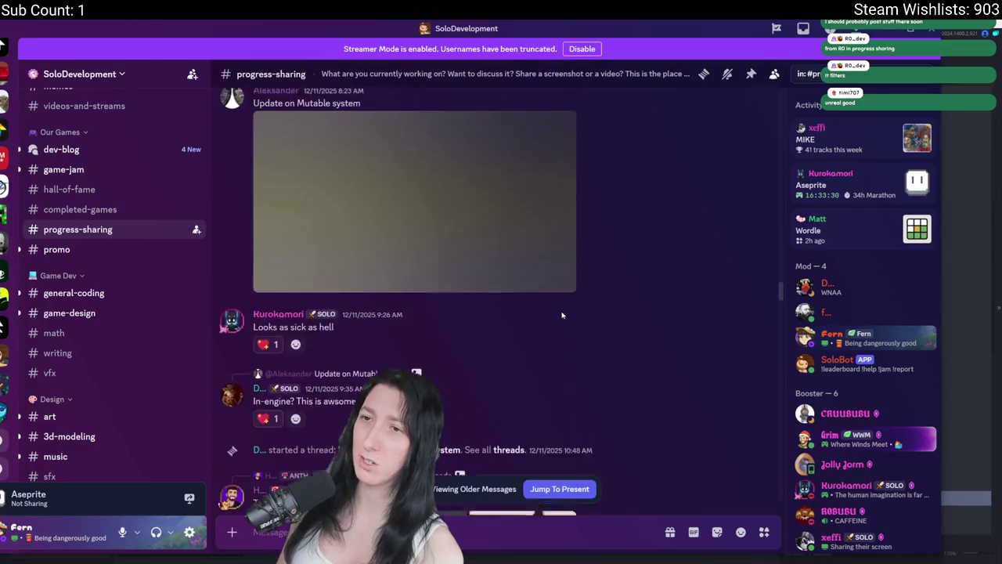
scroll(581, 285, "up", 15)
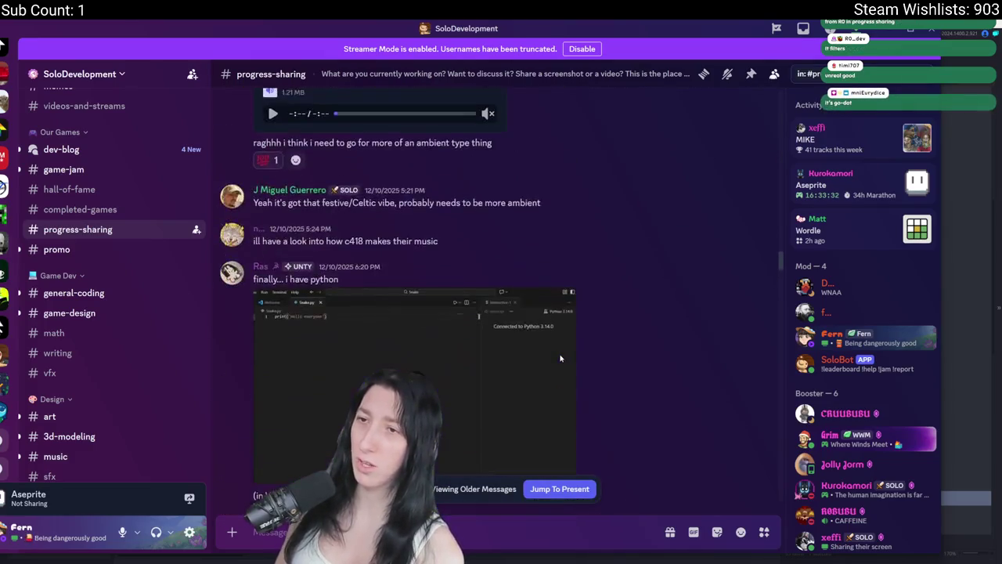
scroll(667, 307, "up", 3)
left_click(814, 73)
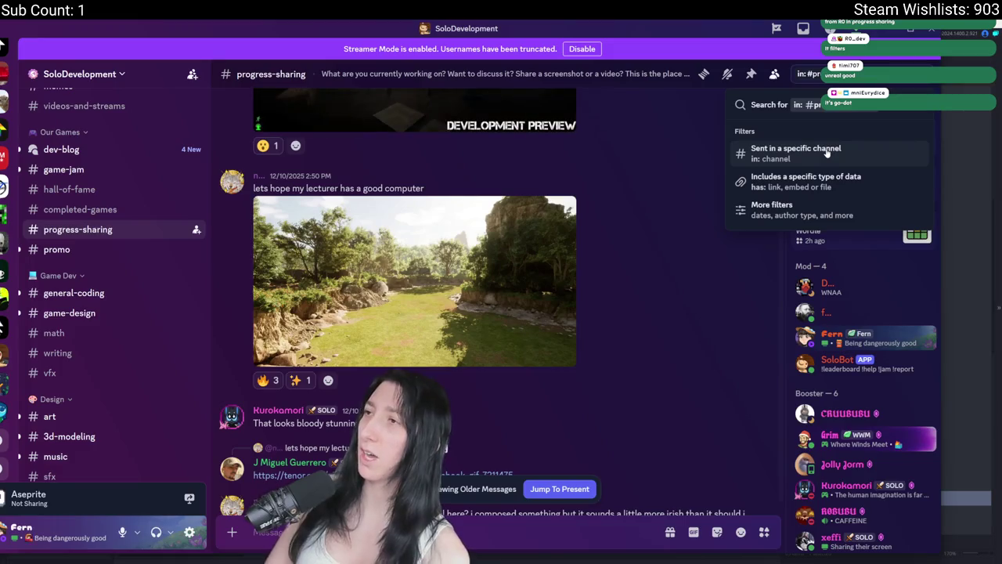
left_click(826, 153)
Edit the search query and bring up the full search Filters dialog.
key("BackSpace")
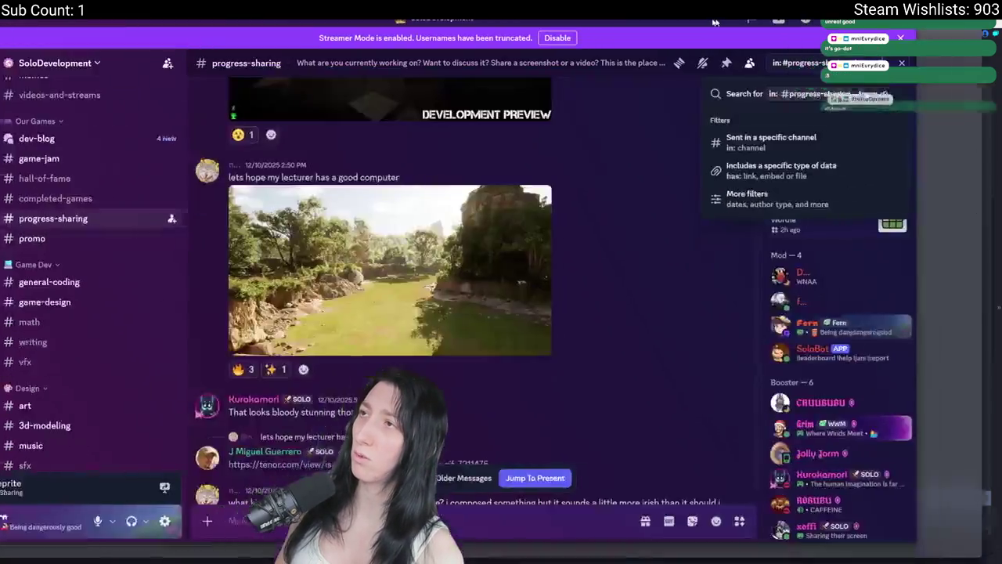
left_click(822, 145)
key("BackSpace")
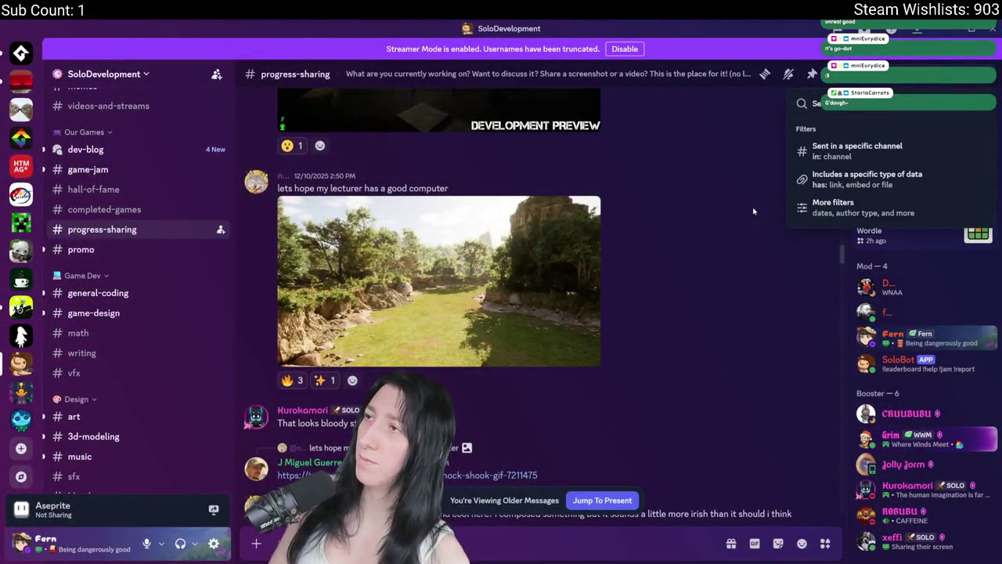
type(":")
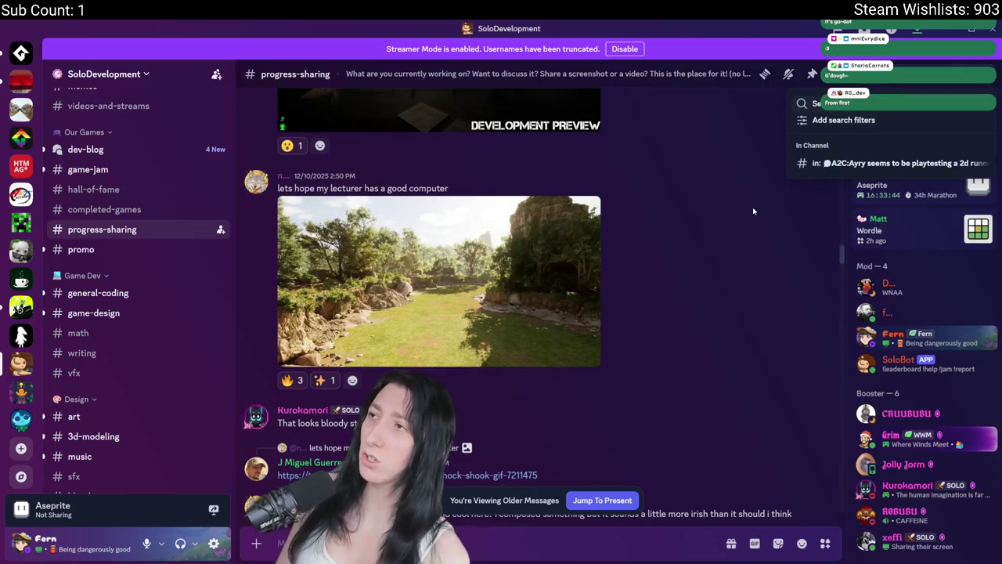
key("Return")
In the Filters dialog, choose progress-sharing as the channel and try the author type options.
left_click(528, 175)
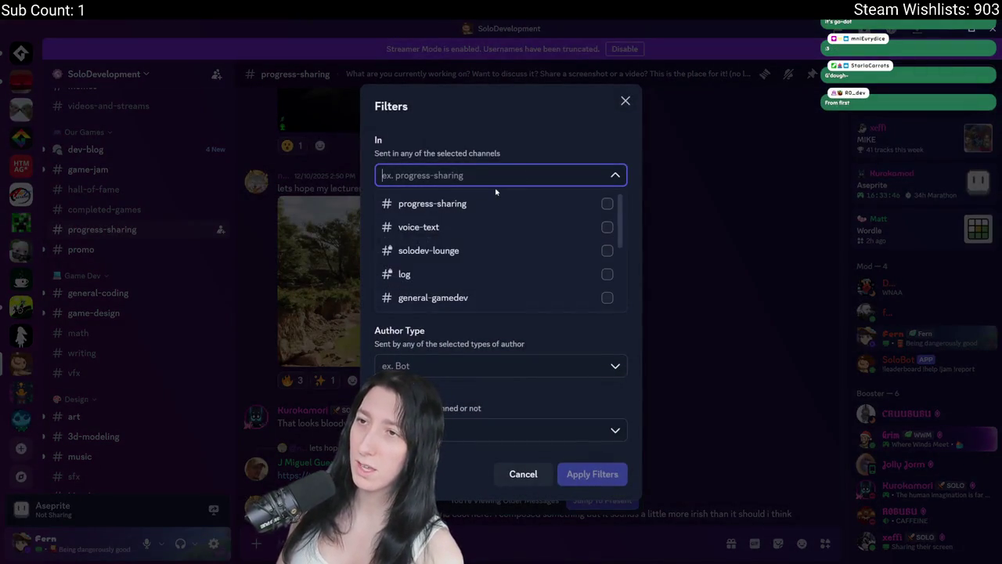
left_click(575, 203)
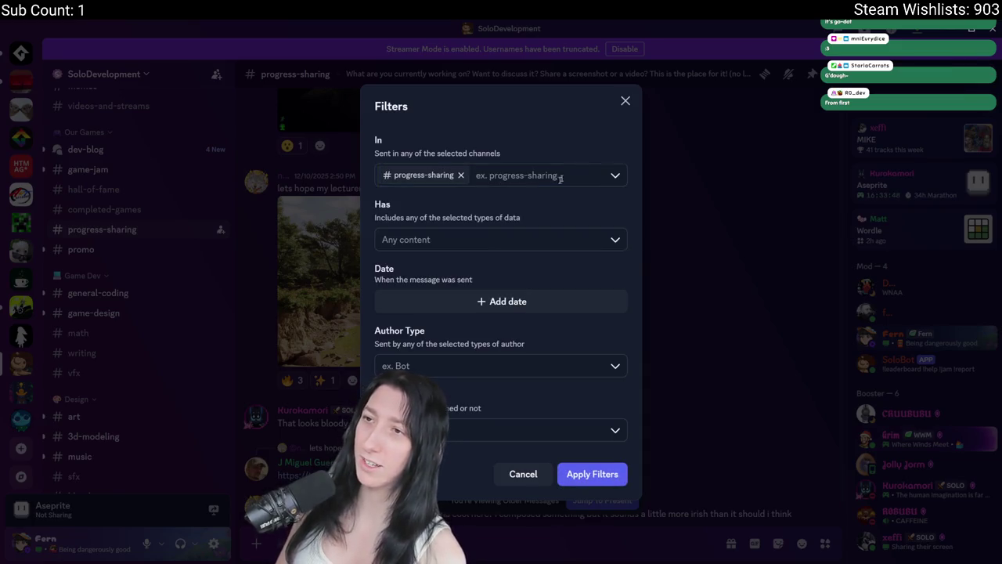
left_click(457, 362)
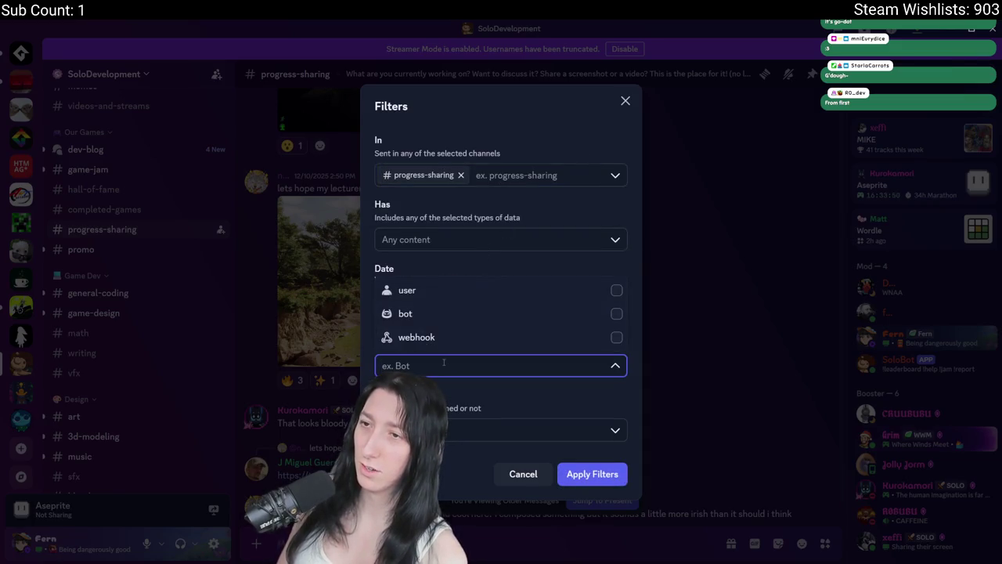
type("r")
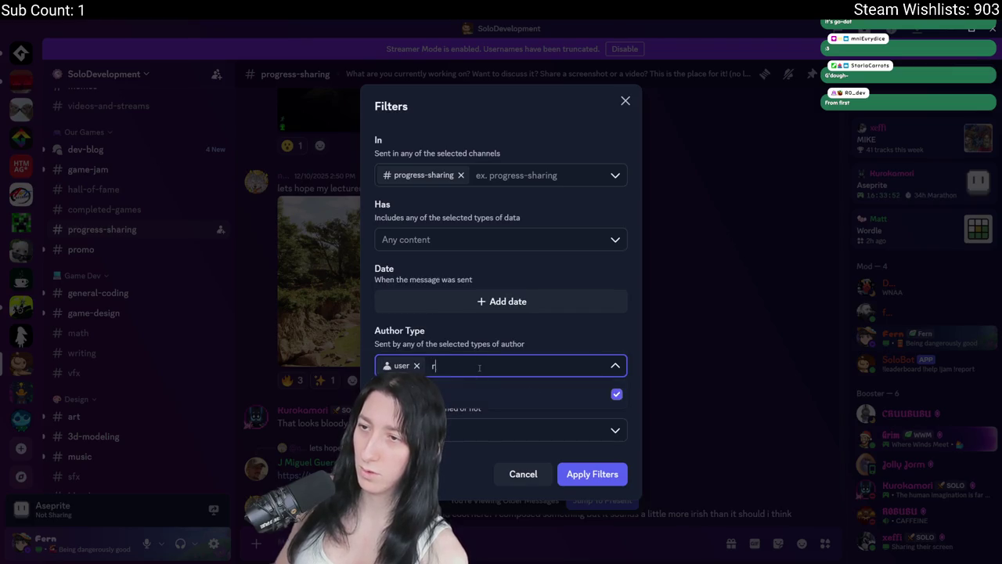
key("BackSpace")
key("BackSpace")
key("BackSpace")
key("Escape")
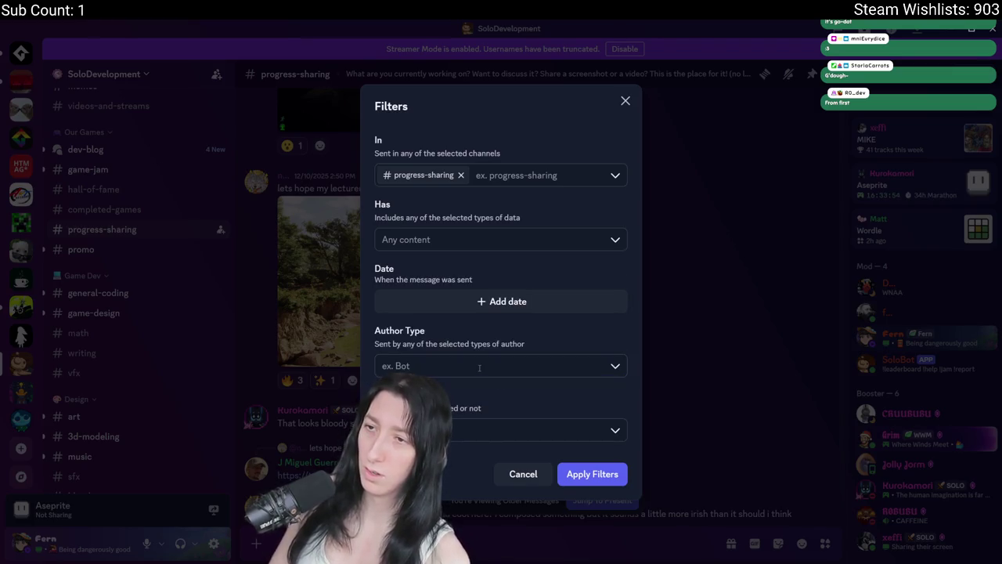
left_click(479, 366)
left_click(478, 409)
Browse the content type, channel and author type choices, then cancel the Filters dialog.
left_click(501, 244)
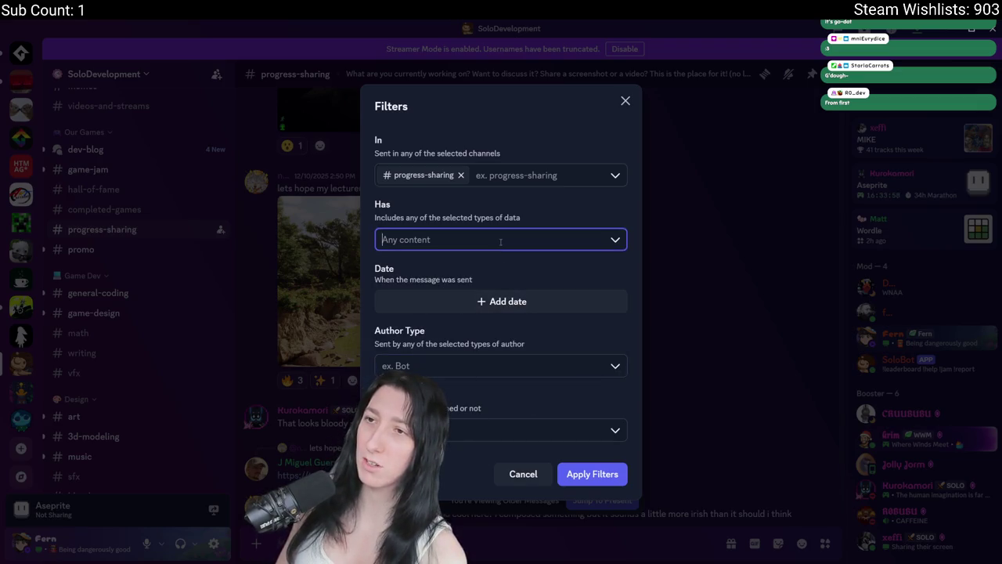
left_click(528, 220)
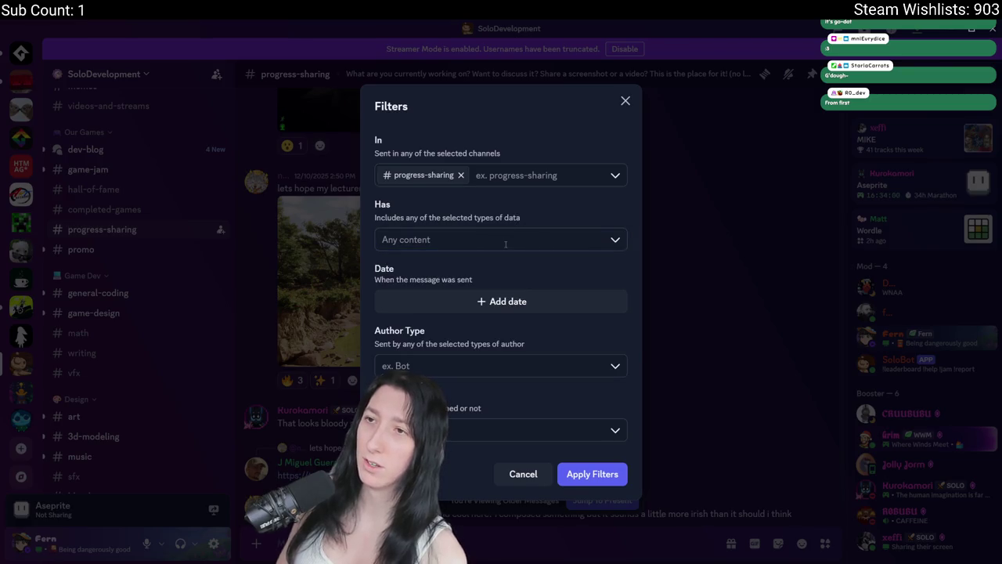
left_click(573, 180)
scroll(551, 244, "down", 3)
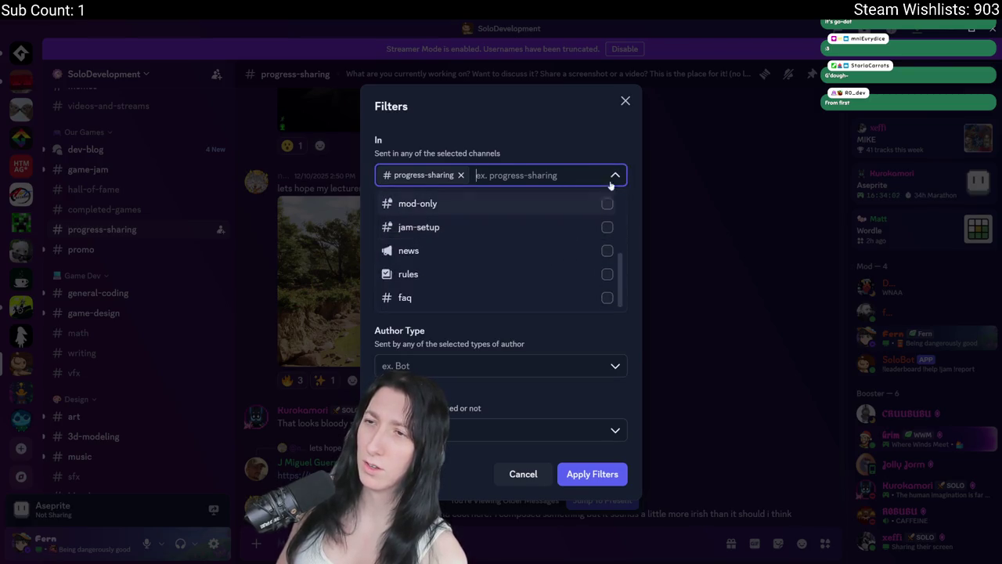
left_click(596, 139)
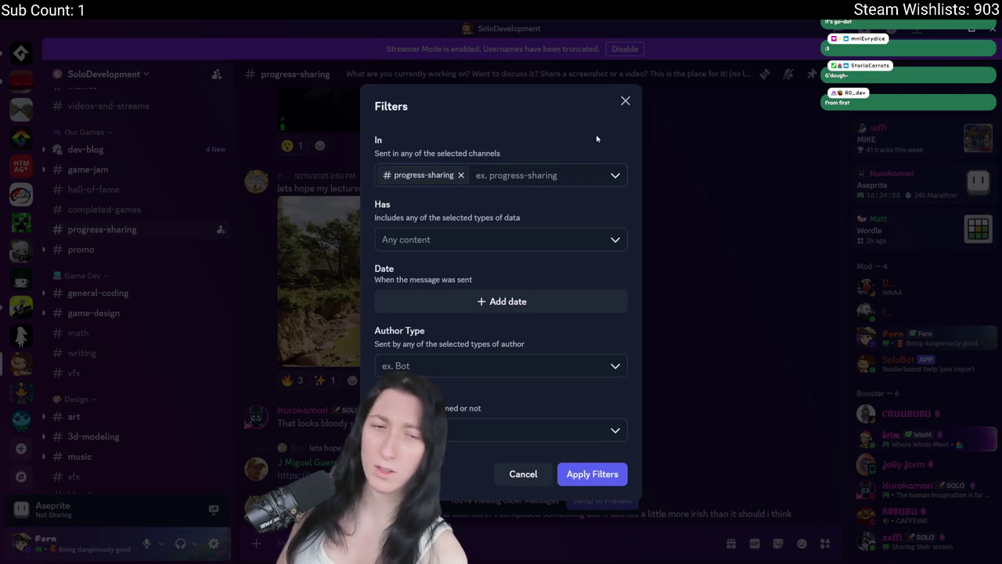
left_click(466, 365)
left_click(523, 475)
left_click(523, 475)
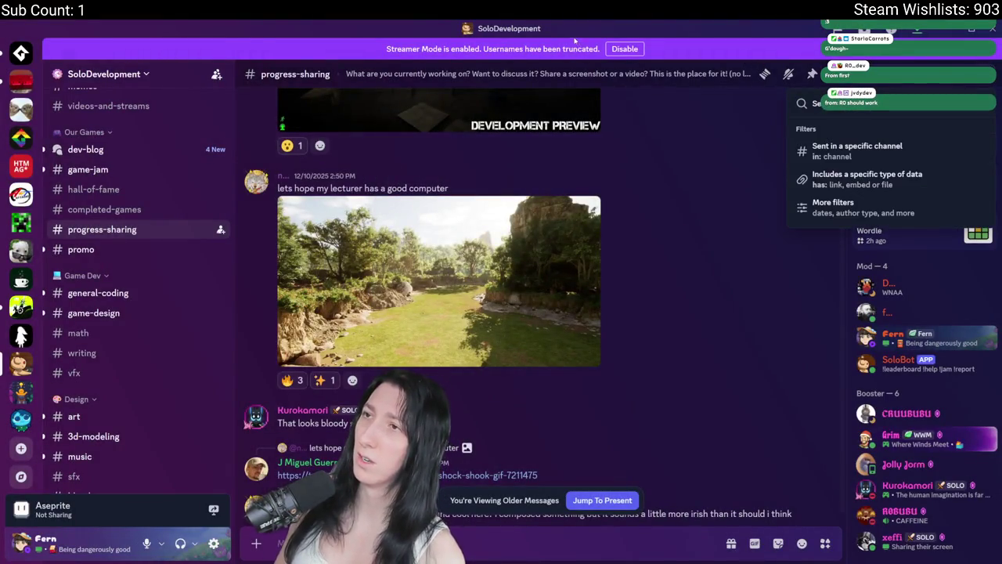
Disable Streamer Mode, search one member's progress-sharing posts, and jump to their Roadside Jamba Juice video.
left_click(627, 49)
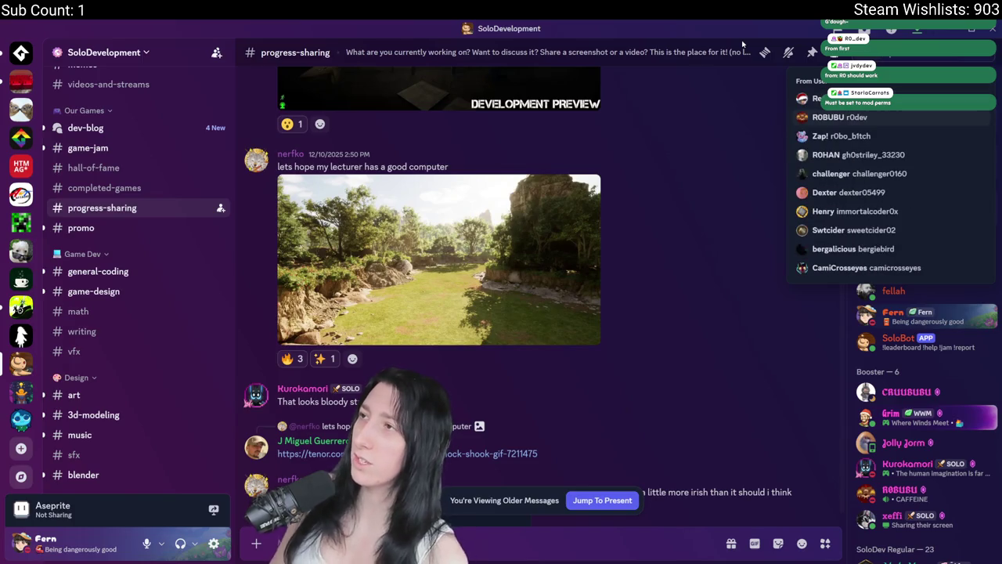
key("Return")
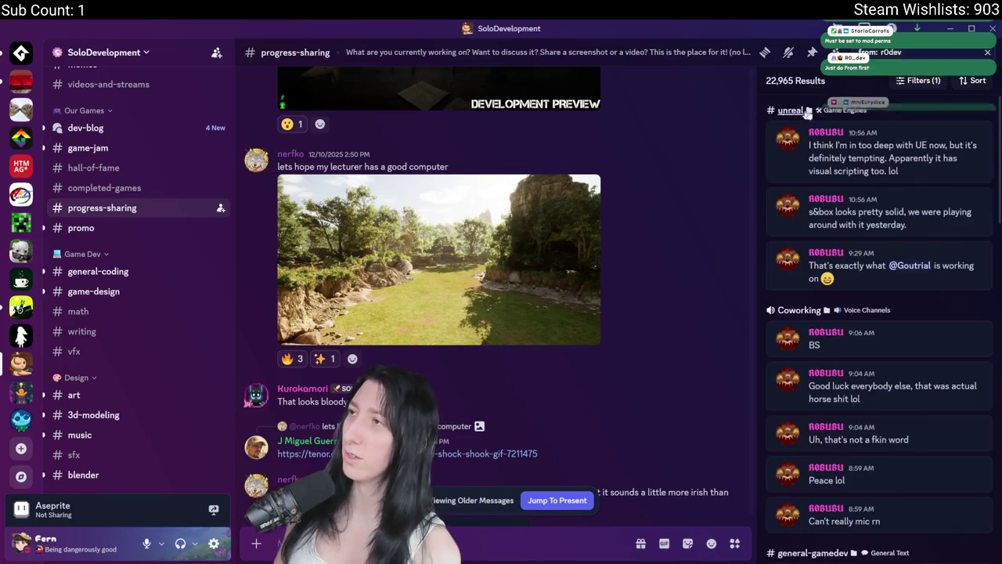
type("in:")
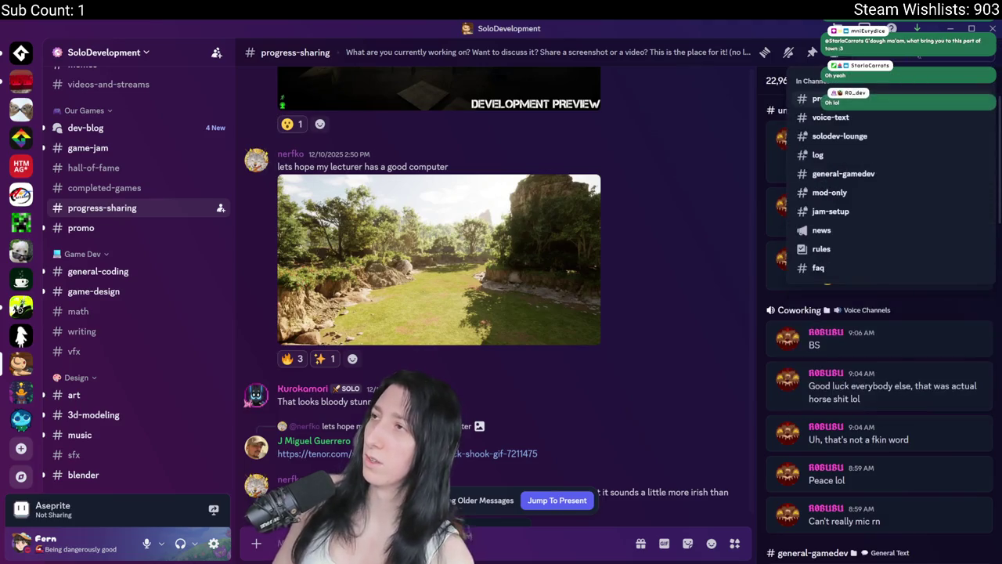
key("Return")
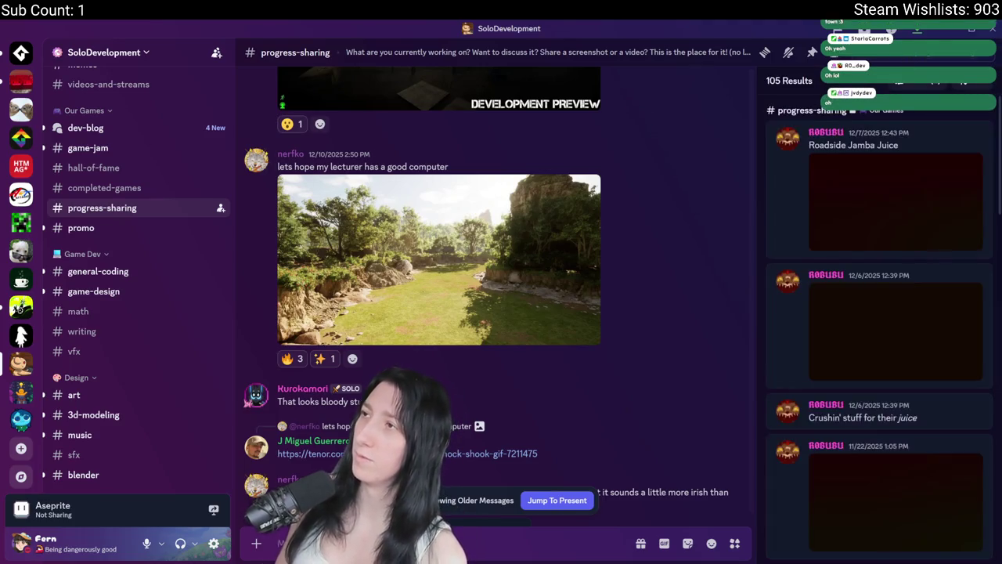
left_click(955, 132)
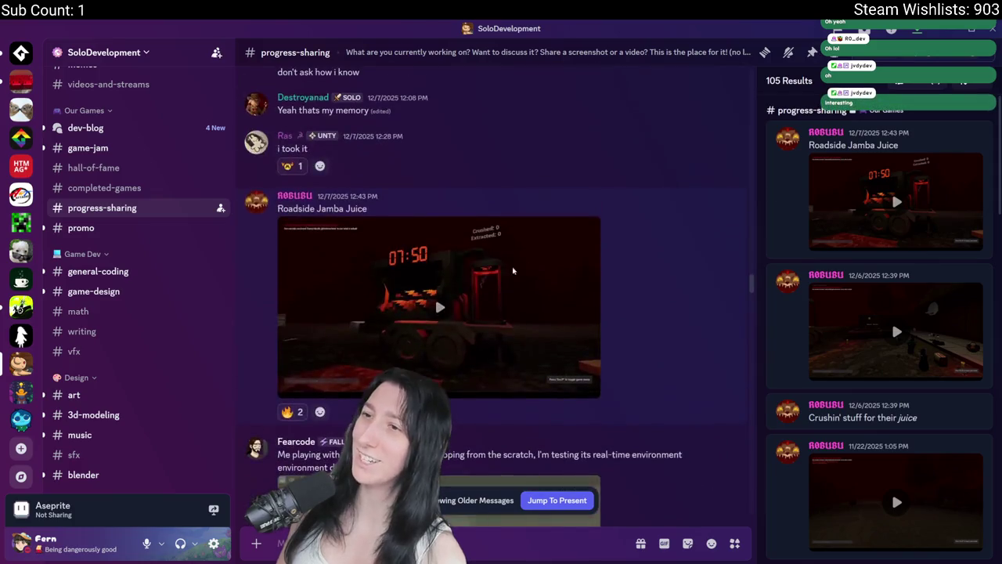
left_click(517, 350)
left_click(586, 389)
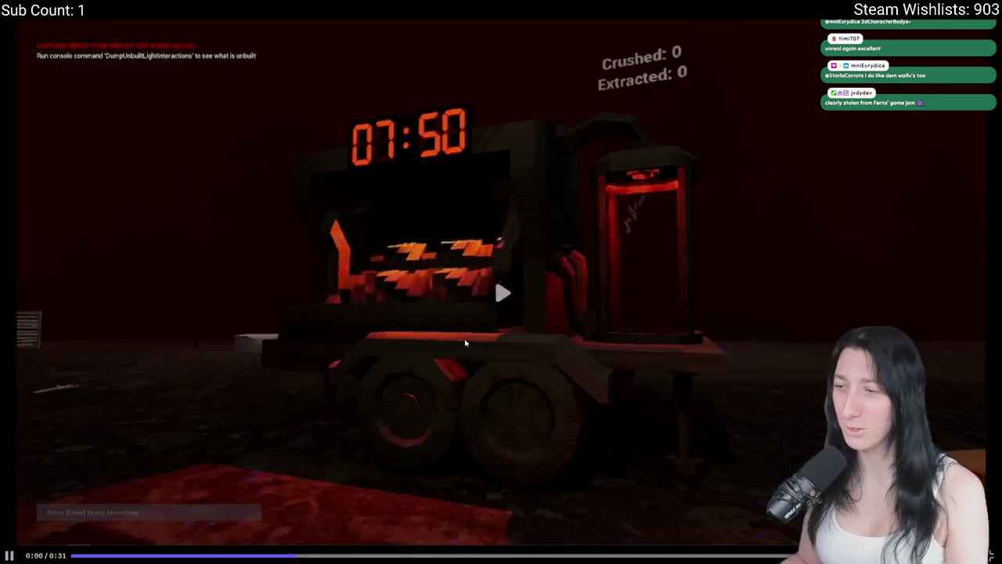
key("Escape")
scroll(718, 274, "down", 3)
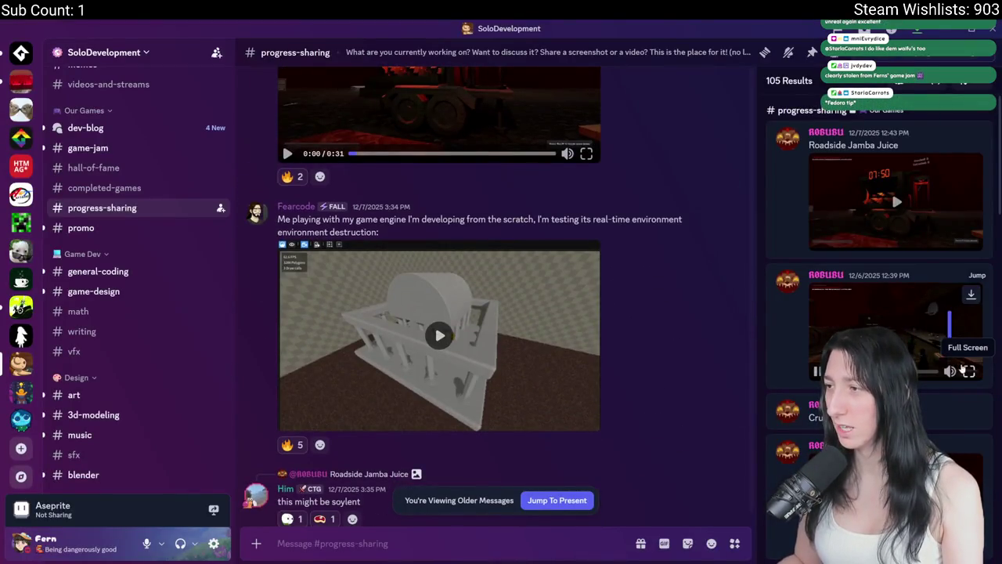
left_click(969, 371)
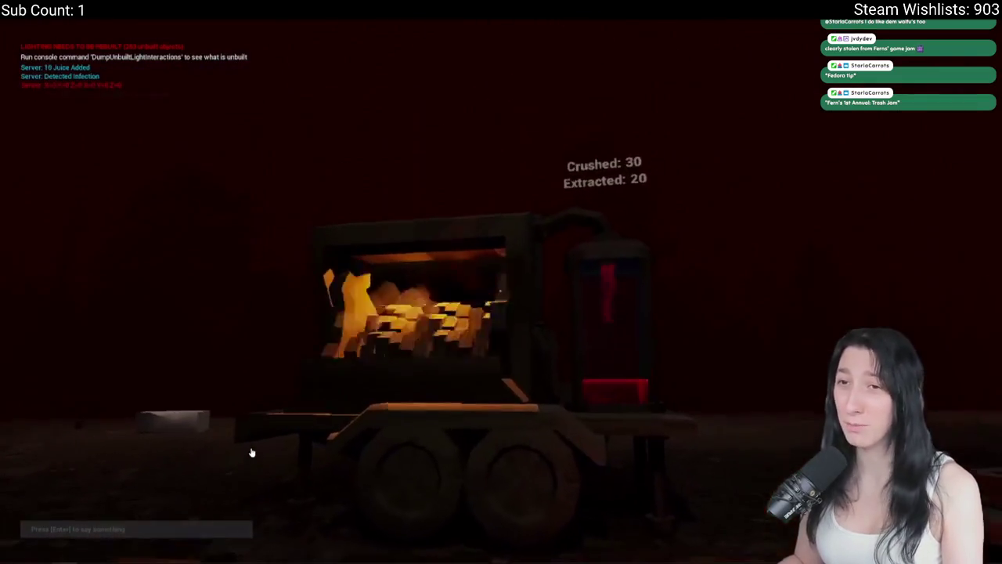
key("Escape")
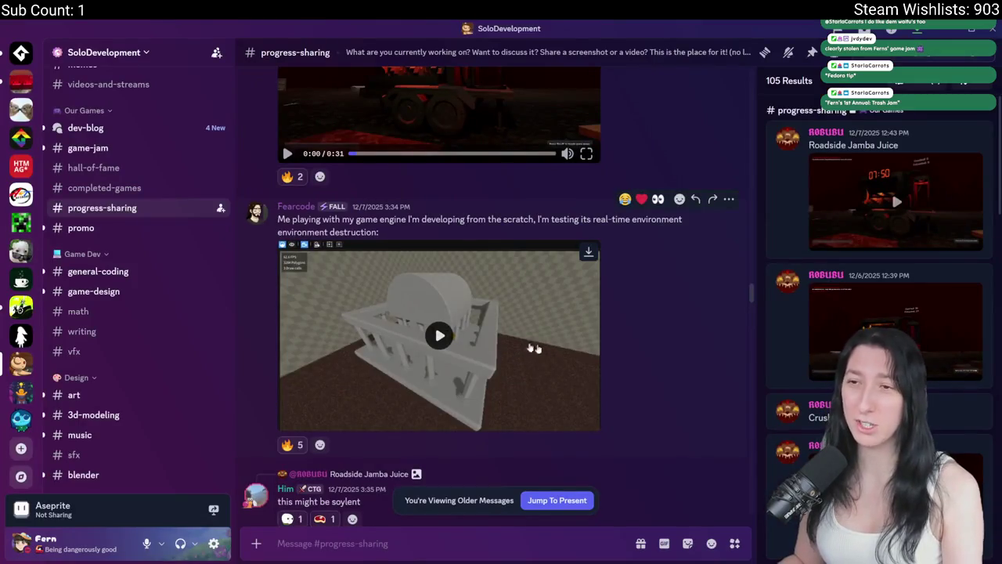
Close the search results and scroll up through older progress-sharing posts.
key("Escape")
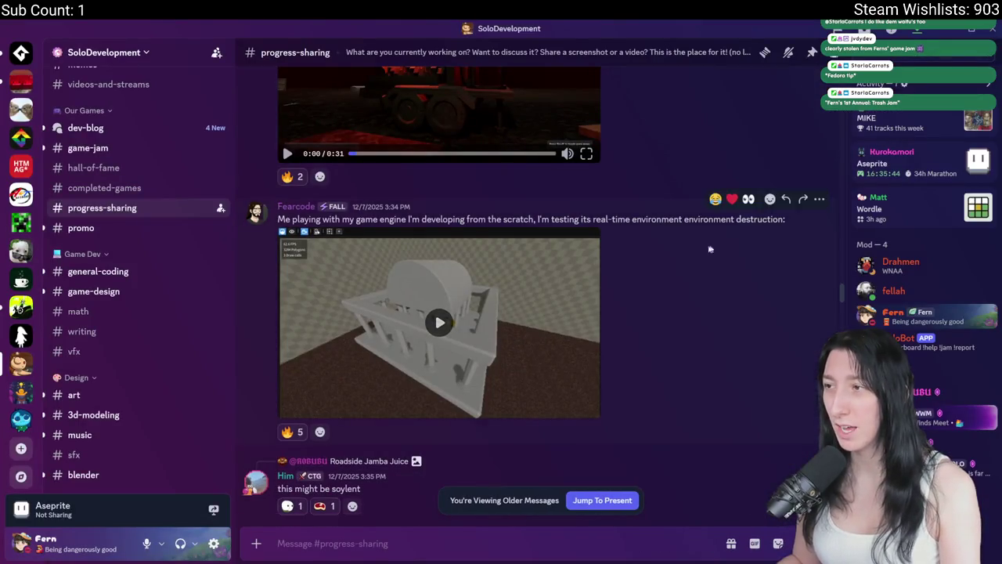
scroll(710, 249, "down", 10)
scroll(609, 490, "down", 10)
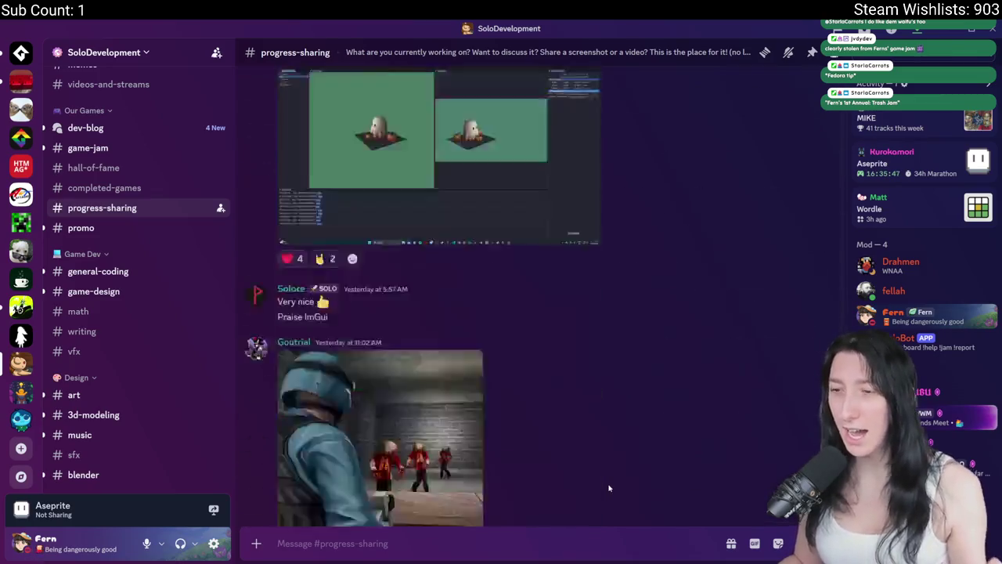
scroll(614, 494, "up", 4)
scroll(613, 494, "up", 15)
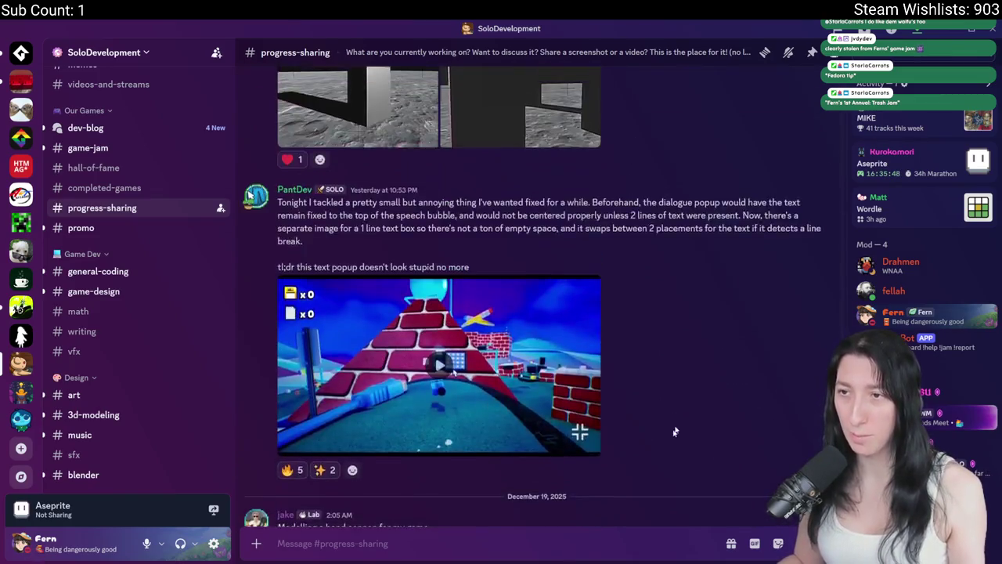
scroll(634, 269, "up", 15)
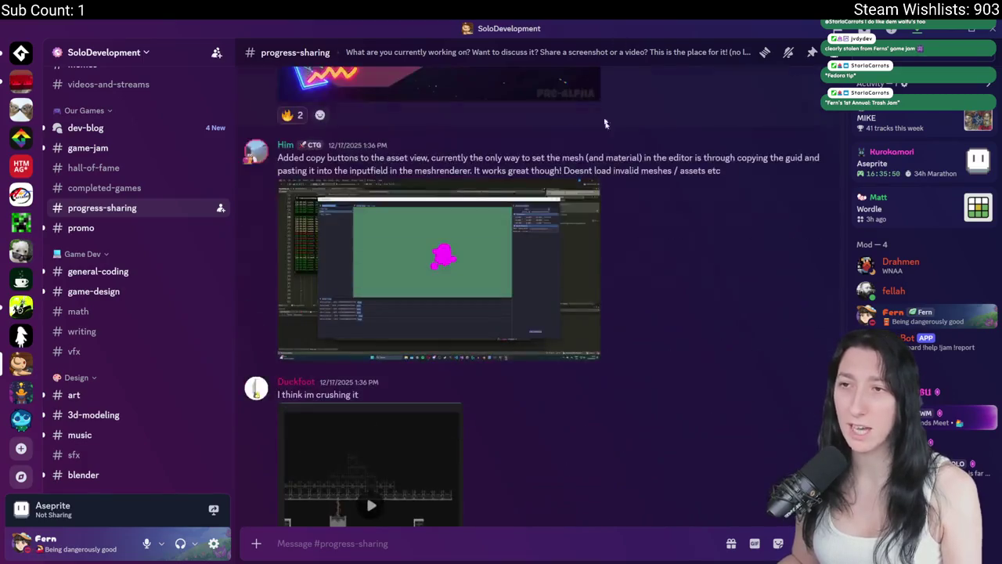
scroll(603, 168, "up", 2)
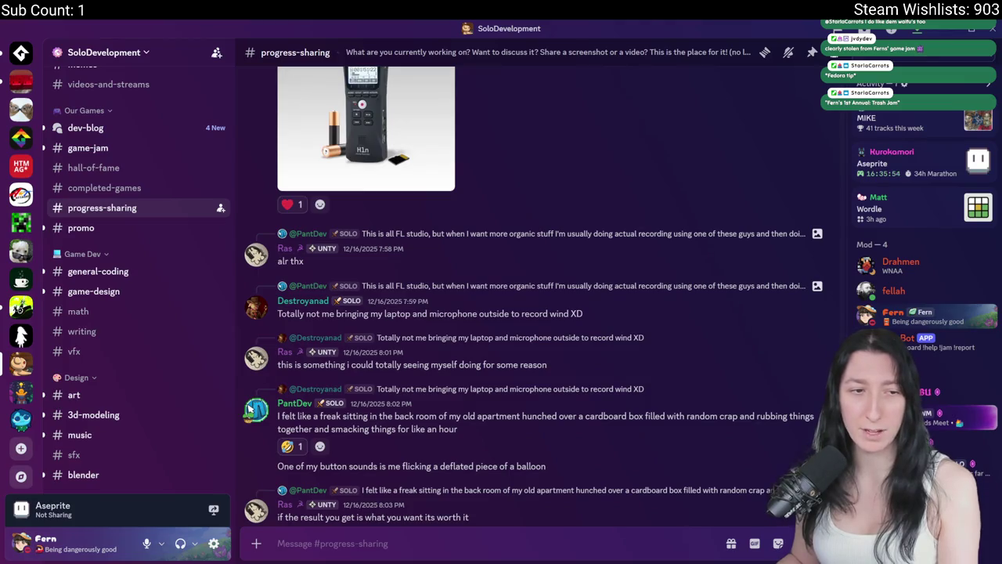
scroll(506, 359, "up", 10)
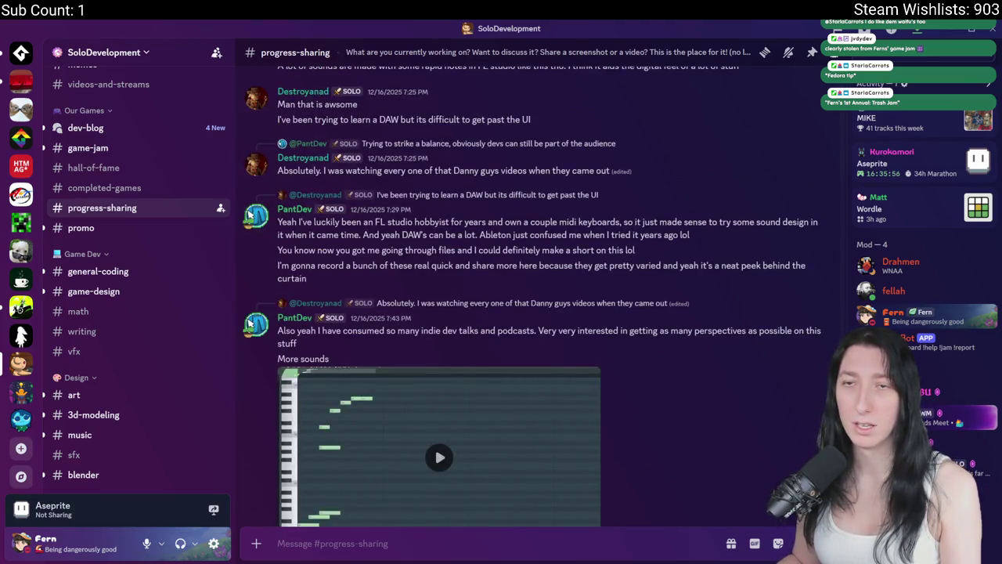
scroll(576, 393, "up", 20)
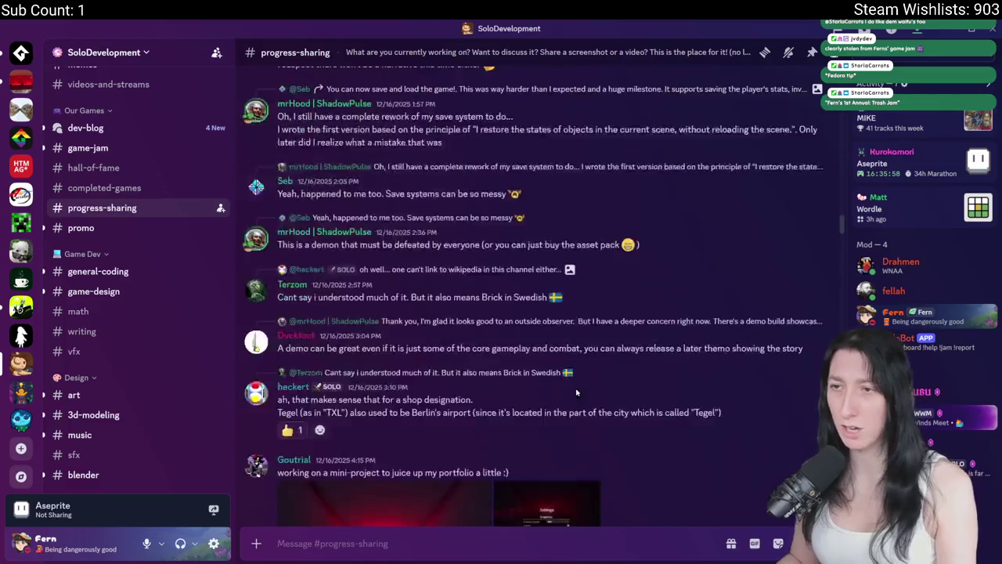
scroll(576, 392, "up", 20)
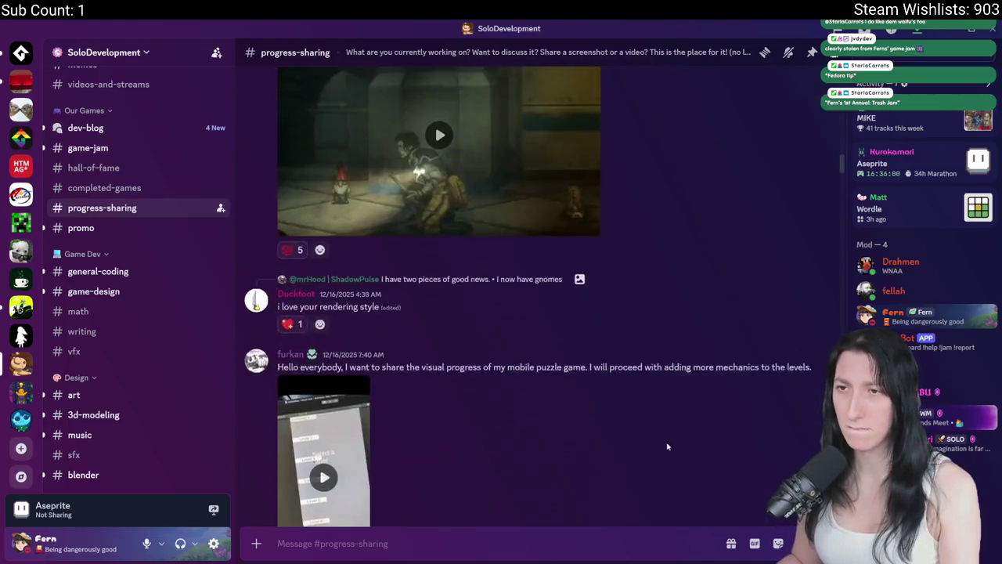
scroll(667, 446, "up", 20)
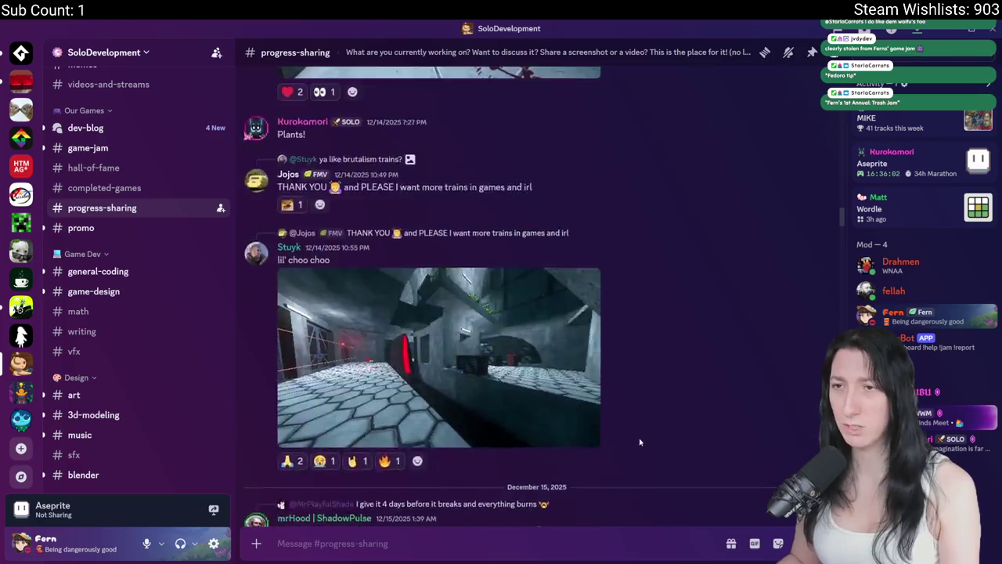
scroll(640, 442, "up", 20)
scroll(614, 385, "up", 15)
Watch the CRUUBUBU trash generation video full screen, then switch back to GameMaker.
left_click(515, 362)
left_click(587, 403)
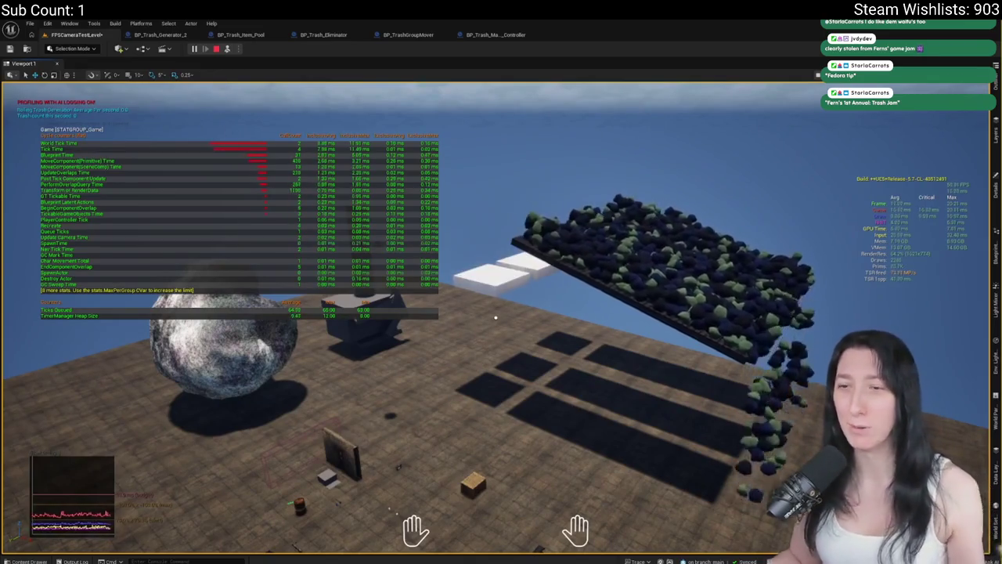
key("alt+Tab")
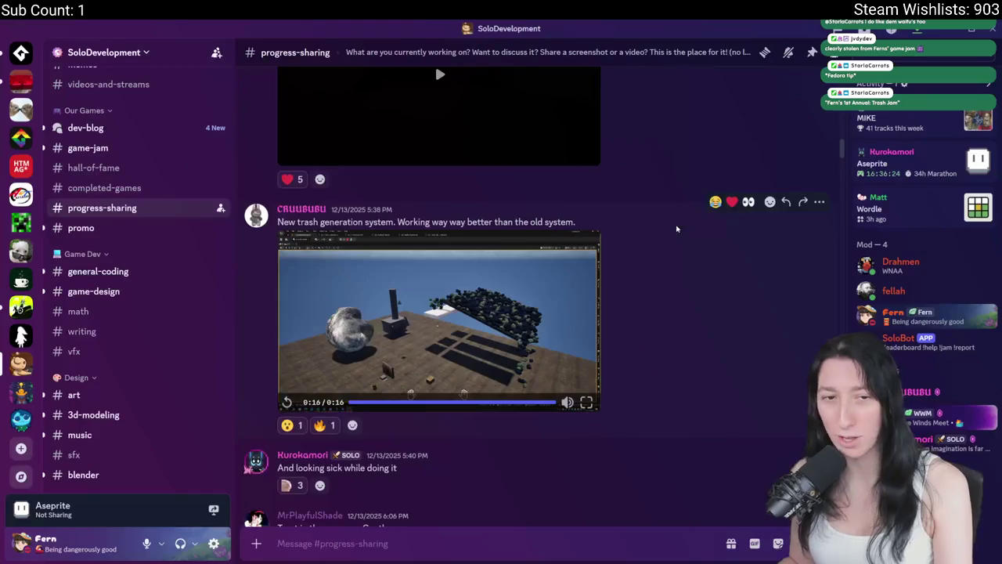
scroll(469, 297, "up", 10)
scroll(470, 298, "up", 5)
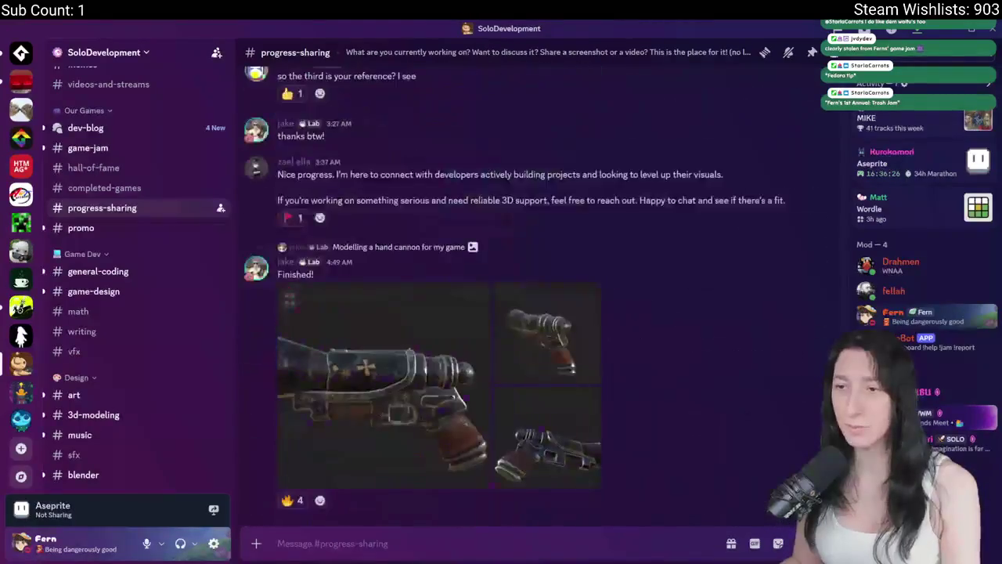
key("alt+Tab")
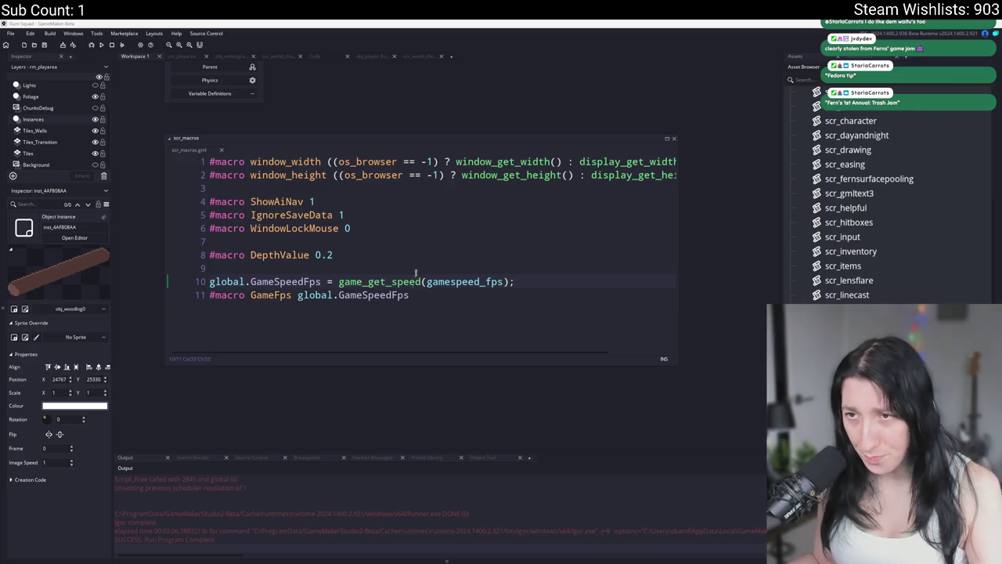
Add '#macro DebugMode 1' on a new line below WindowLockMouse in scr_macros.
left_click(438, 214)
key("Return")
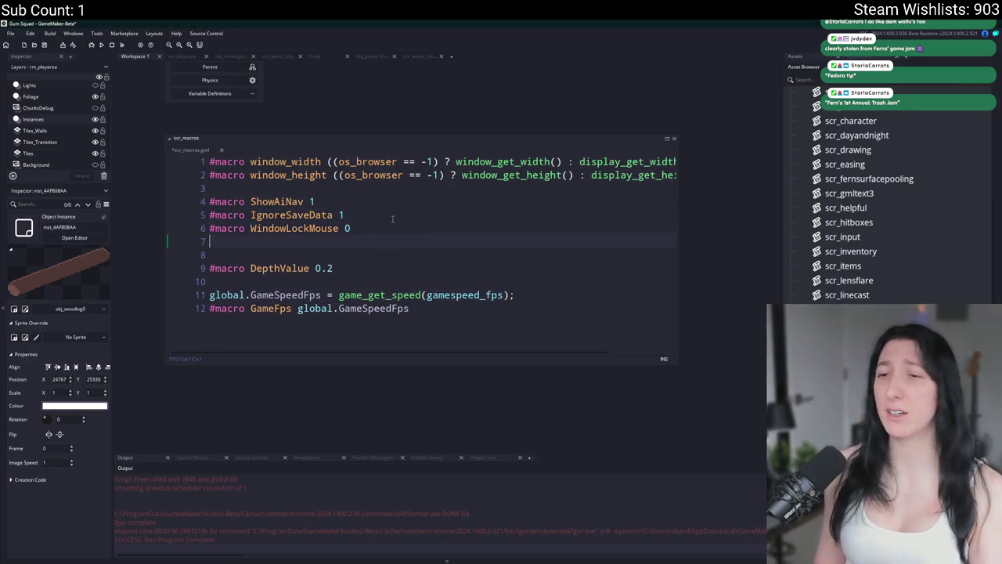
type("#macroi")
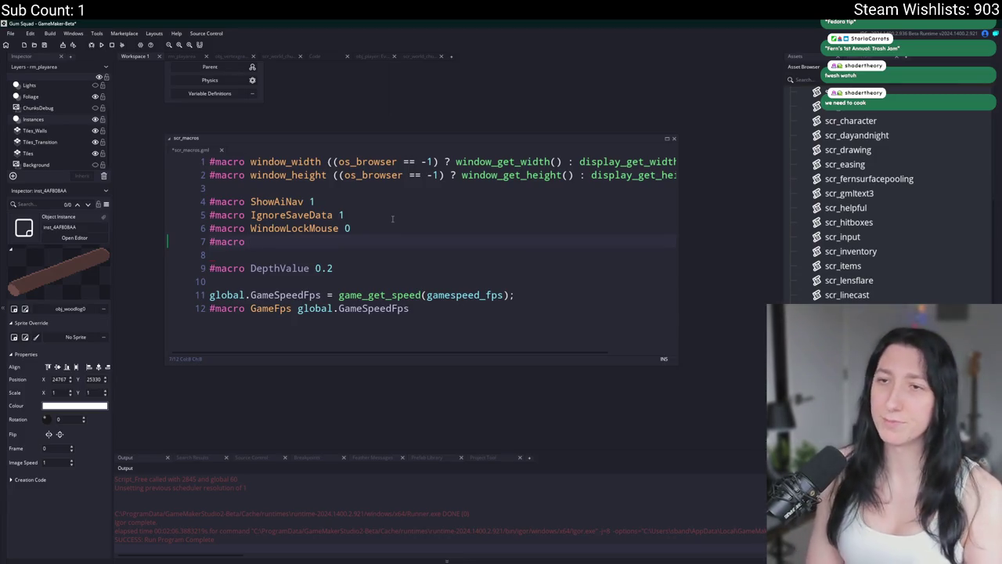
key("BackSpace")
type("DebugMode 1")
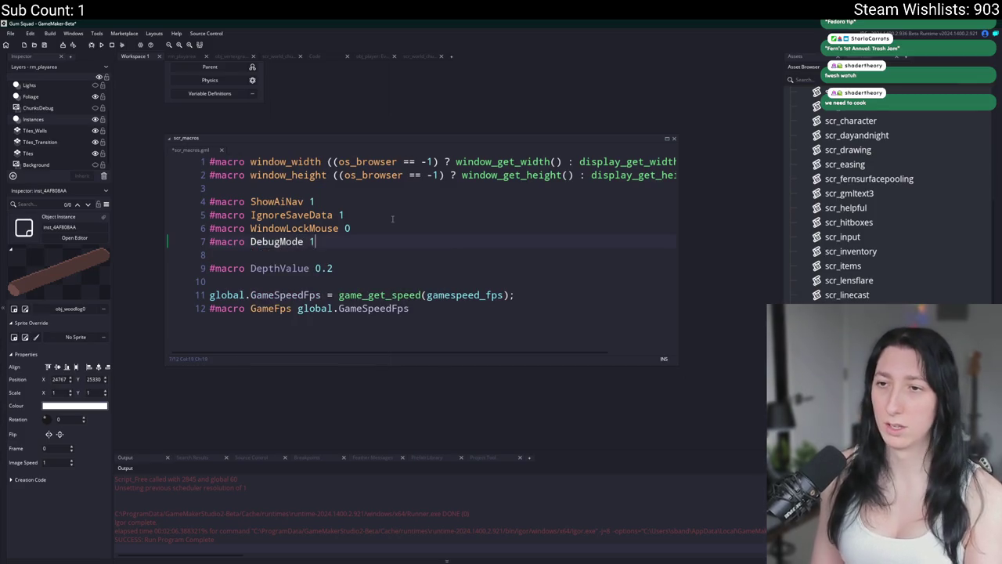
left_click_drag(339, 105, 373, 308)
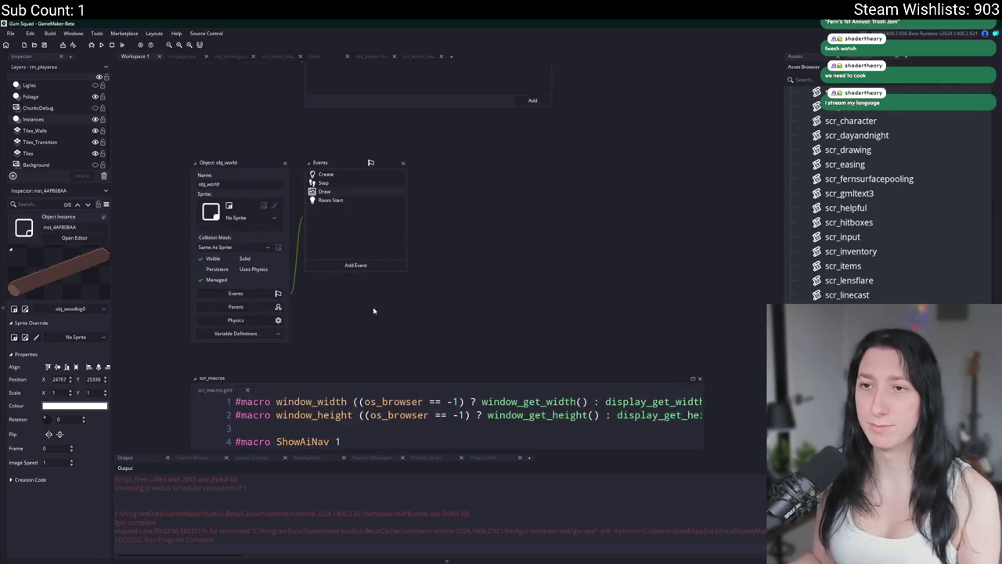
Use the Ctrl+T asset search to open obj_player's Step event code.
scroll(407, 172, "up", 6)
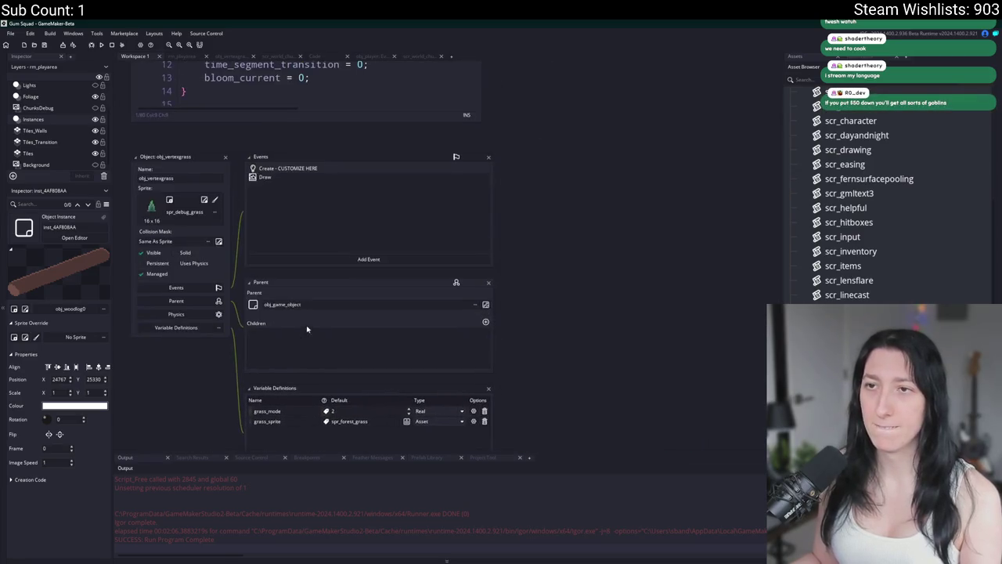
key("ctrl+t")
type("layer")
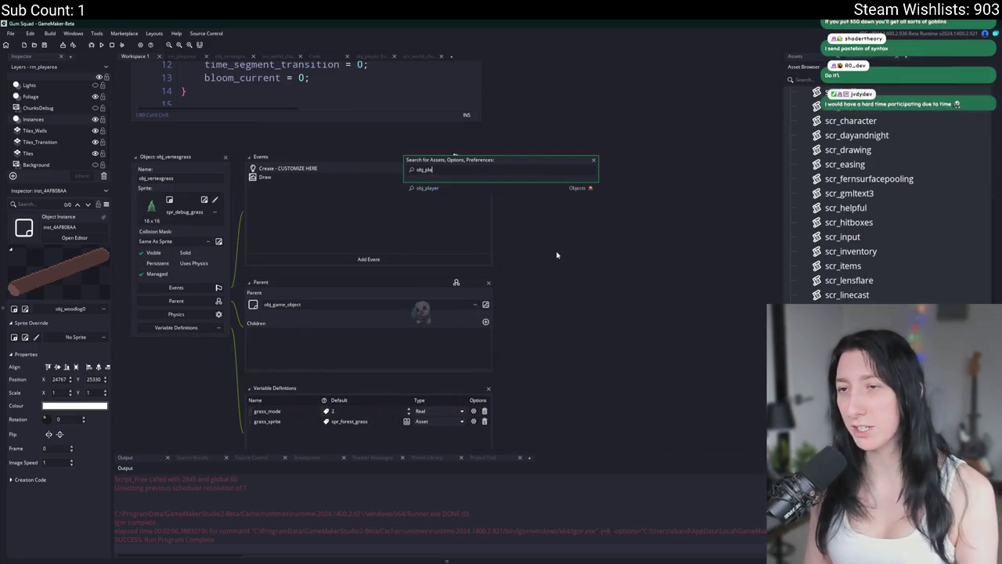
key("Return")
left_click(265, 183)
scroll(428, 299, "up", 10)
scroll(428, 299, "down", 8)
scroll(427, 299, "up", 6)
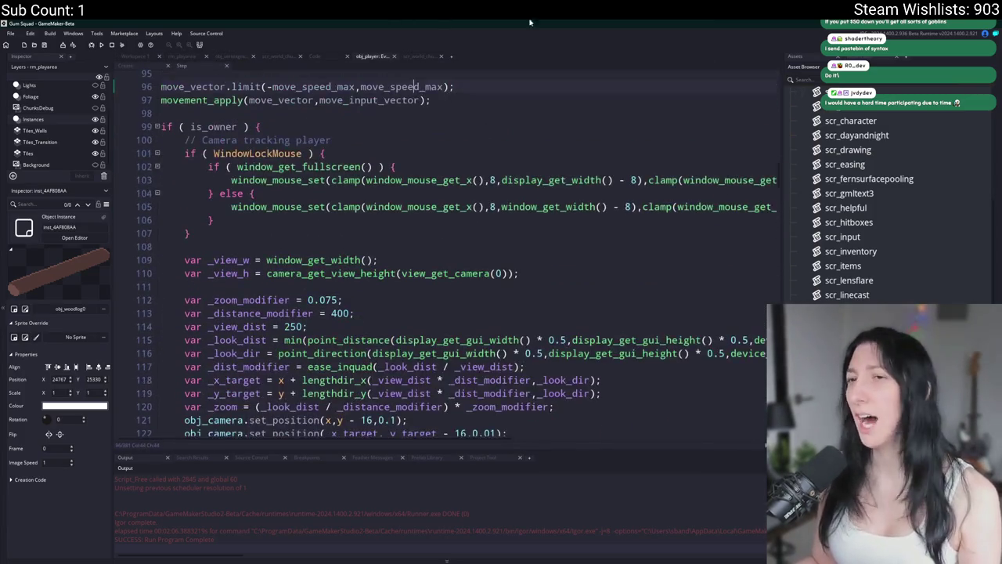
scroll(406, 225, "down", 7)
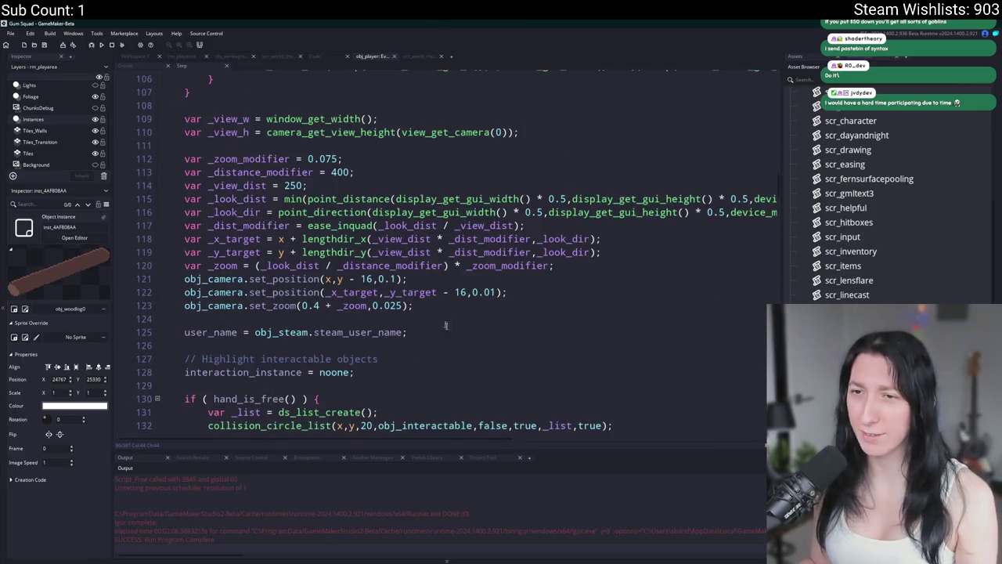
scroll(462, 306, "down", 2)
Below the camera zoom line, write an empty if ( DebugMode && keyboard_check(ord("U")) ) { } block.
key("Return")
key("Return")
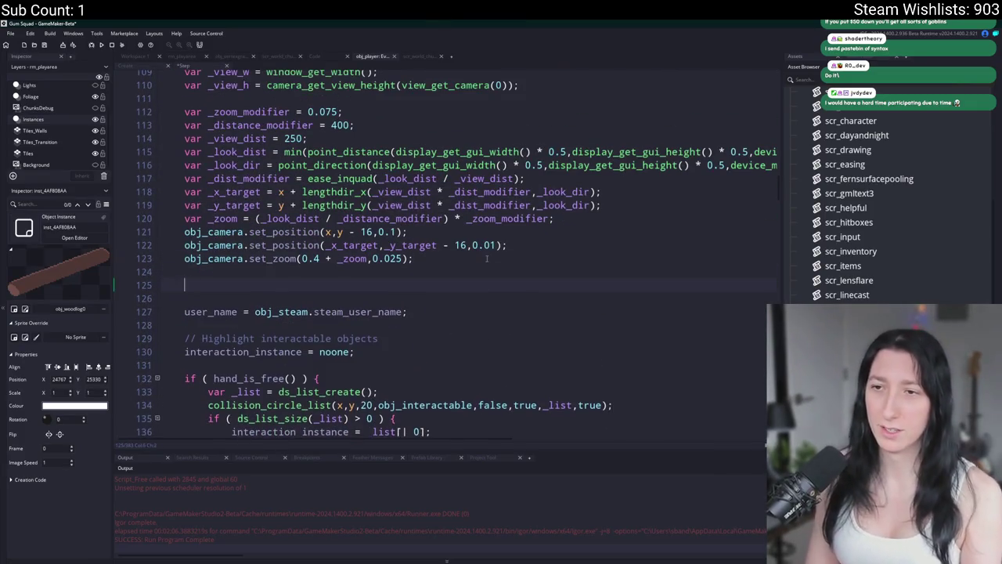
type("if ( DebugMode &&")
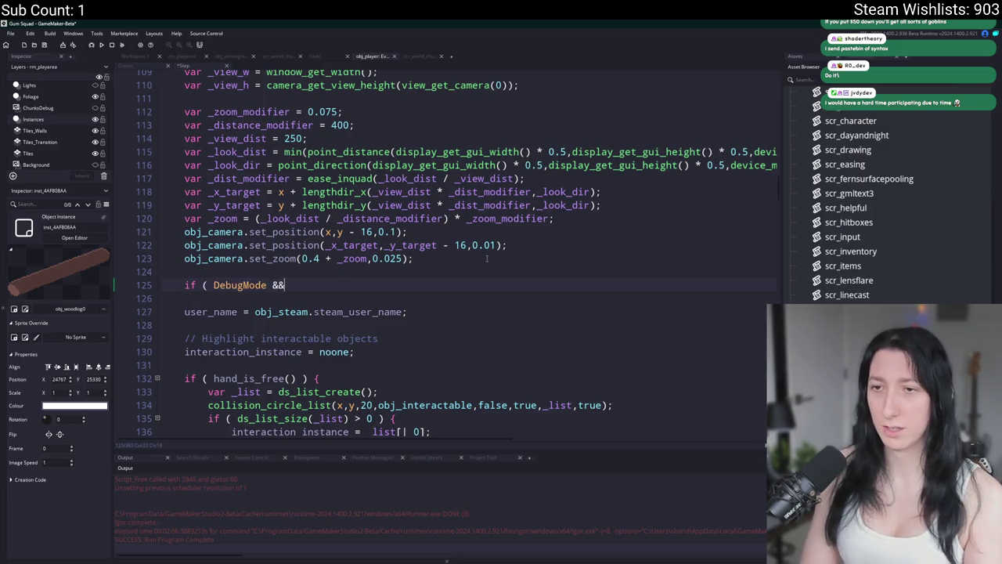
type(" keyboard")
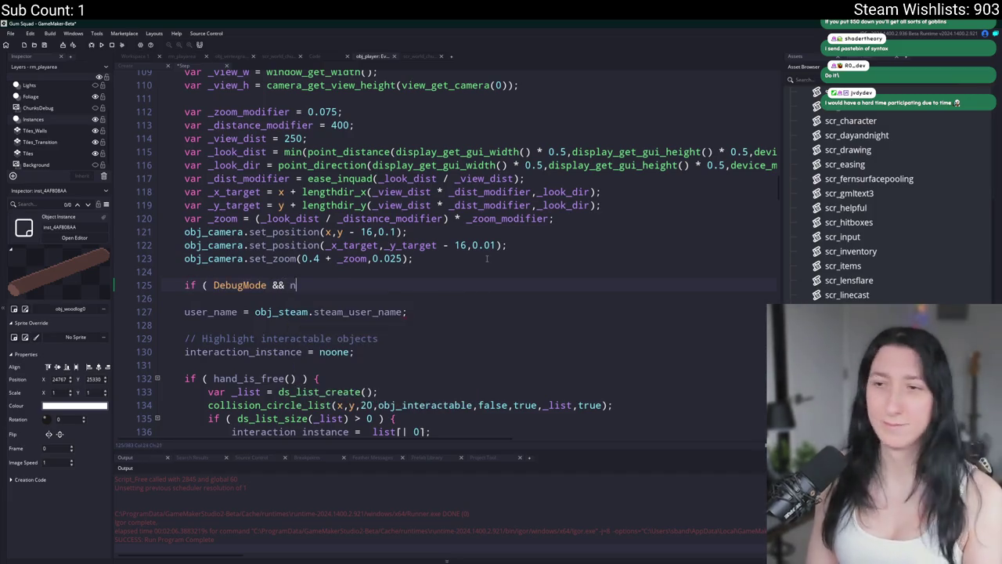
type("_check")
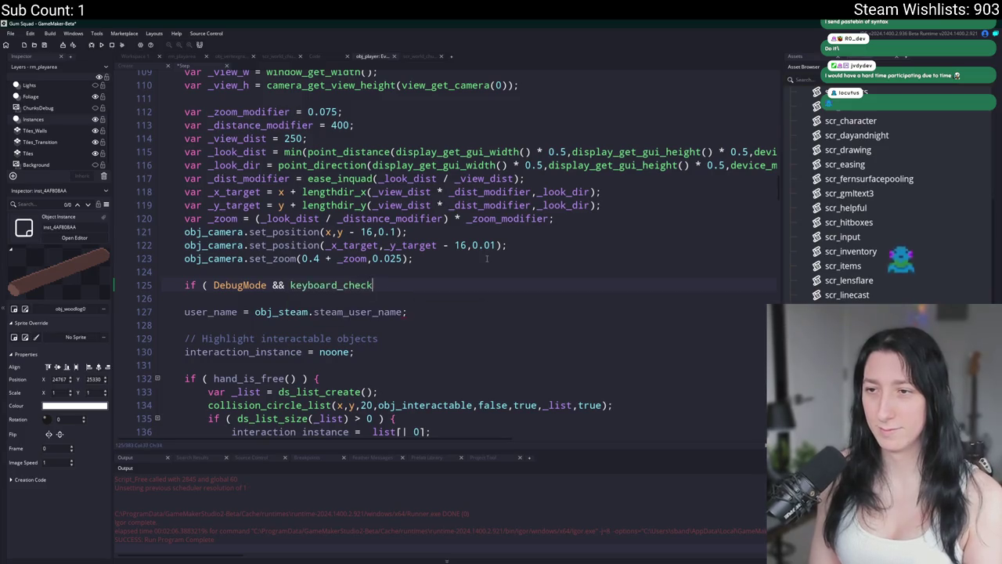
type("(vk_ord")
key("BackSpace")
key("BackSpace")
key("BackSpace")
key("BackSpace")
type("ord(\"")
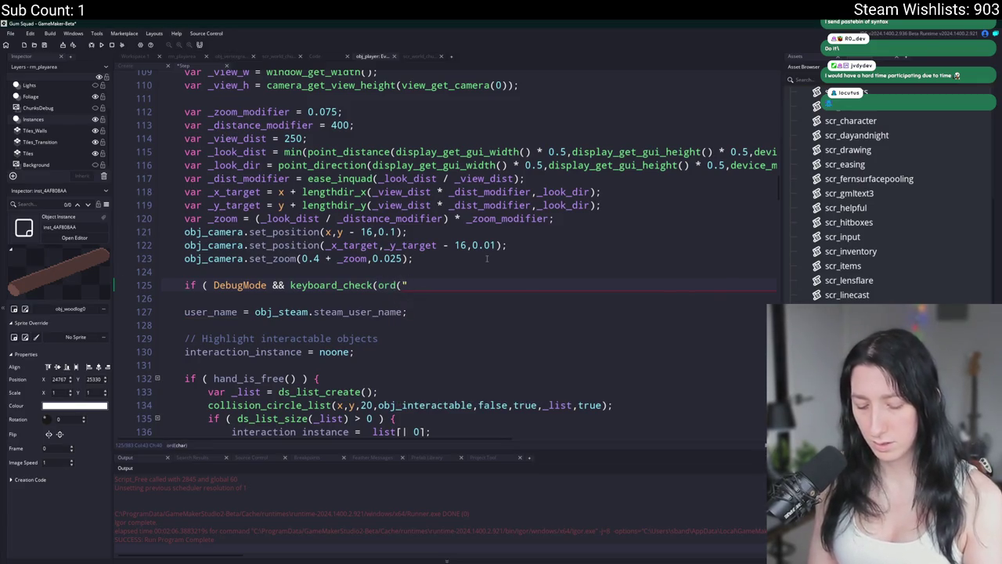
type("U\")) {")
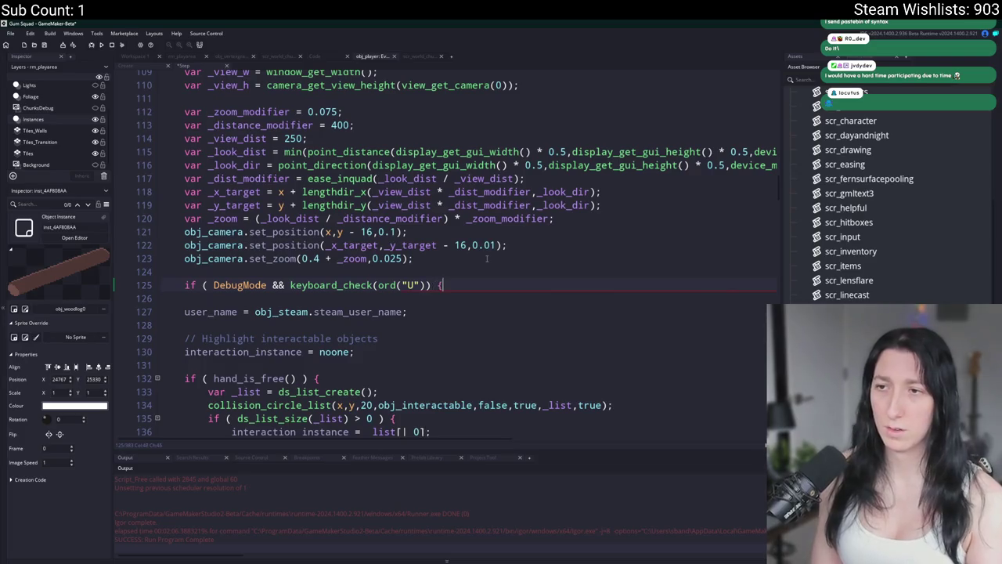
key("Return")
key("Up")
key("End")
key("Left")
type(")")
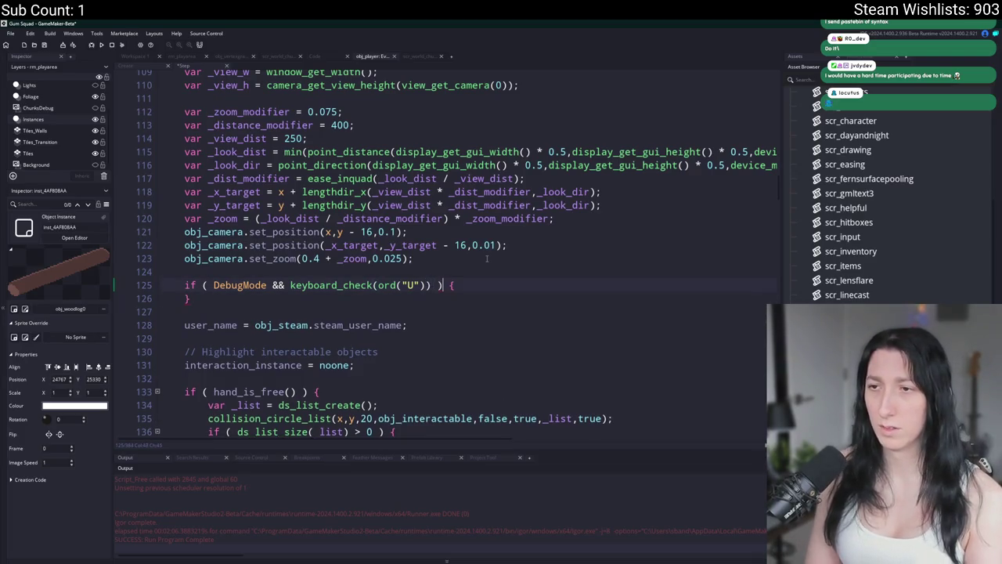
key("Return")
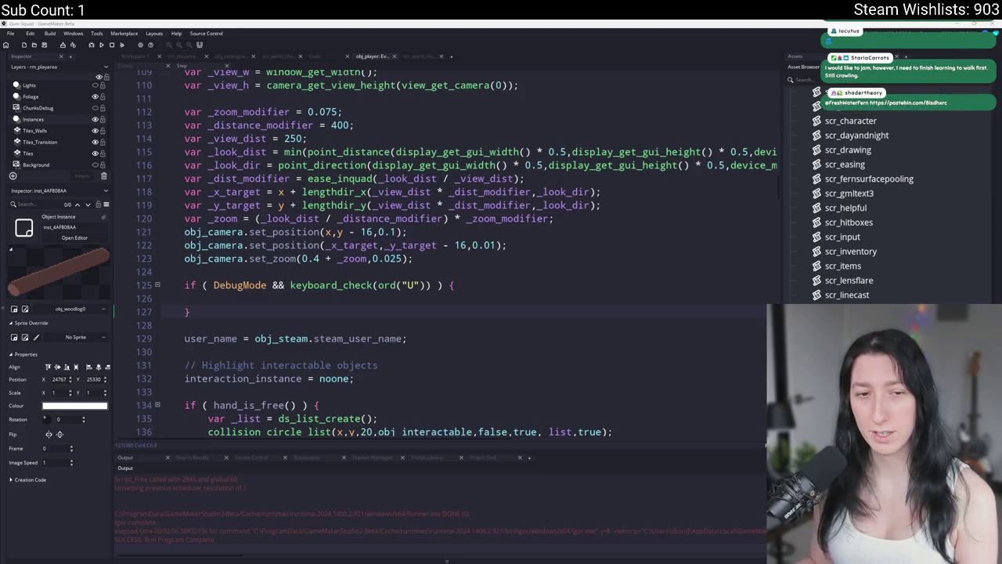
left_click(459, 298)
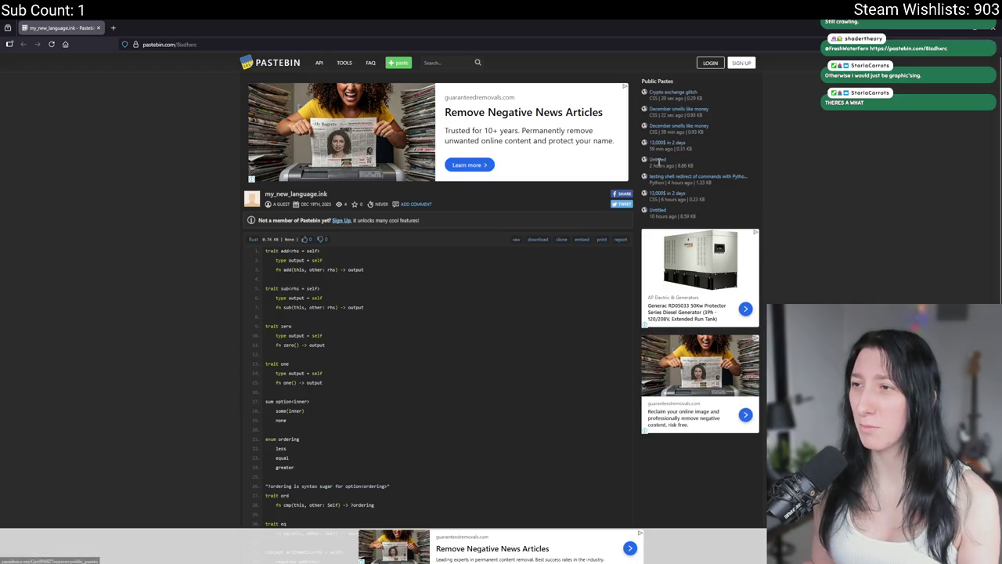
Enlarge the my_new_language.ink paste and scroll through its code.
scroll(643, 127, "down", 1)
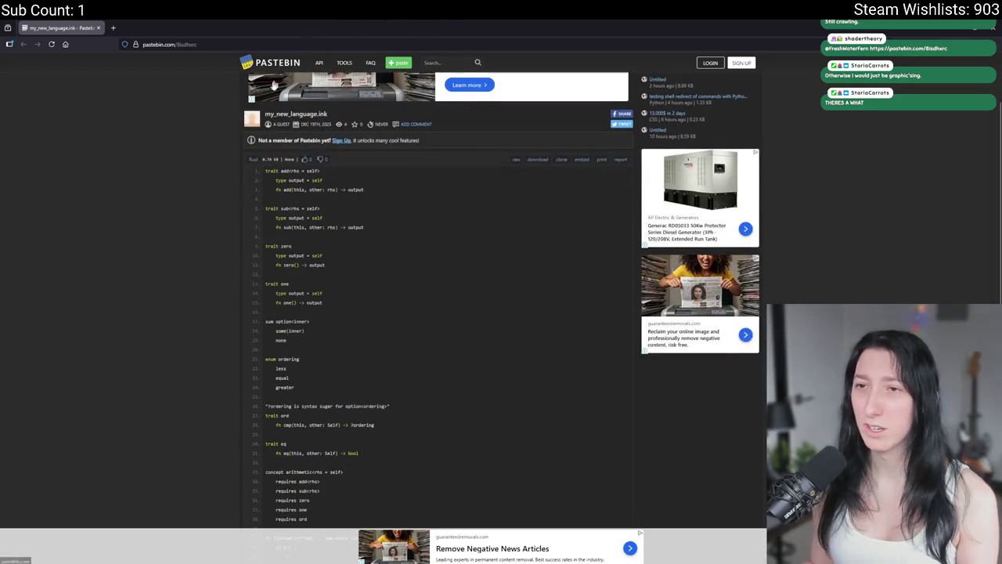
scroll(215, 212, "down", 1)
key("ctrl+plus")
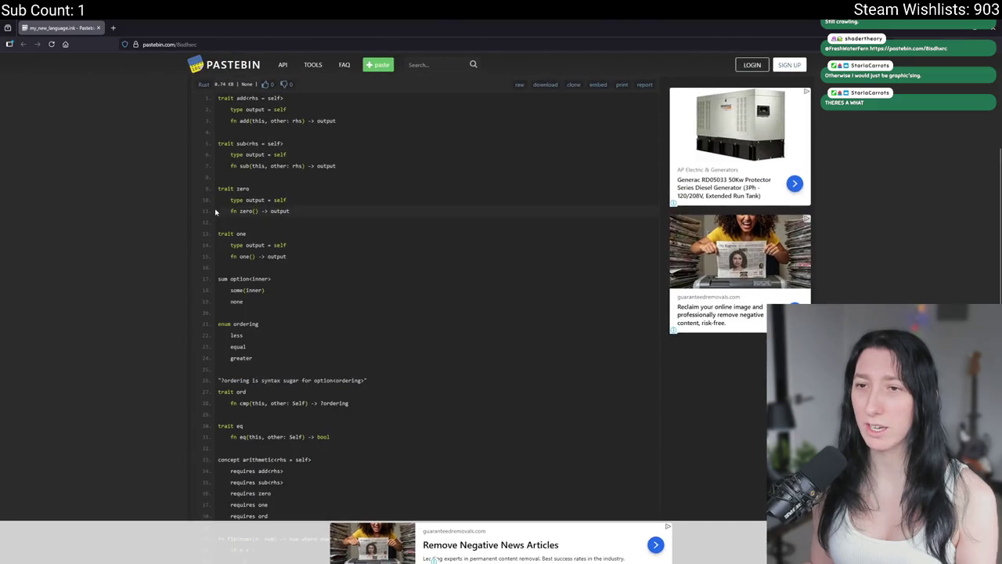
scroll(434, 470, "down", 5)
scroll(613, 421, "up", 10)
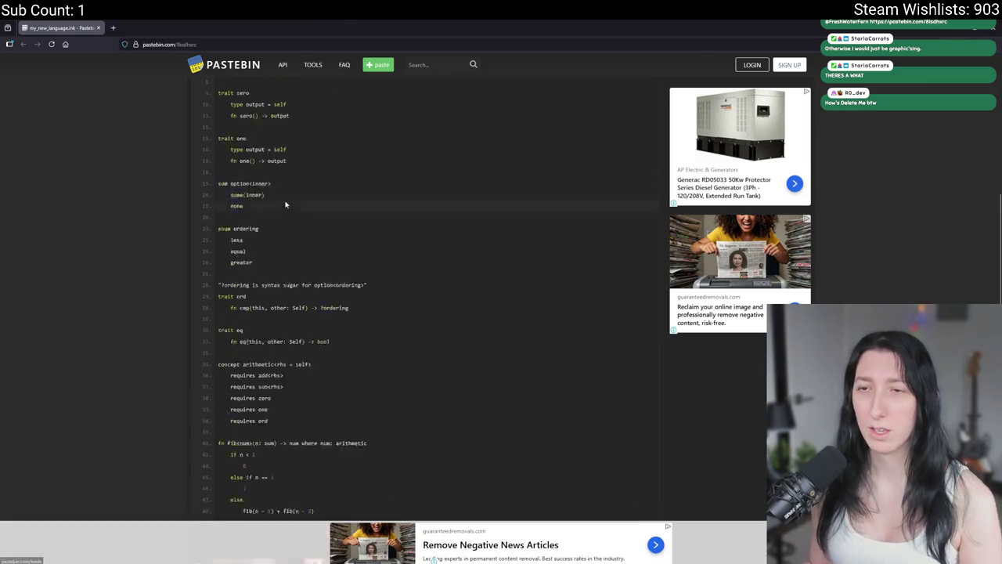
scroll(257, 23, "down", 1)
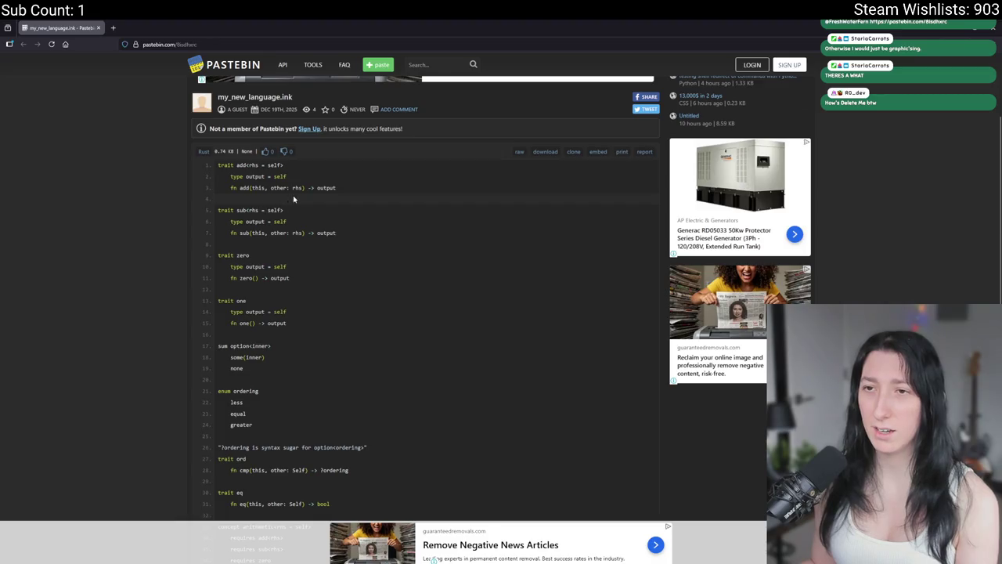
Highlight the fn add and requires add/sub lines while reading, then close the paste.
left_click_drag(233, 188, 336, 188)
left_click(350, 188)
scroll(257, 221, "down", 3)
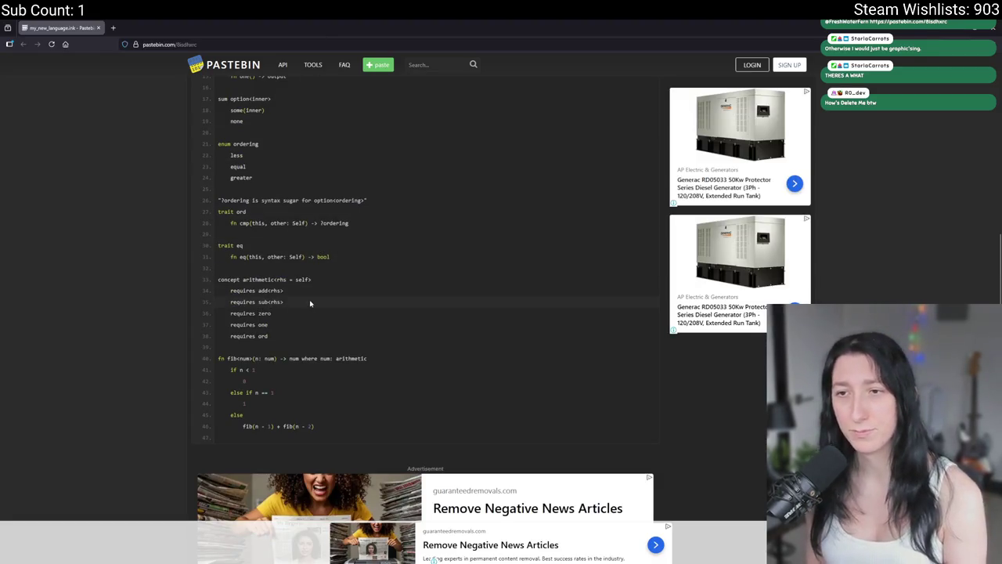
left_click_drag(303, 305, 229, 290)
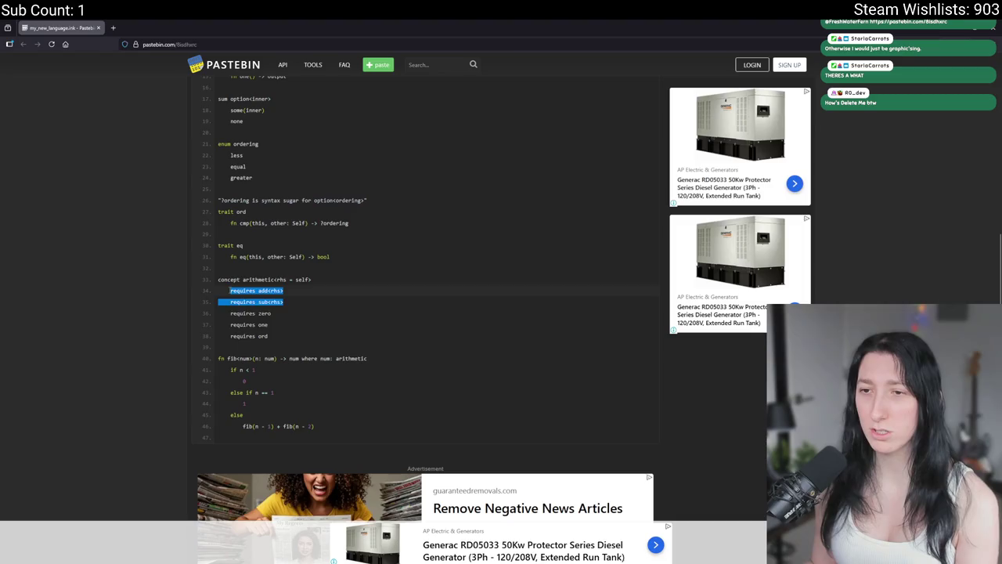
left_click(250, 324)
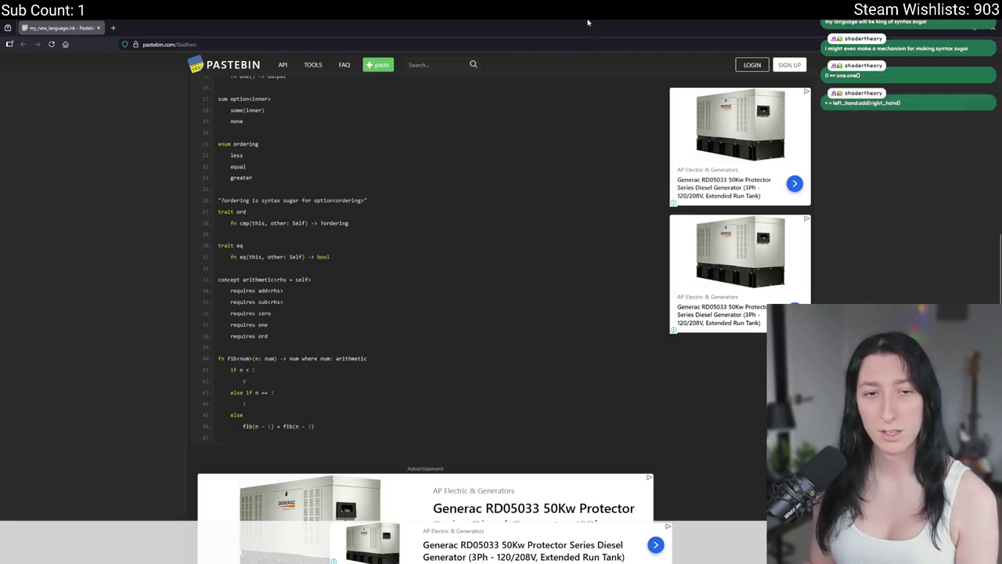
scroll(535, 293, "up", 5)
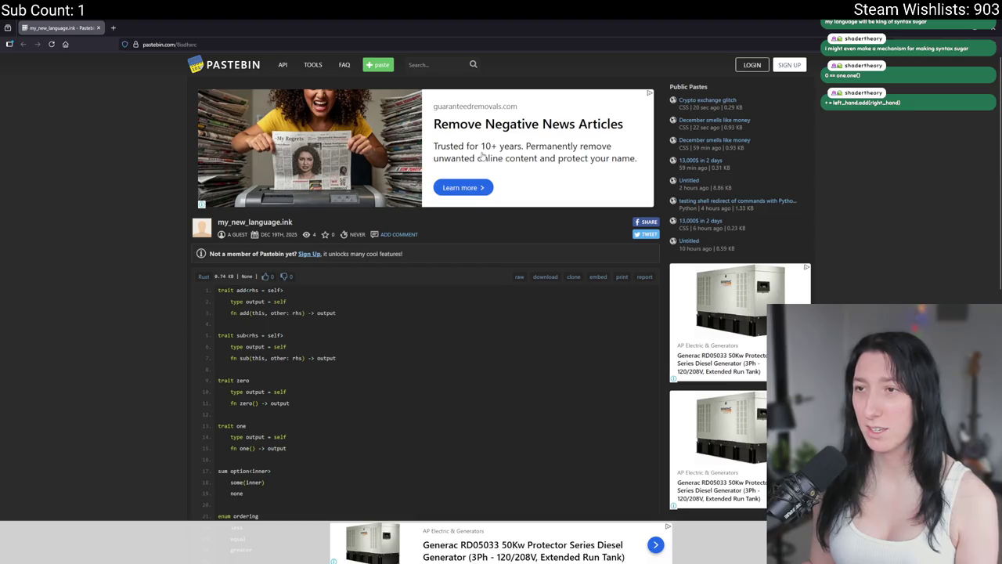
left_click(98, 28)
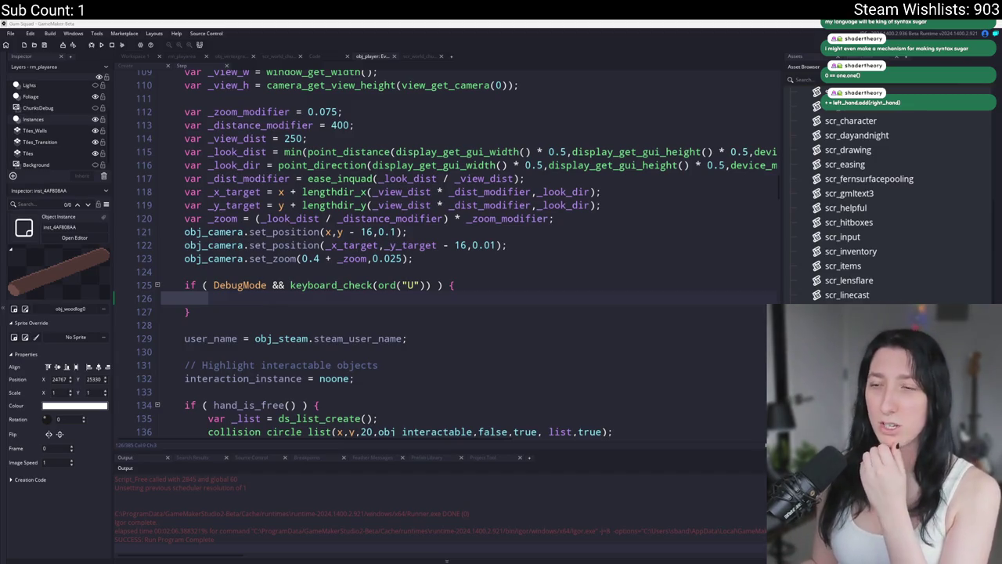
Fill the DebugMode block's line 126 with obj_camera.set_zoom(4,0.5); and launch a test build.
left_click(261, 298)
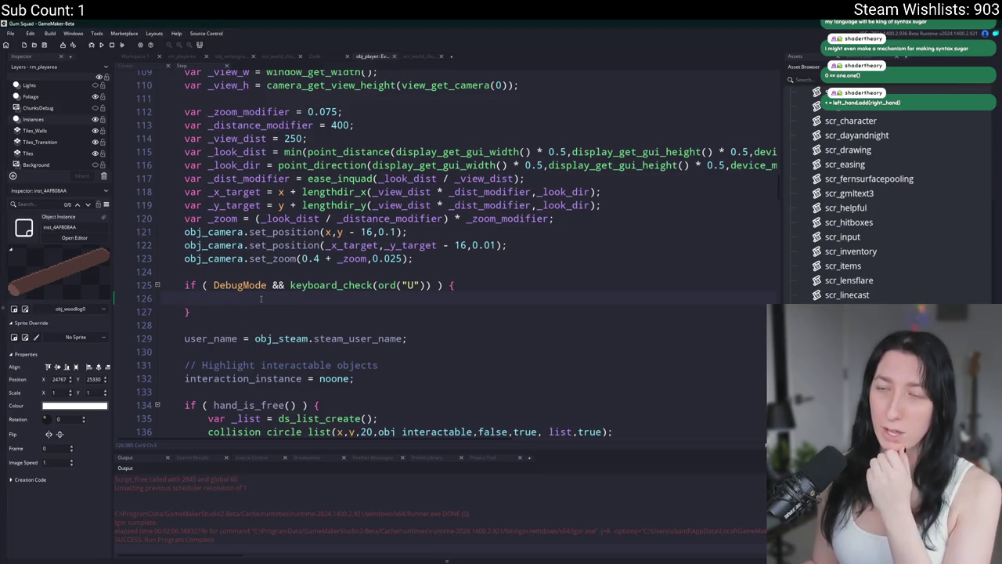
type("obj")
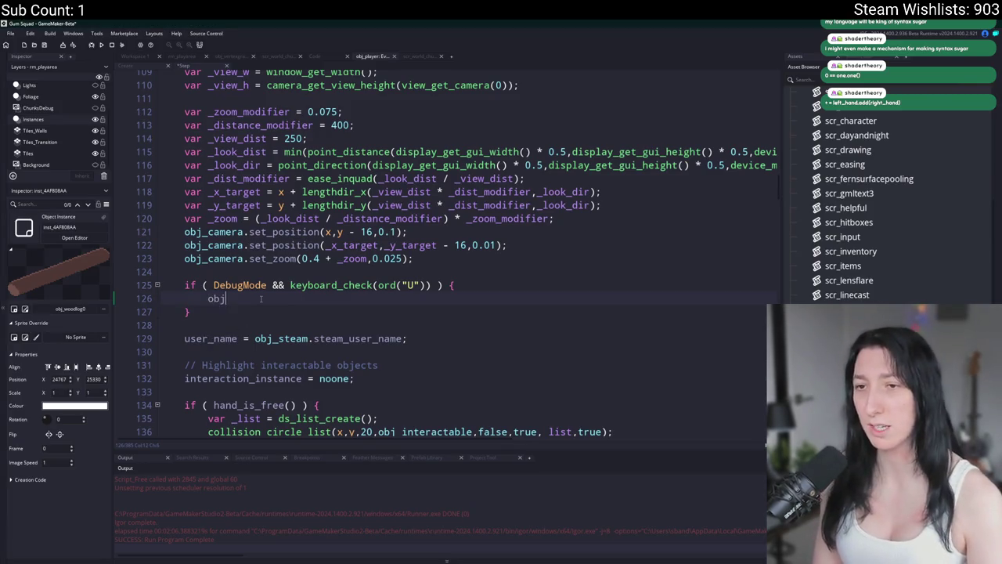
type("_camera.set_zoom(i")
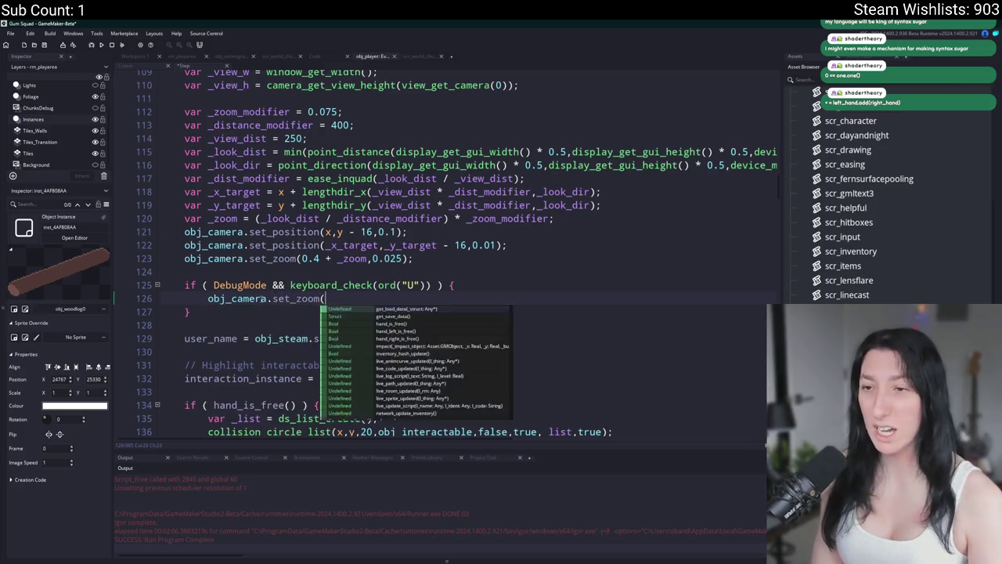
key("BackSpace")
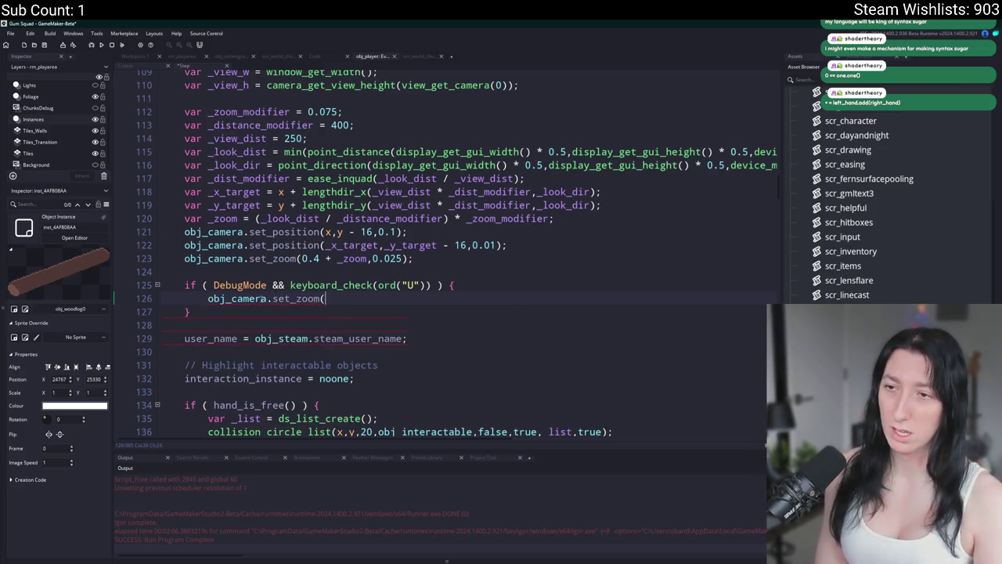
type("4,1")
type("0.5);")
key("F5")
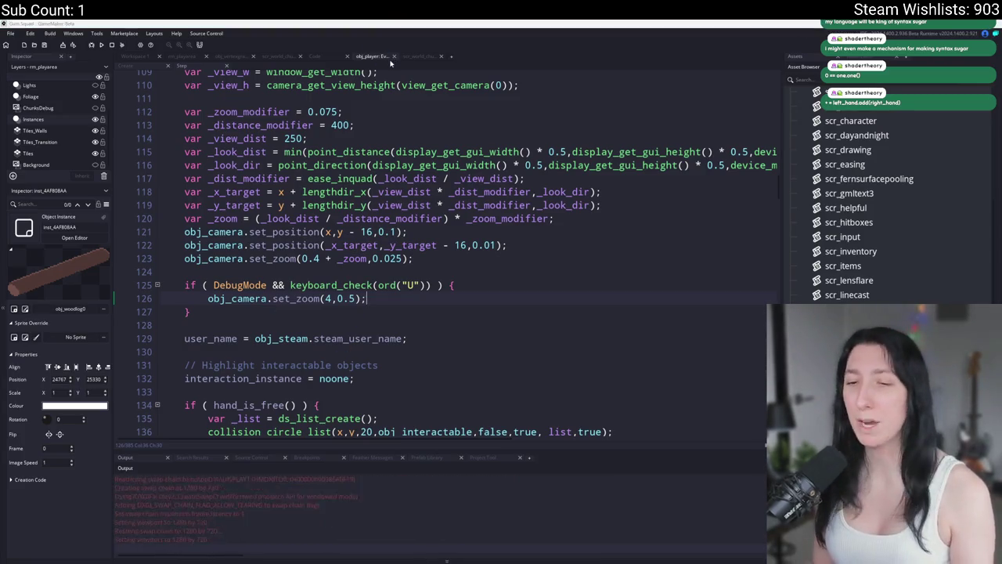
Start the game from its main menu in fullscreen and zoom the view out.
left_click(495, 279)
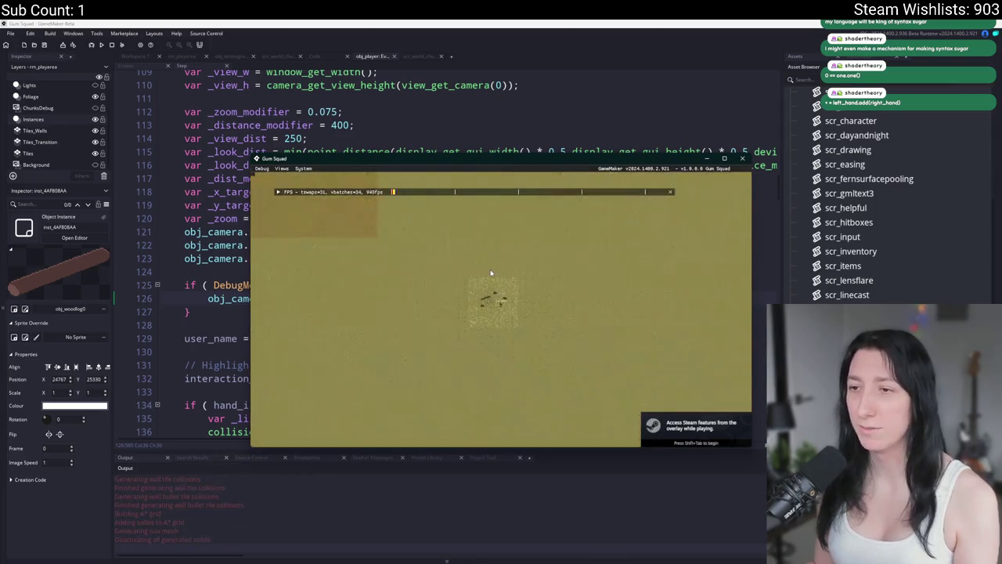
key("F11")
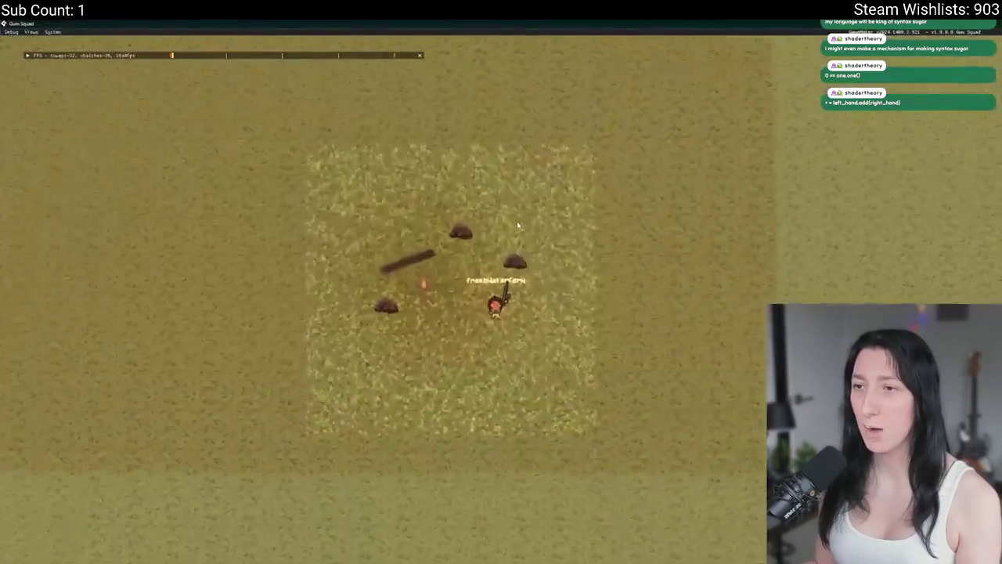
scroll(518, 223, "down", 5)
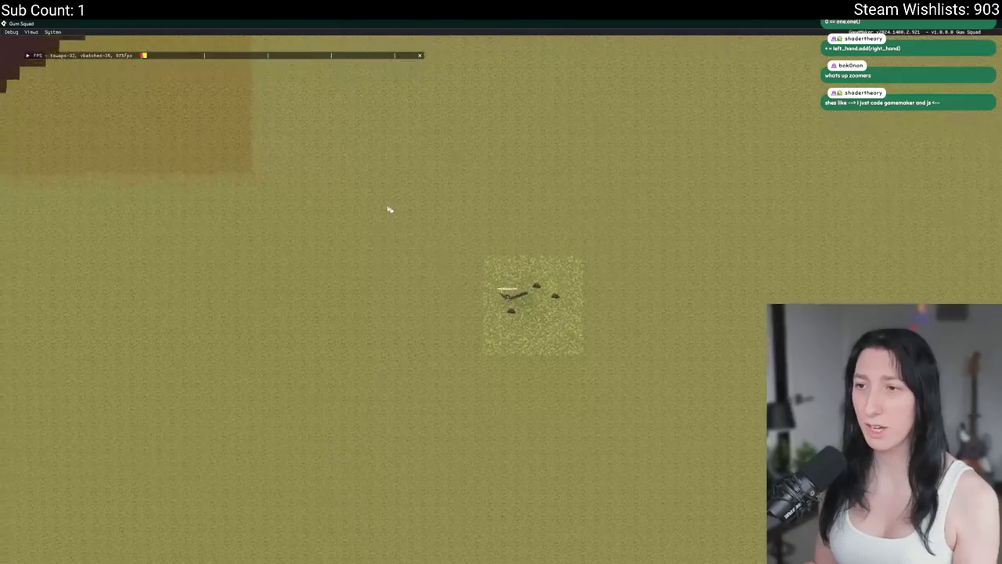
Walk the player left, up and right around the zoomed-out world.
key("a")
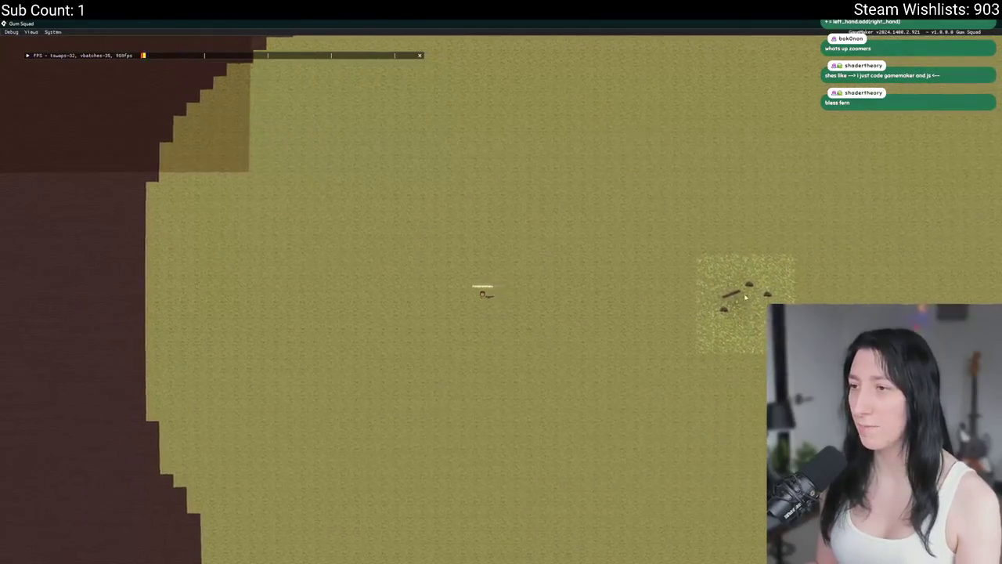
key("d")
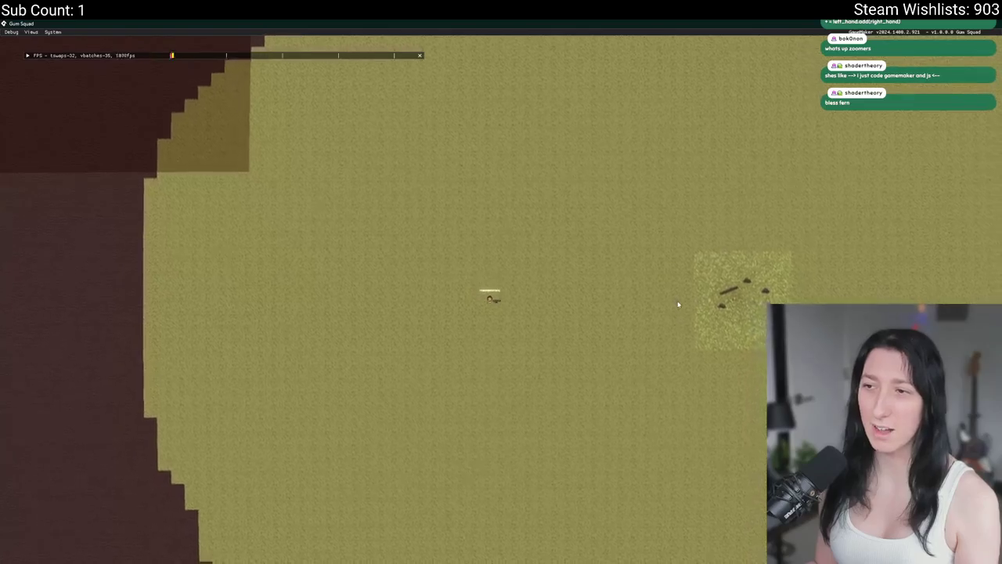
key("w")
key("a")
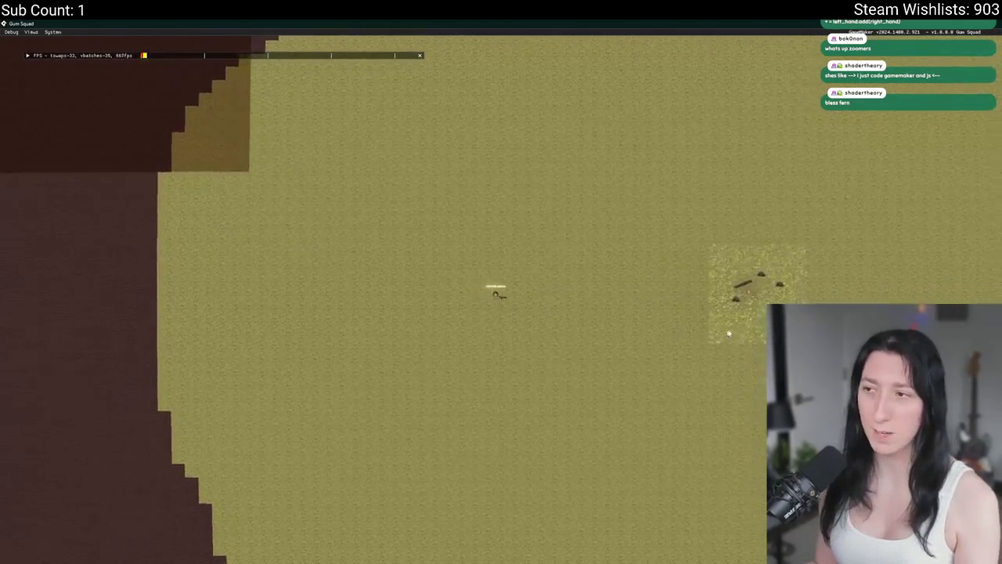
key("a")
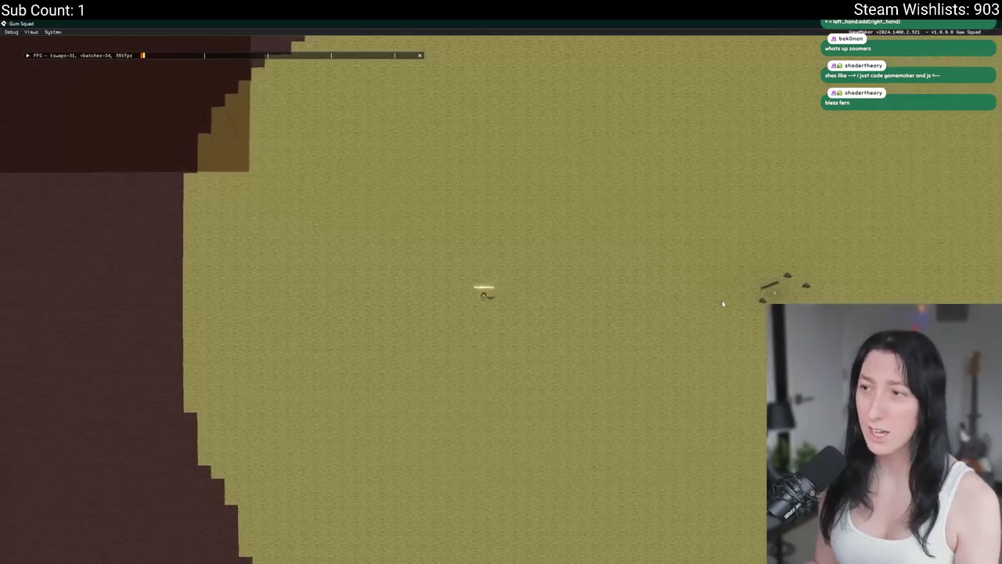
key("d")
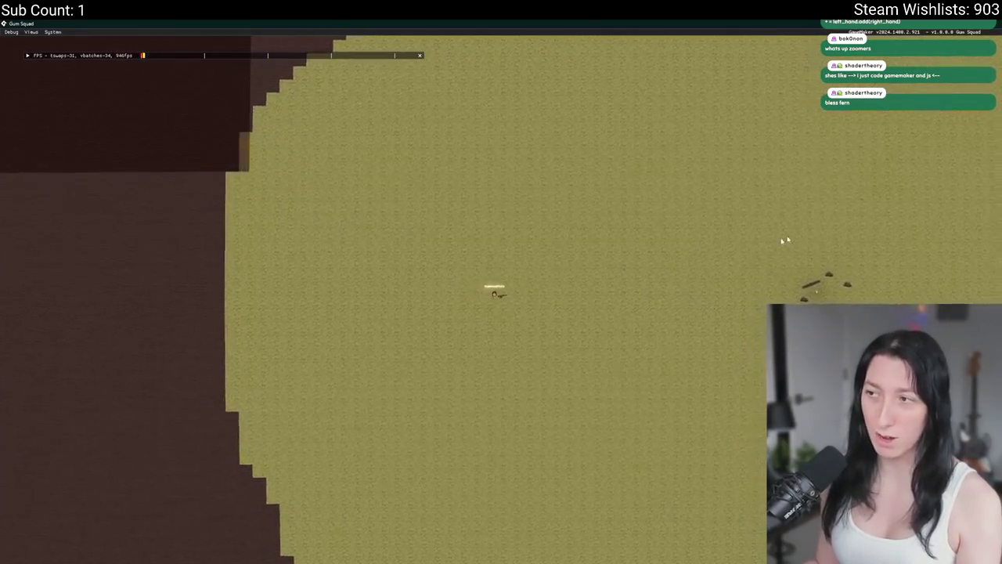
key("d")
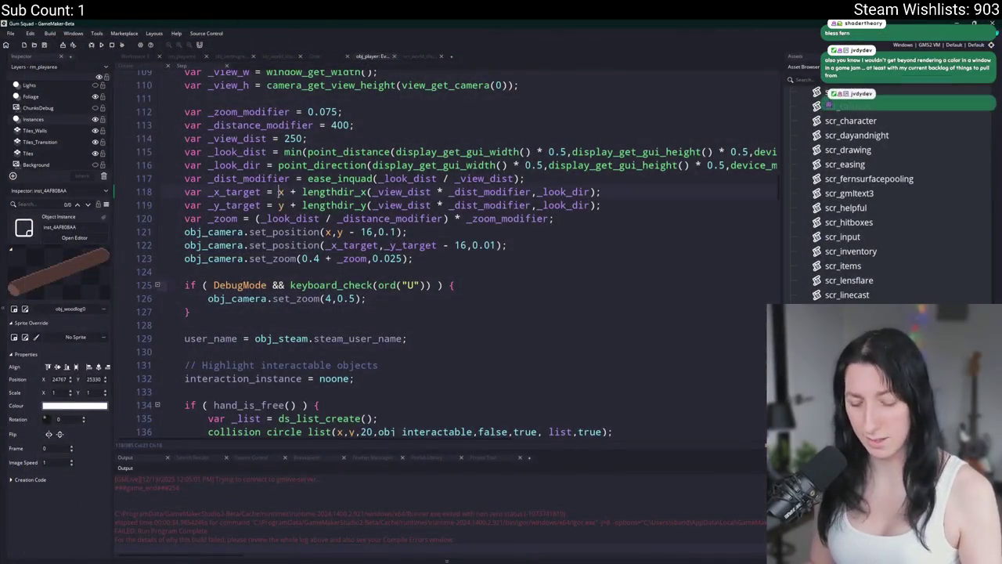
key("ctrl+t")
type("DebugMode")
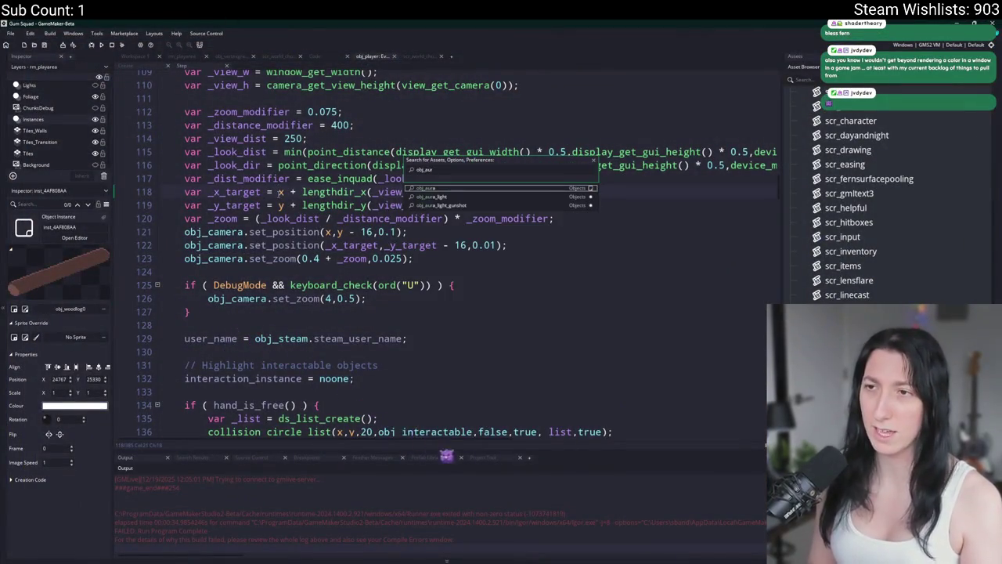
key("Return")
left_click(284, 199)
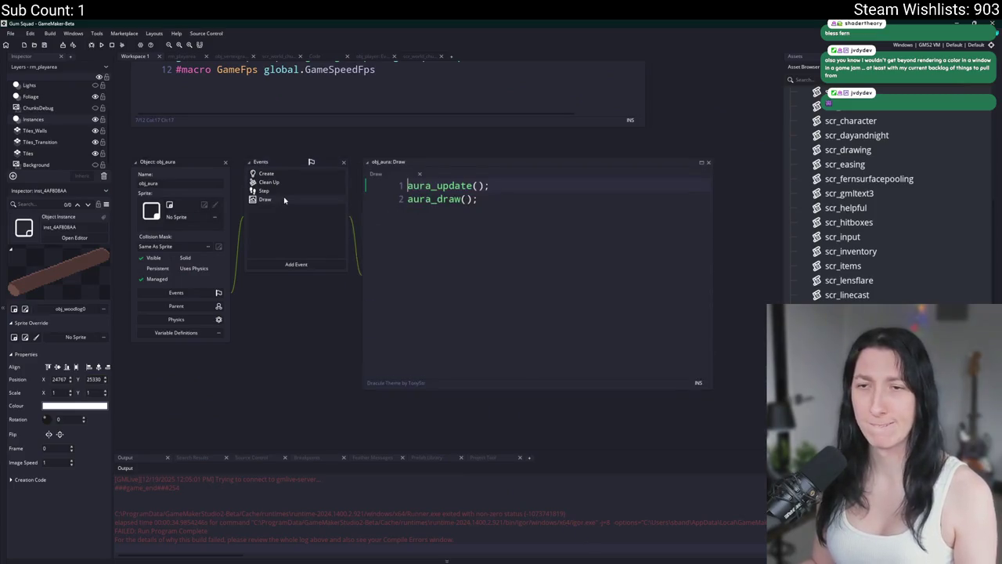
middle_click(438, 199)
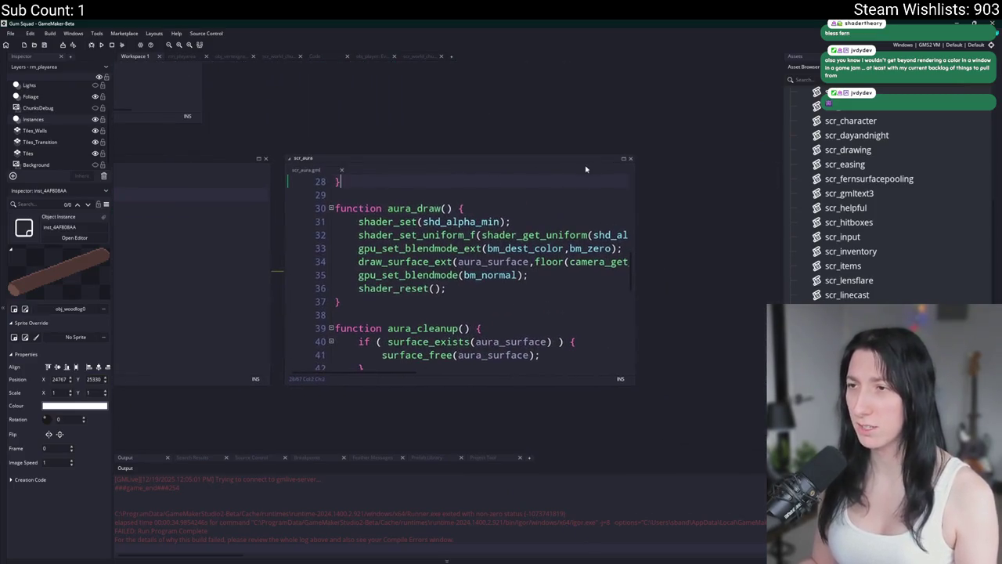
left_click(622, 159)
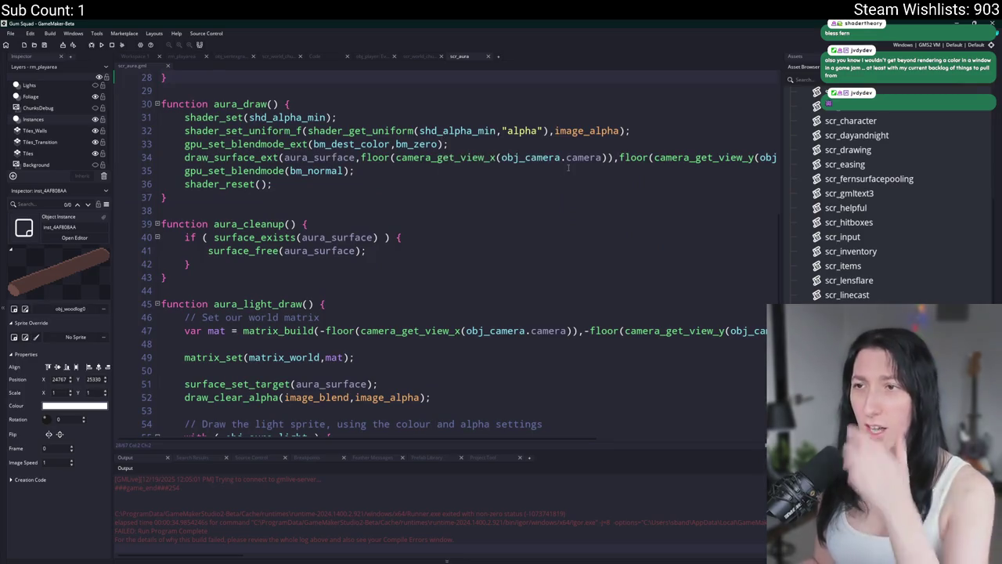
scroll(568, 167, "right", 5)
scroll(585, 162, "left", 5)
left_click(227, 170)
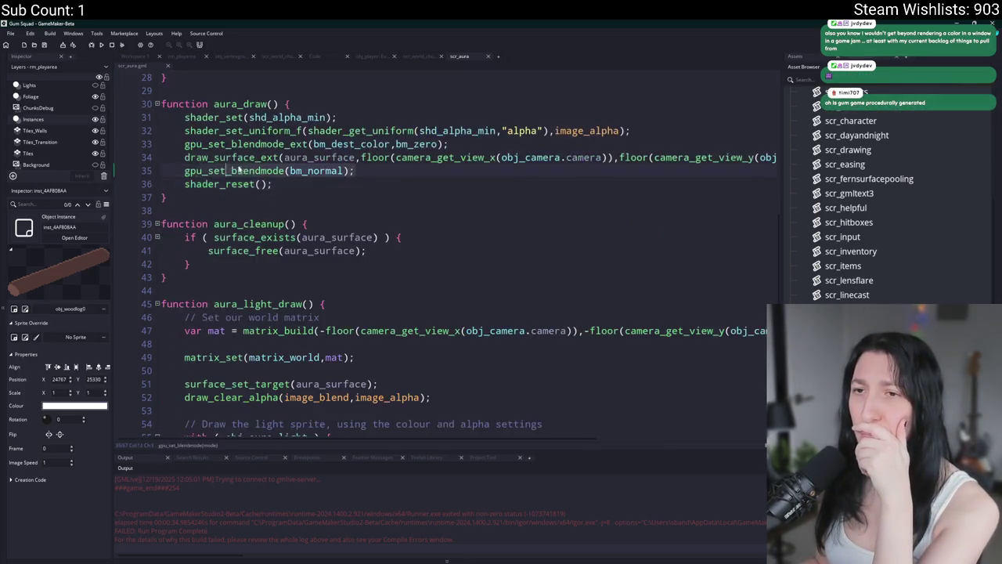
left_click(310, 157)
scroll(310, 158, "up", 2)
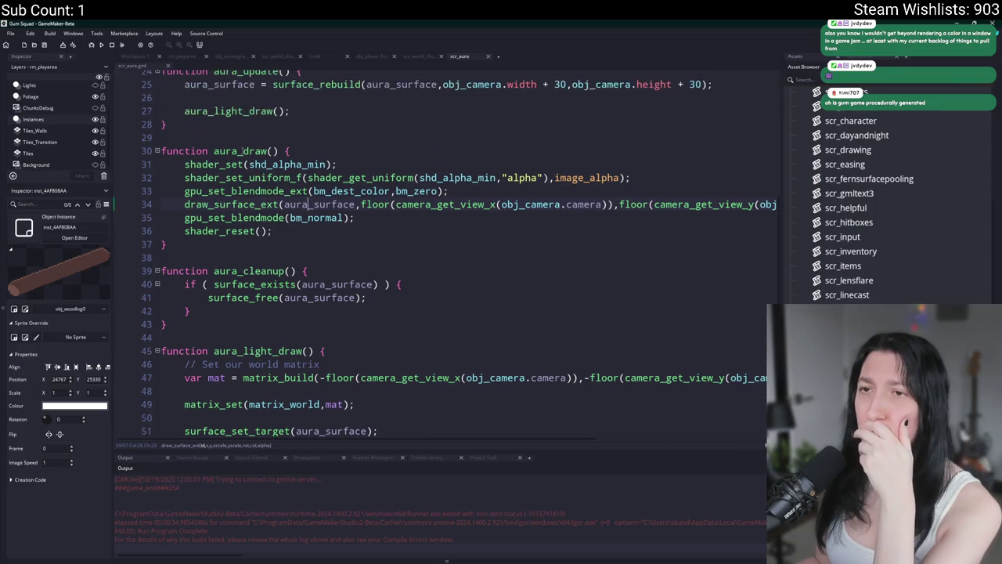
left_click(268, 150)
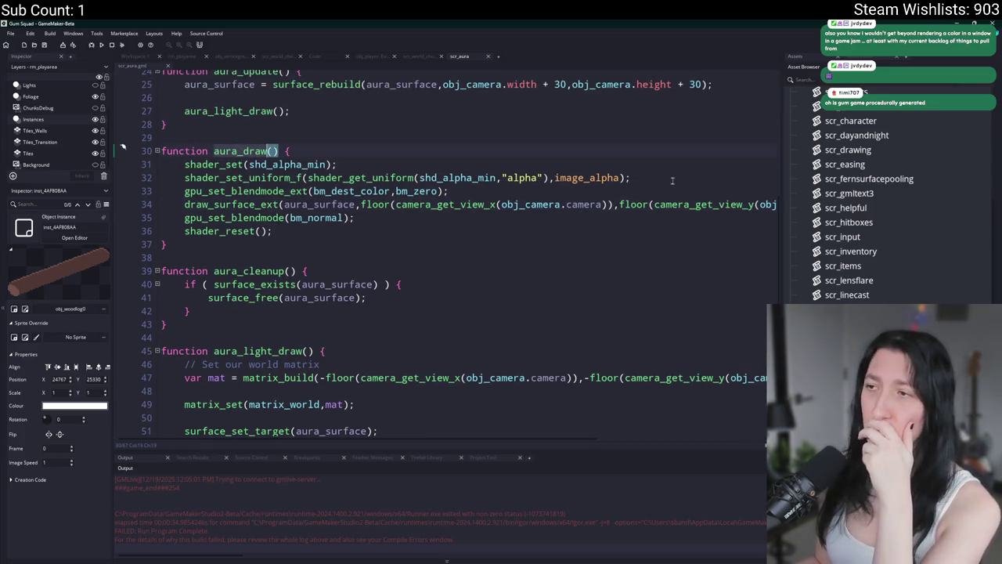
left_click(620, 205)
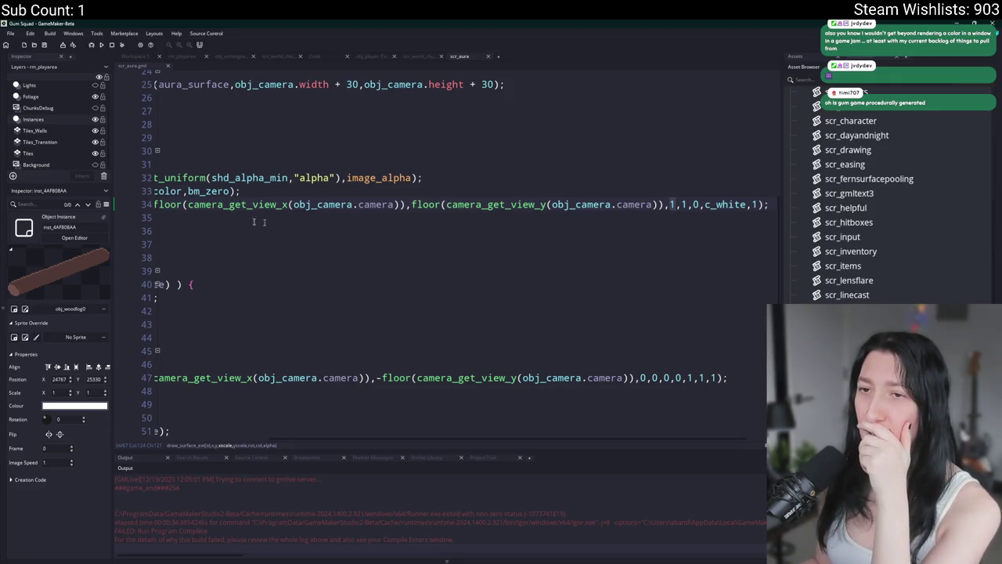
scroll(253, 221, "left", 3)
left_click(285, 204)
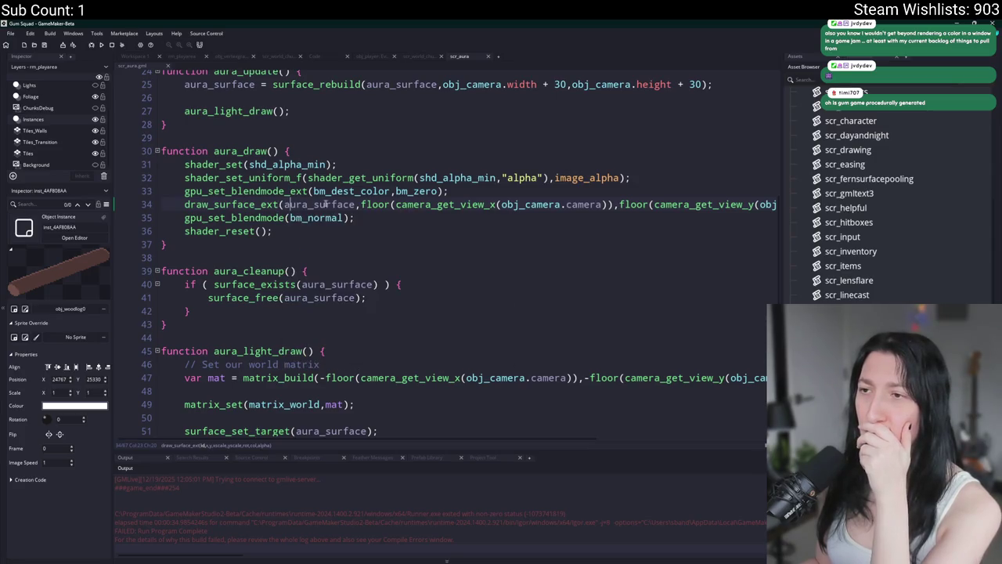
double_click(312, 206)
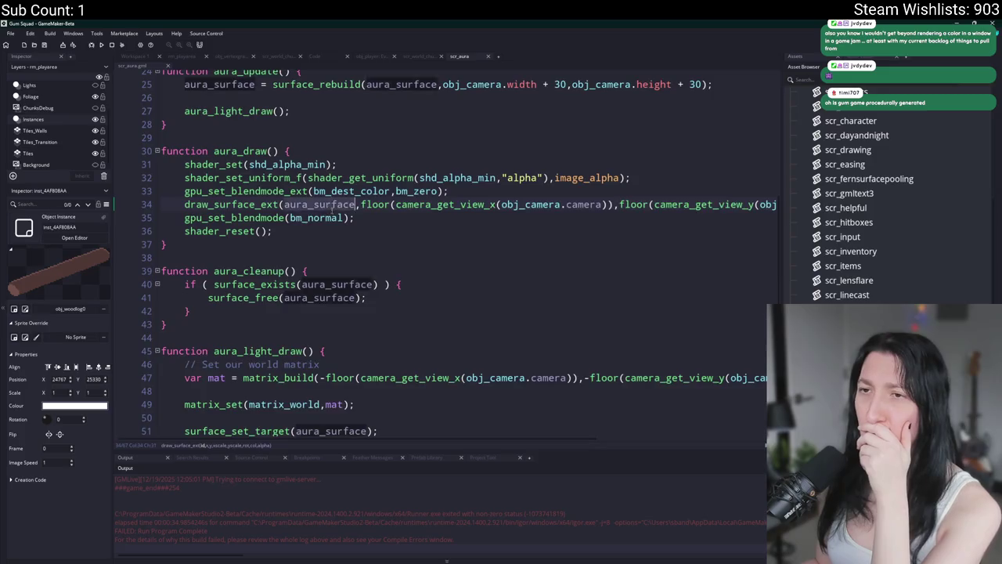
scroll(332, 210, "up", 2)
scroll(465, 162, "up", 2)
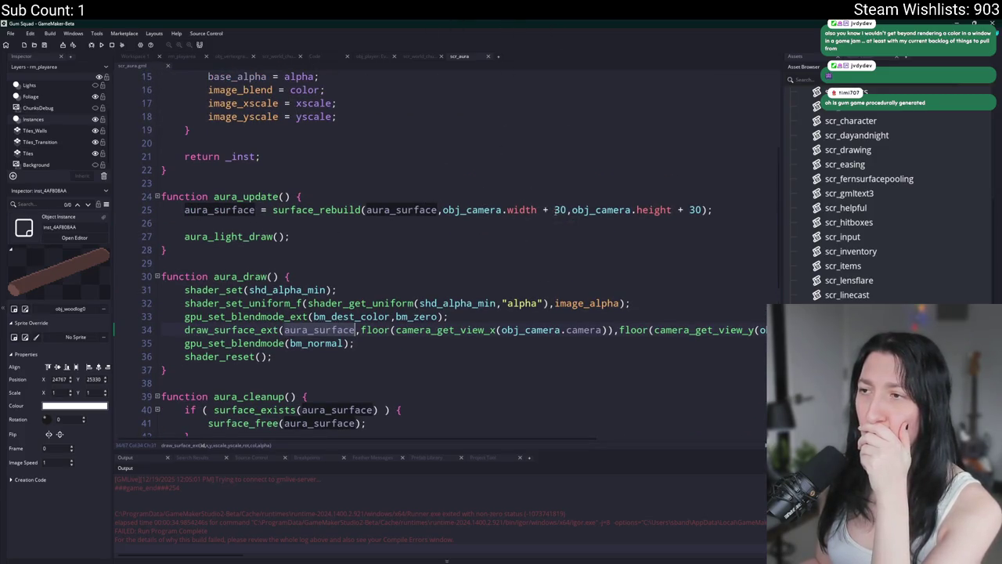
left_click_drag(536, 210, 442, 210)
Search the project for width, selected on line 25 of scr_aura, instead of obj_camera.width.
key("ctrl+shift+f")
key("Return")
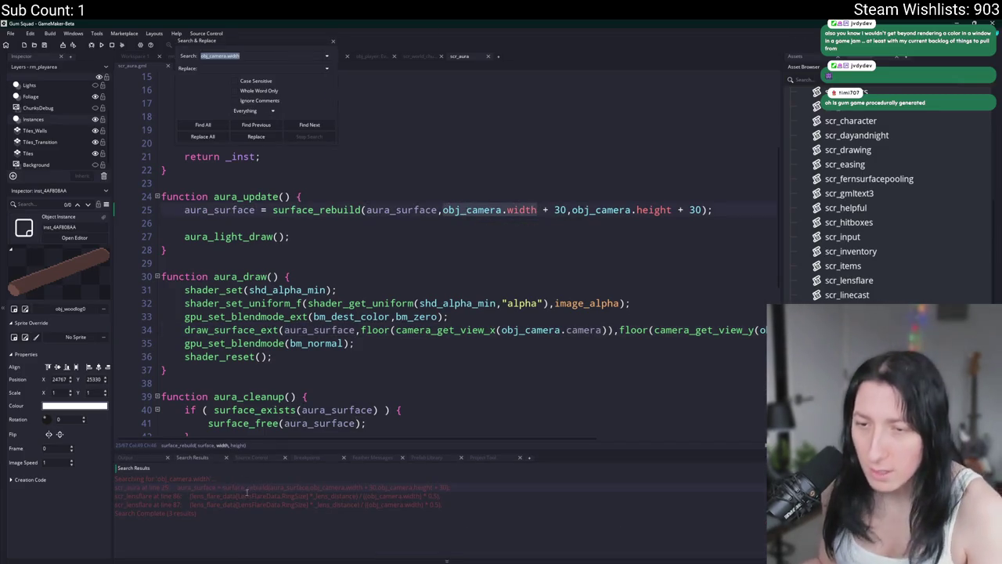
double_click(516, 210)
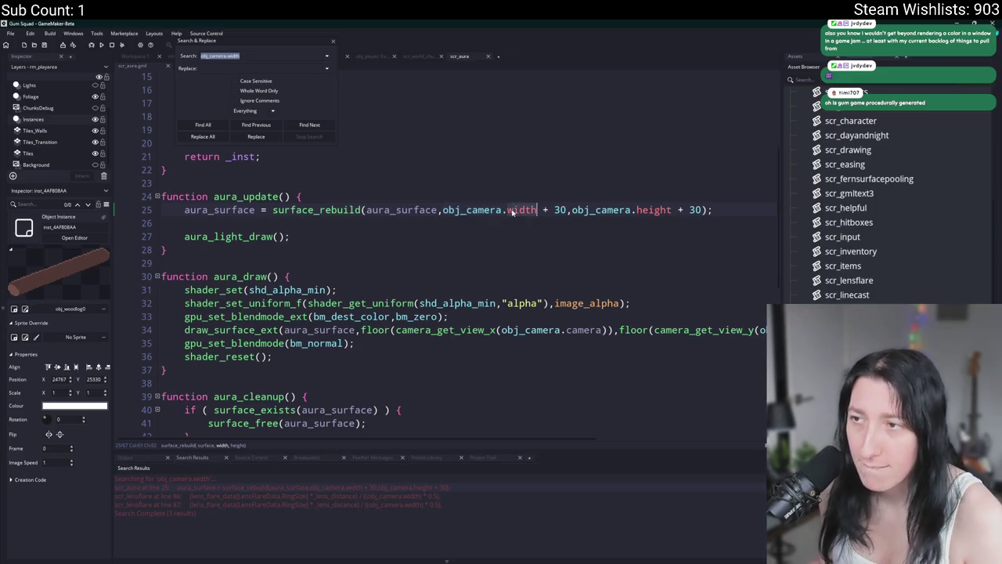
key("ctrl+shift+f")
key("Return")
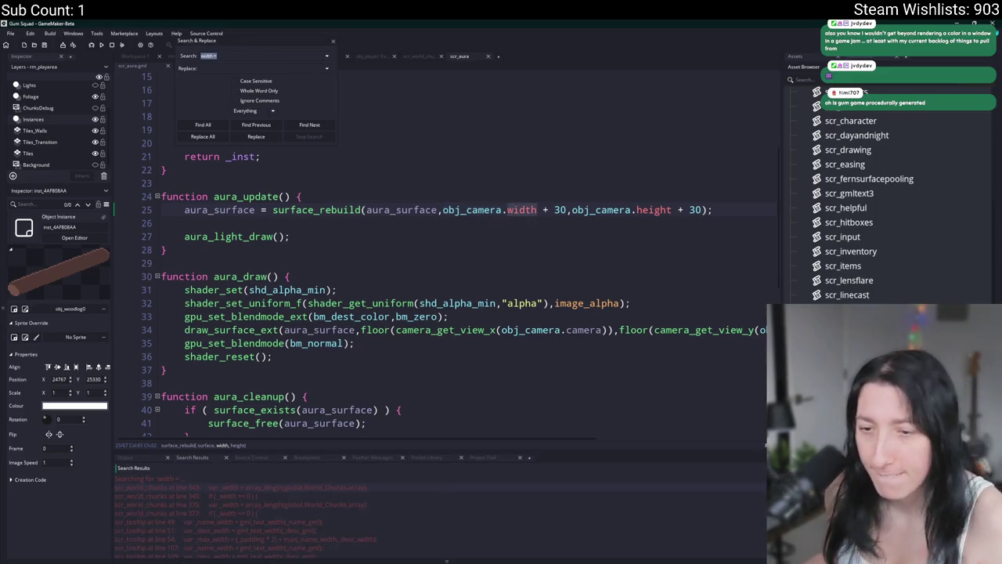
scroll(239, 526, "down", 10)
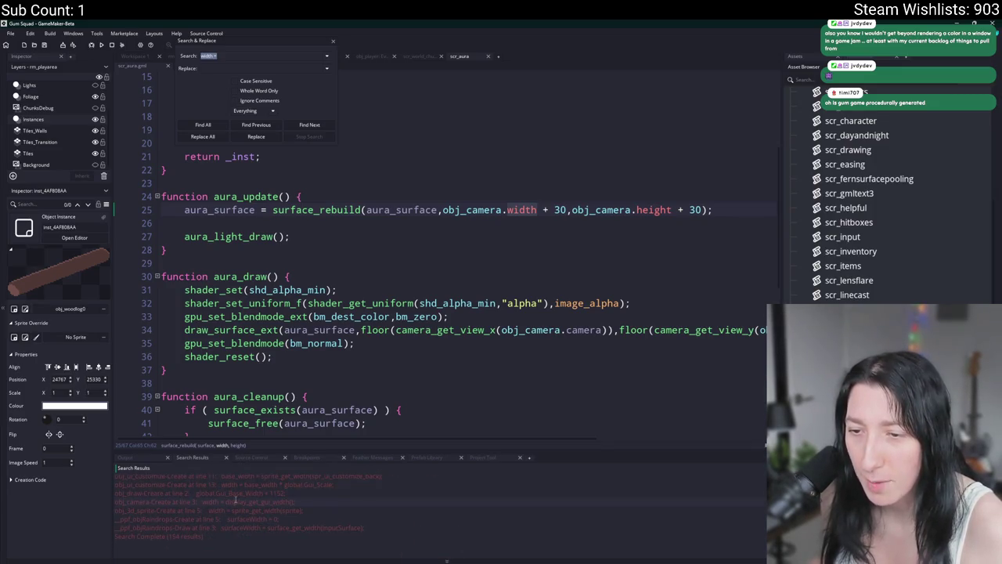
scroll(266, 512, "up", 1)
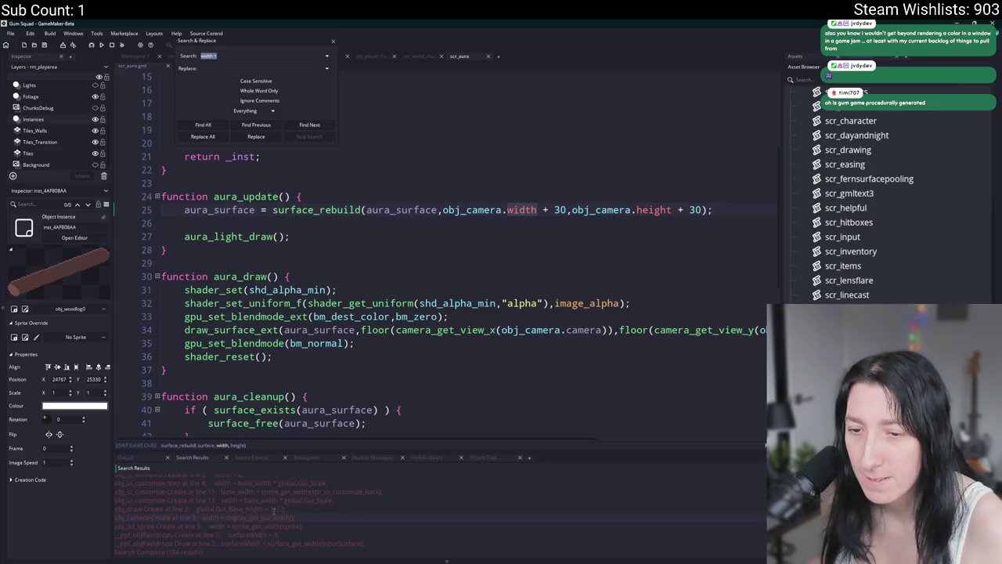
Inspect obj_camera's Create and End Step width uses, then return to scr_aura.
double_click(268, 516)
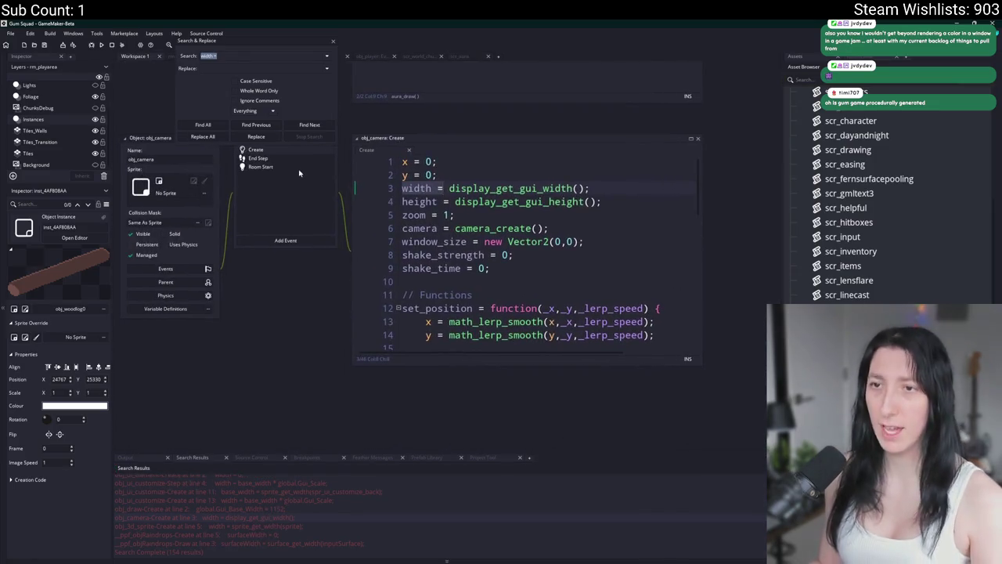
left_click(295, 160)
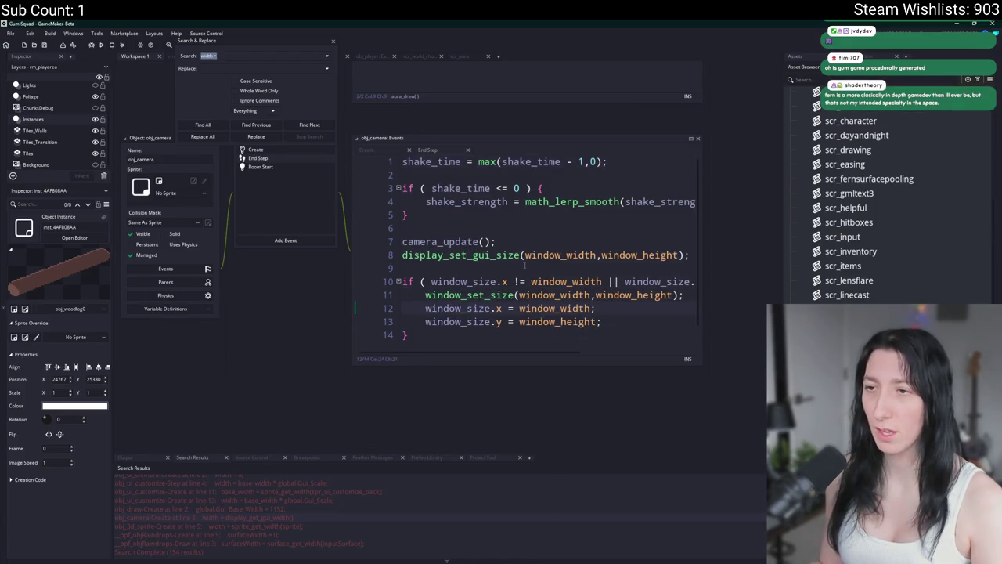
left_click(314, 182)
left_click(619, 310)
left_click(612, 362)
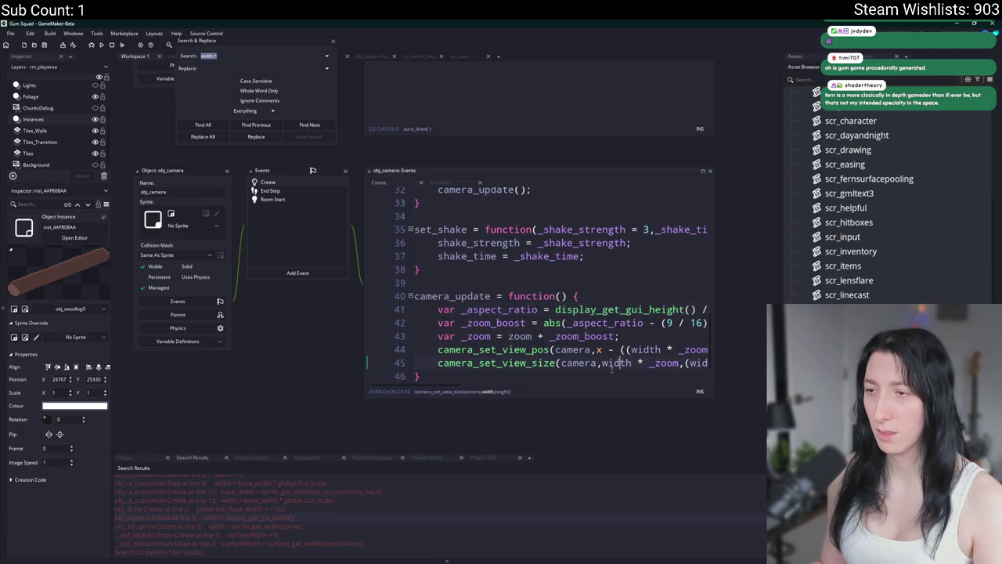
double_click(493, 363)
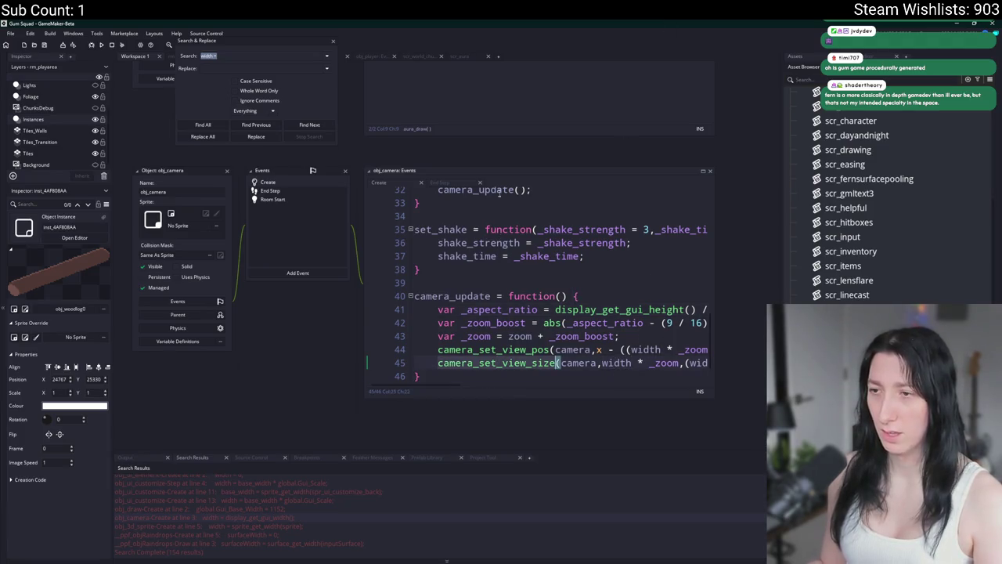
left_click(333, 42)
left_click(460, 58)
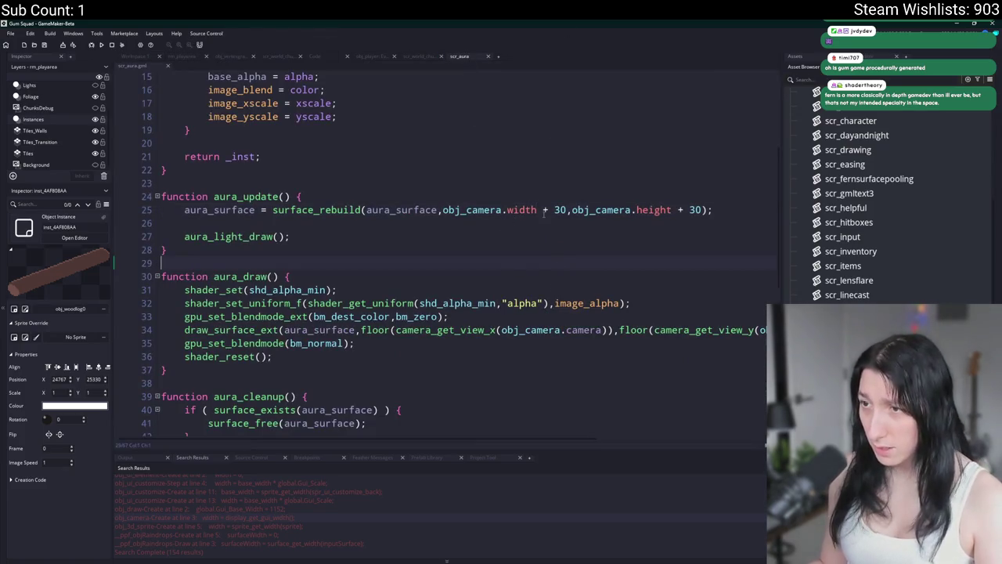
Replace obj_camera.width on line 25 with camera_get_view_width(obj_camera.camera).
double_click(510, 210)
type("ca")
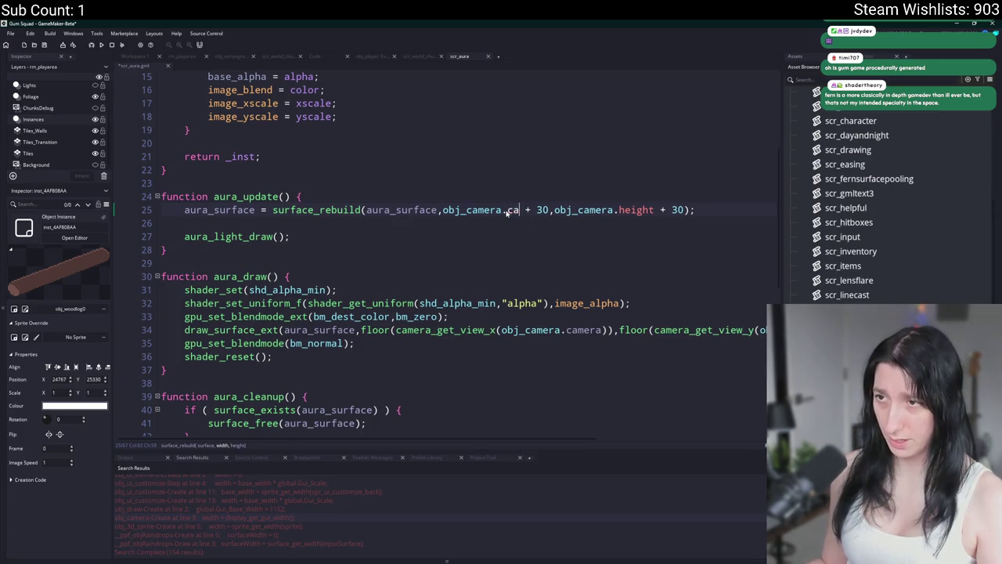
type("mera")
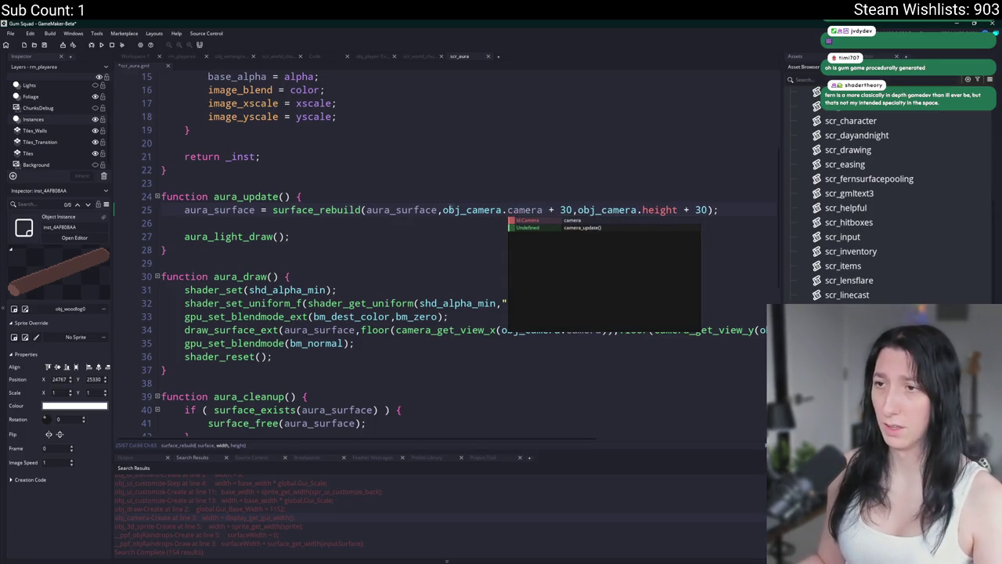
left_click(443, 210)
type("camera_get")
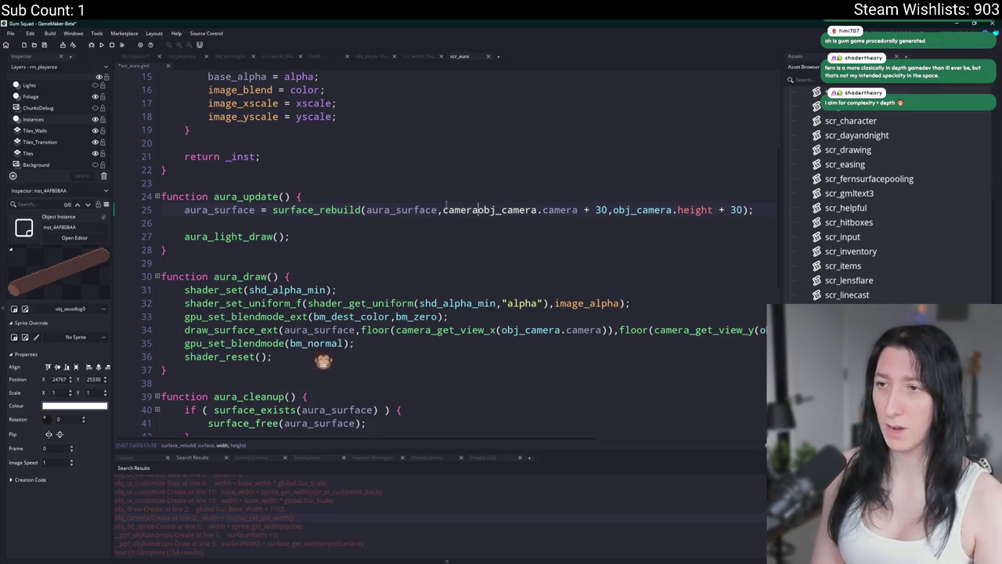
type("_width(")
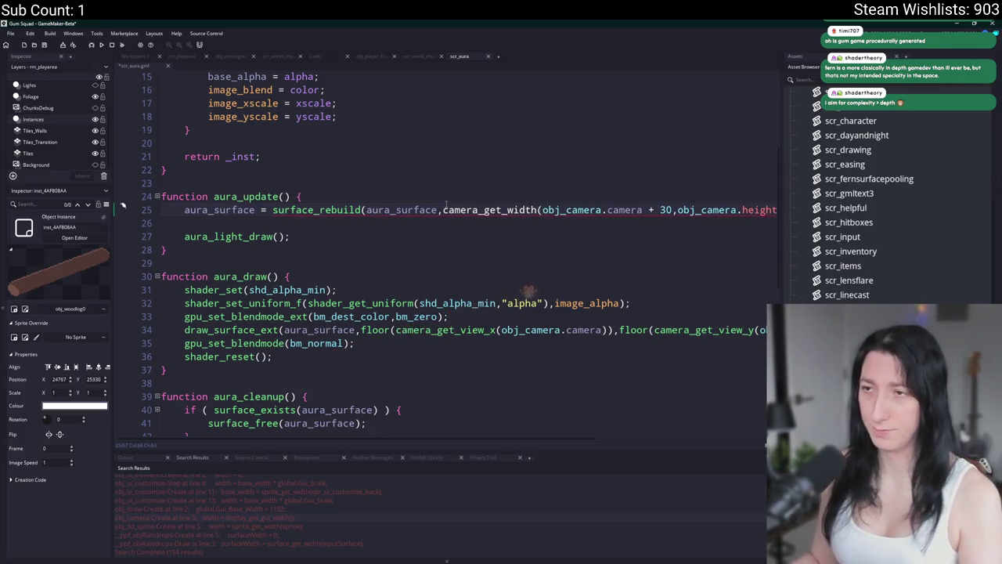
left_click(507, 208)
type("view_")
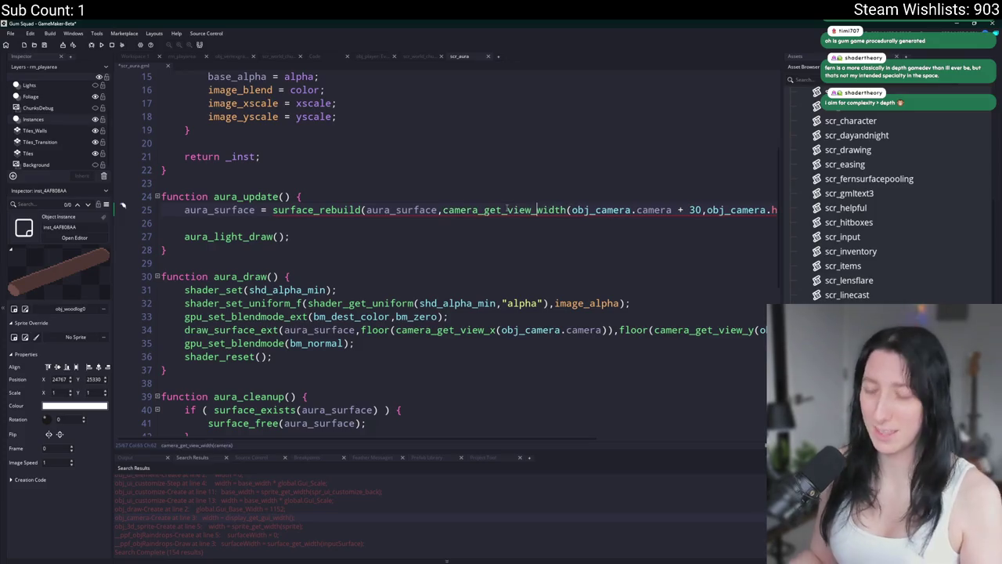
left_click(673, 210)
type(")")
key("Down")
scroll(703, 224, "right", 3)
scroll(703, 225, "left", 3)
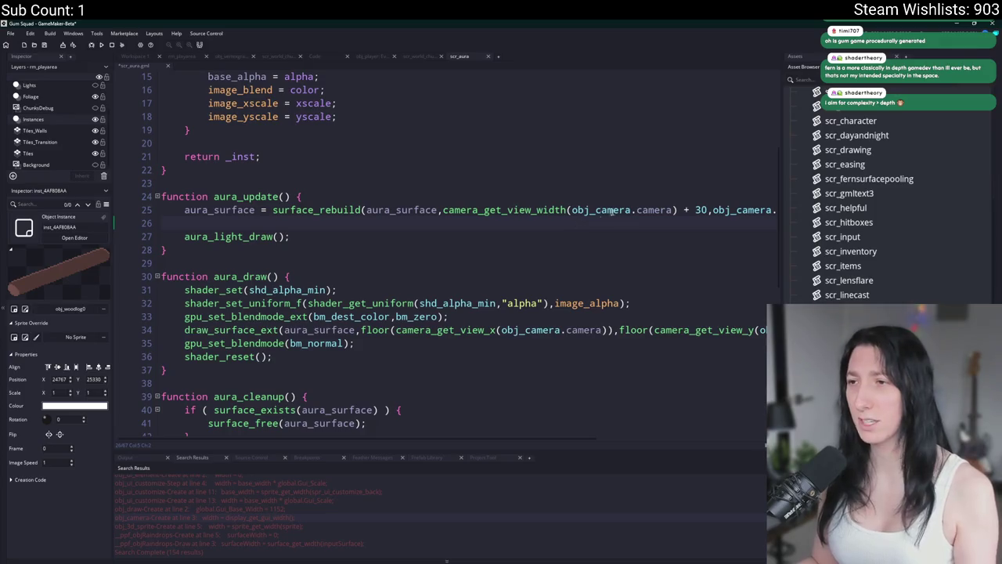
Replace obj_camera.height with camera_get_view_height(obj_camera.camera).
left_click(737, 210)
scroll(704, 210, "right", 3)
left_click_drag(714, 210, 570, 210)
type("camera_get_view_width(obj_camera.camera)")
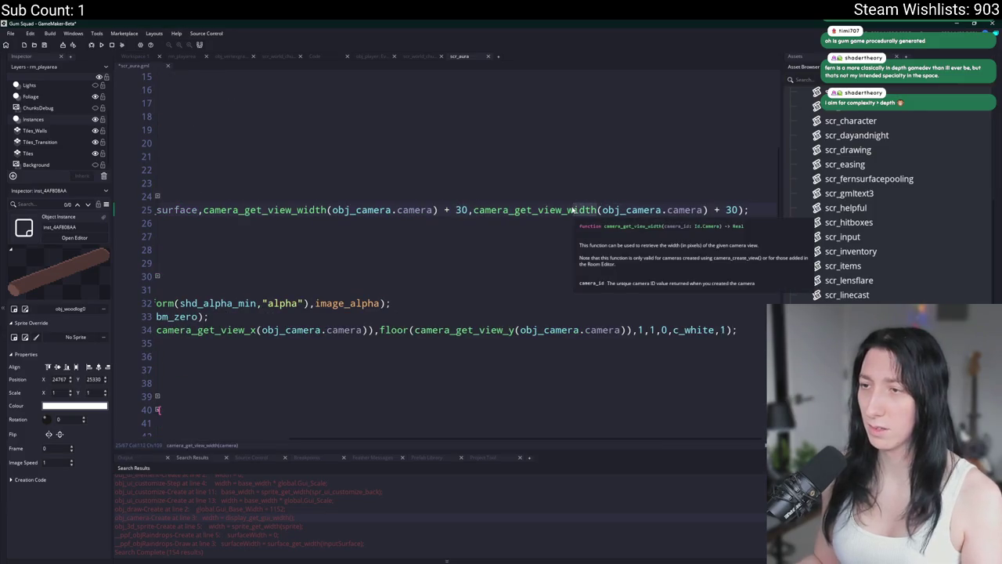
key("BackSpace")
type("he")
Save the script and launch the game with F5 to test it.
key("Return")
key("F5")
key("Down")
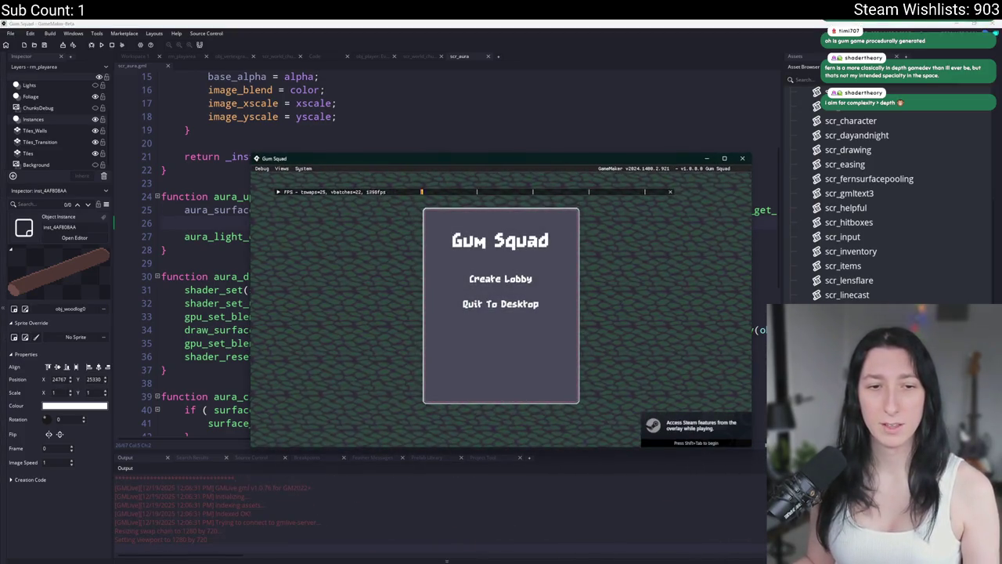
left_click(493, 279)
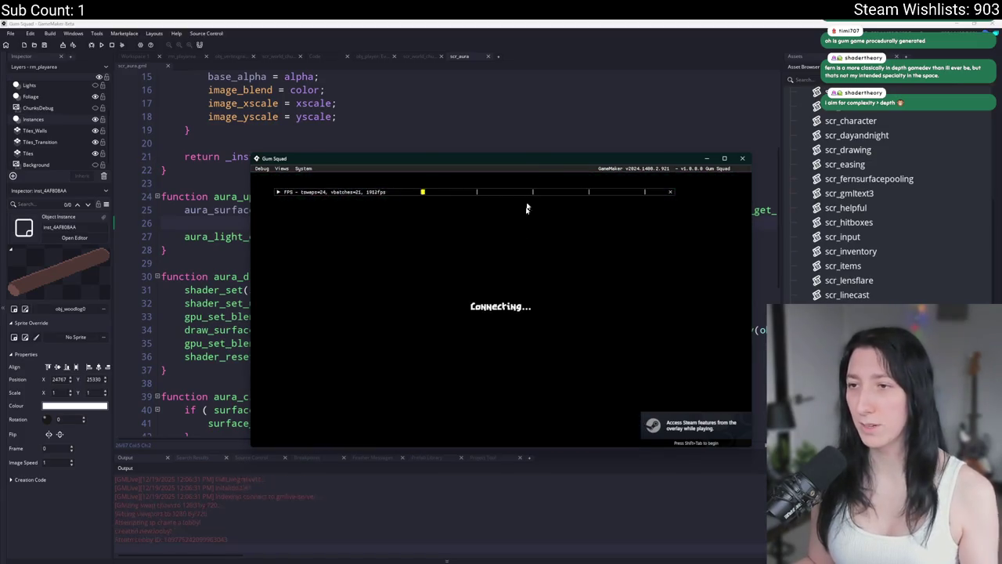
scroll(462, 102, "down", 5)
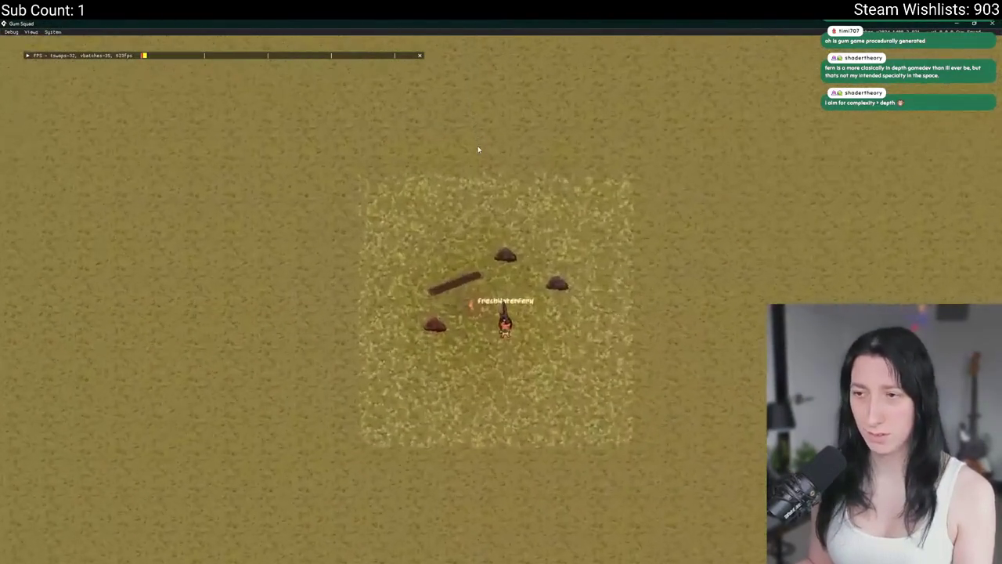
scroll(478, 149, "down", 5)
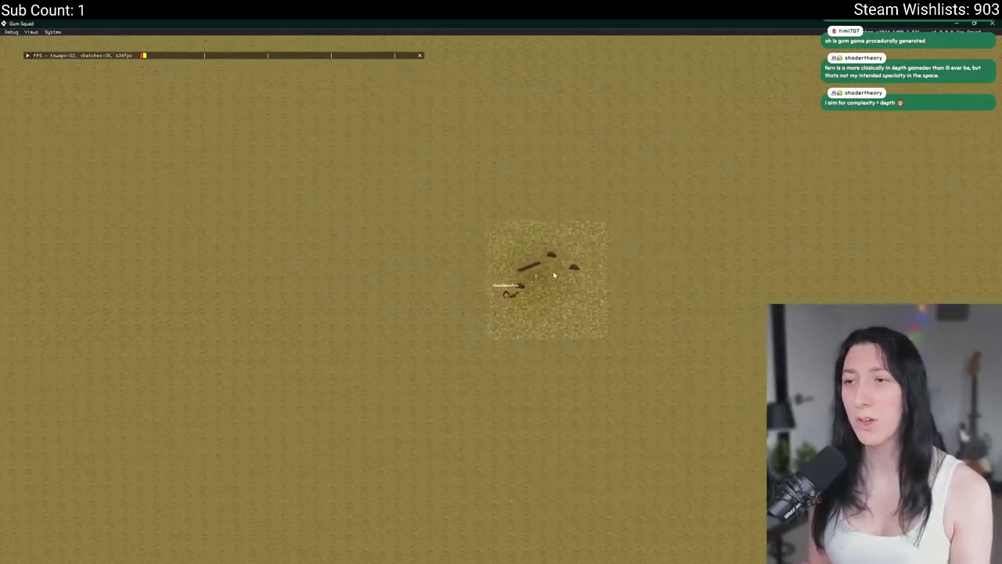
scroll(553, 271, "up", 5)
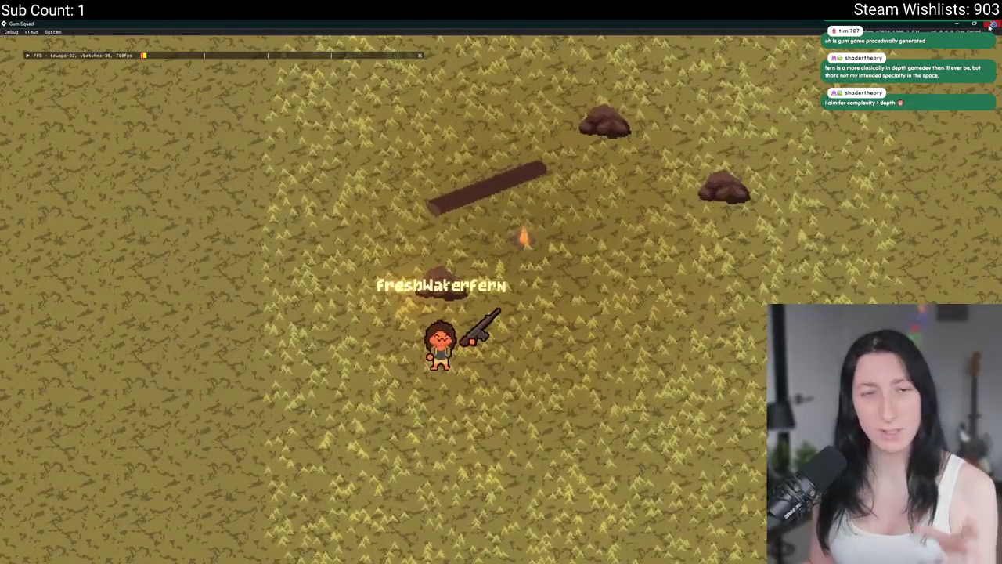
left_click(992, 23)
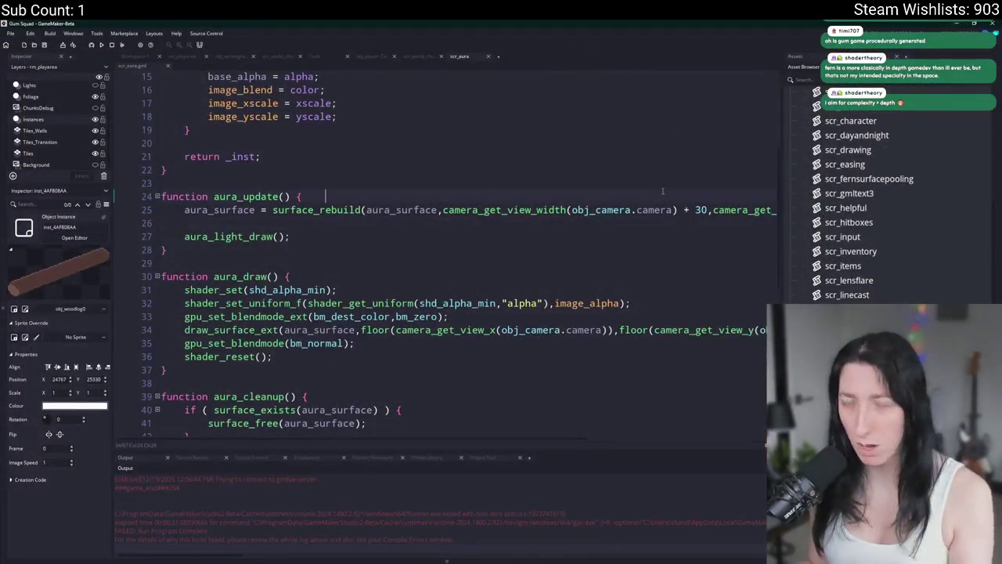
Open the par_solid object to check its children, then close its editor.
key("ctrl+t")
type("per_soli")
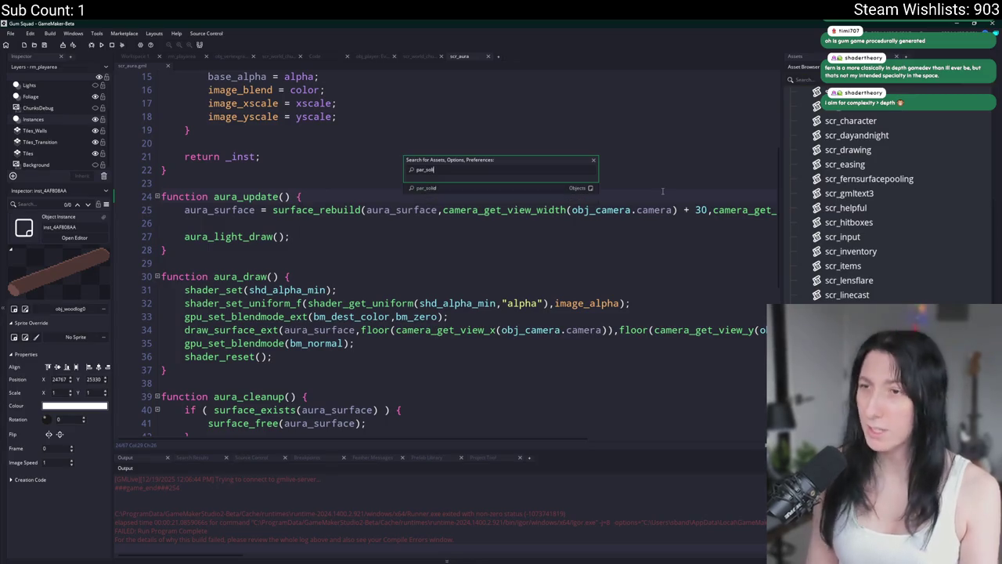
left_click(512, 193)
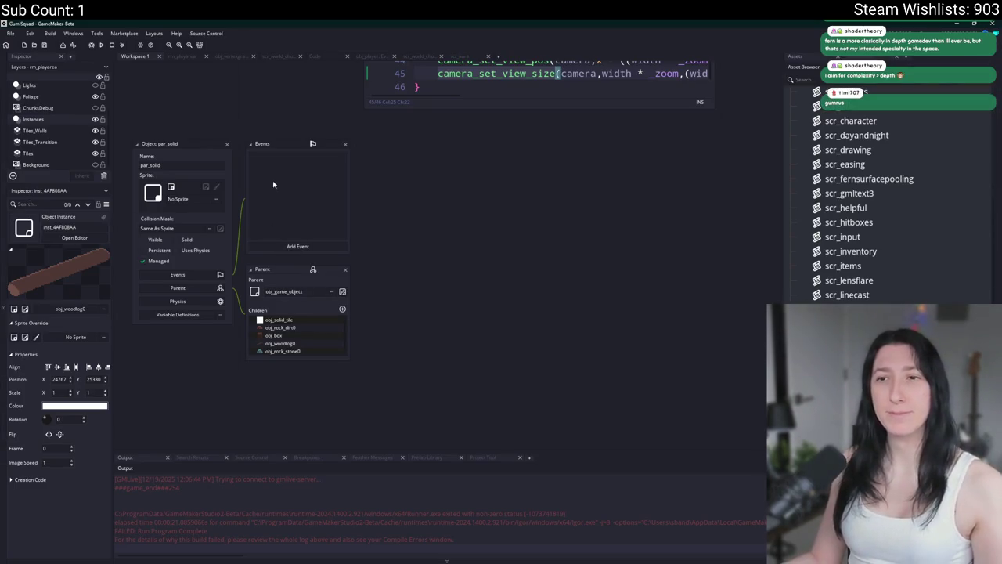
left_click(228, 144)
Run a project-wide search for 'deactivate'.
key("ctrl+f")
type("eactivate")
key("Return")
left_click(242, 59)
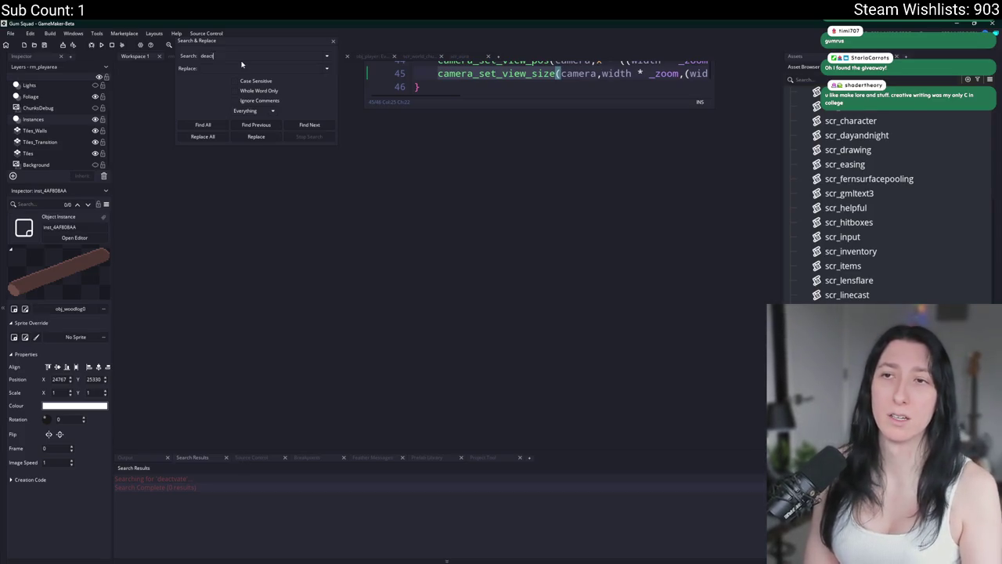
Complete the project search for 'deactivate', then Google 'js web compiler'.
type("ivate")
key("Return")
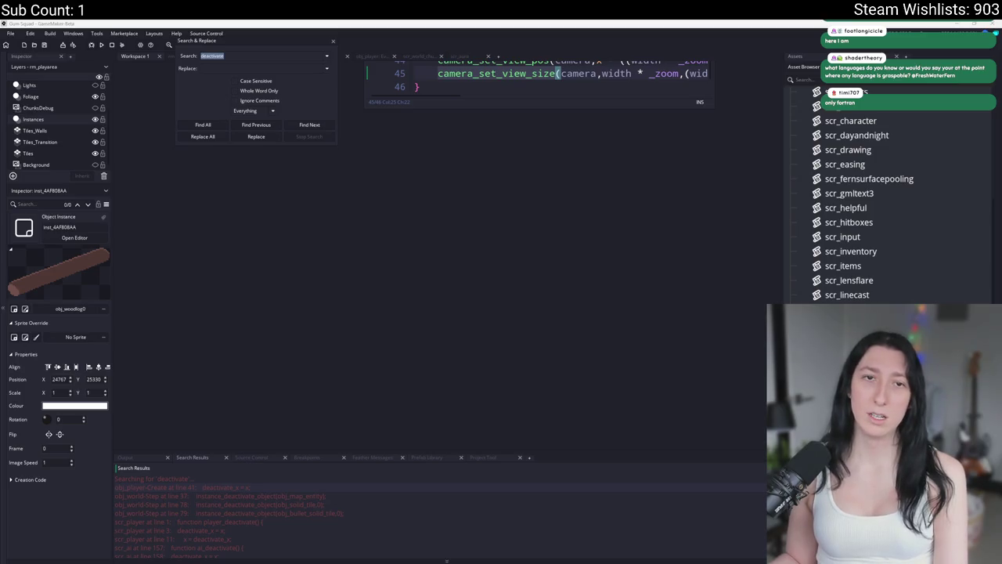
type("js web compiler")
key("Return")
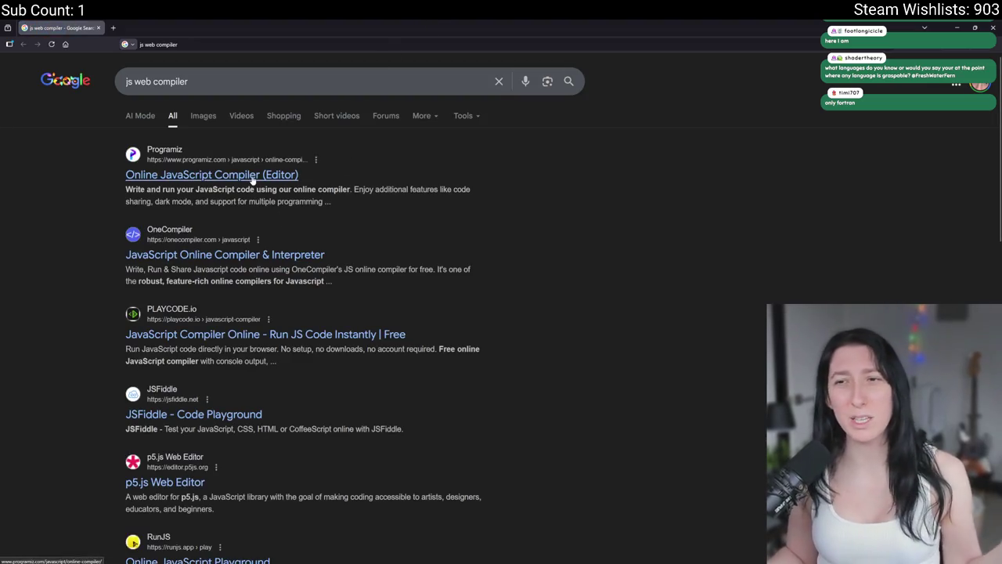
Open the Programiz JavaScript compiler and begin a for loop below line 4.
left_click(252, 177)
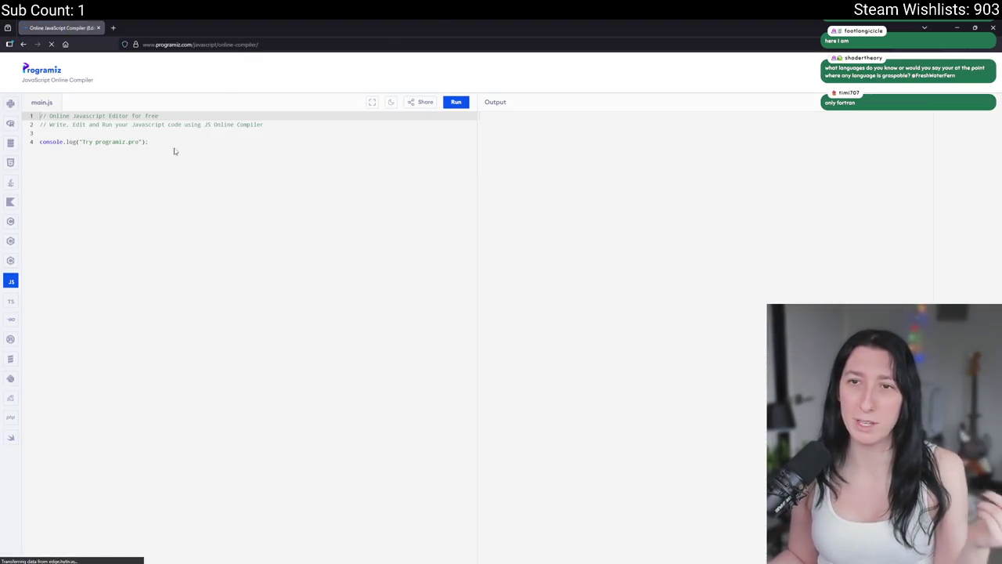
left_click(174, 152)
key("Return")
key("Return")
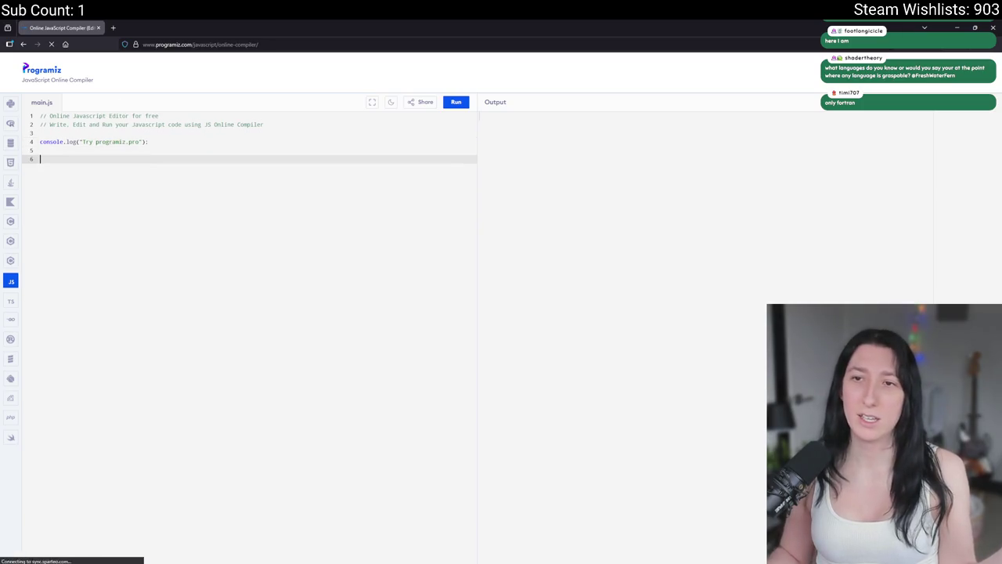
type("for ")
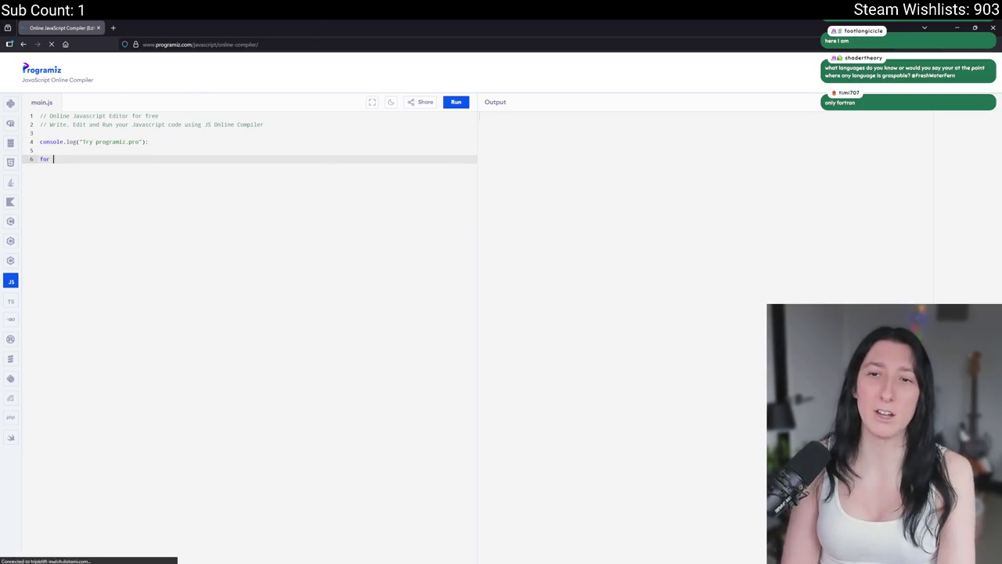
type("(")
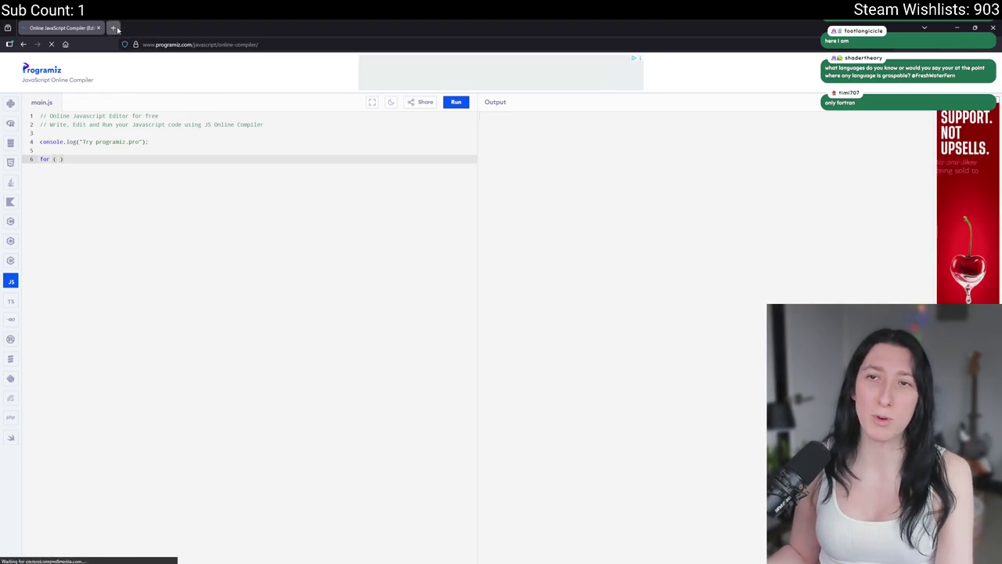
Look up a JavaScript 'for loop example' in a new browser tab.
left_click(113, 28)
type("jsd")
type("for loop ex")
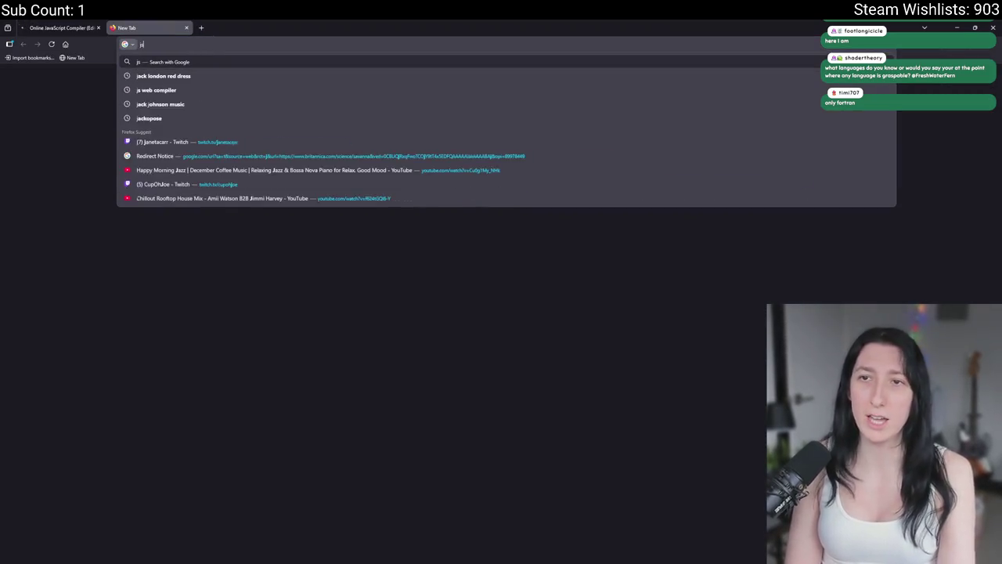
type("ample")
key("Return")
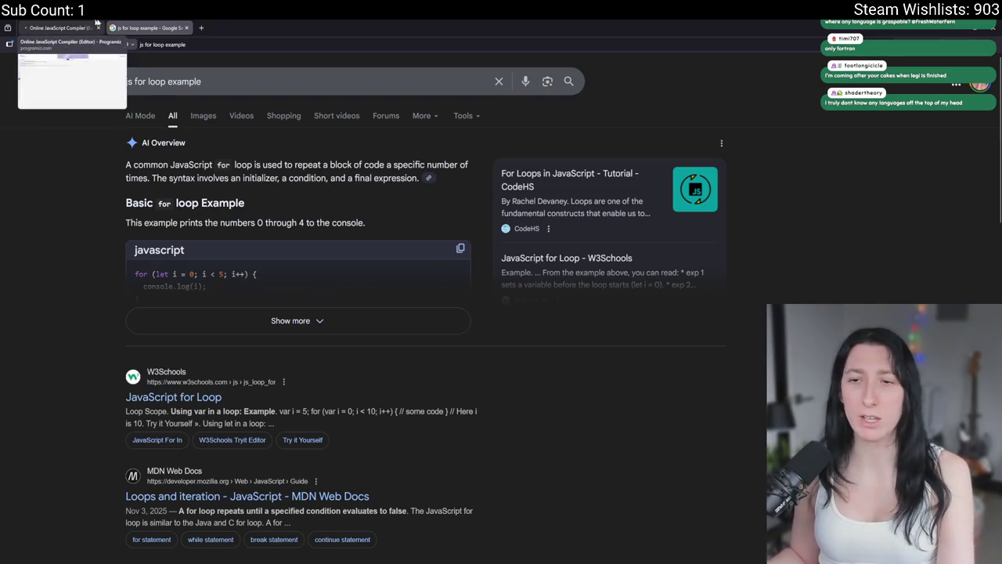
scroll(196, 244, "down", 3)
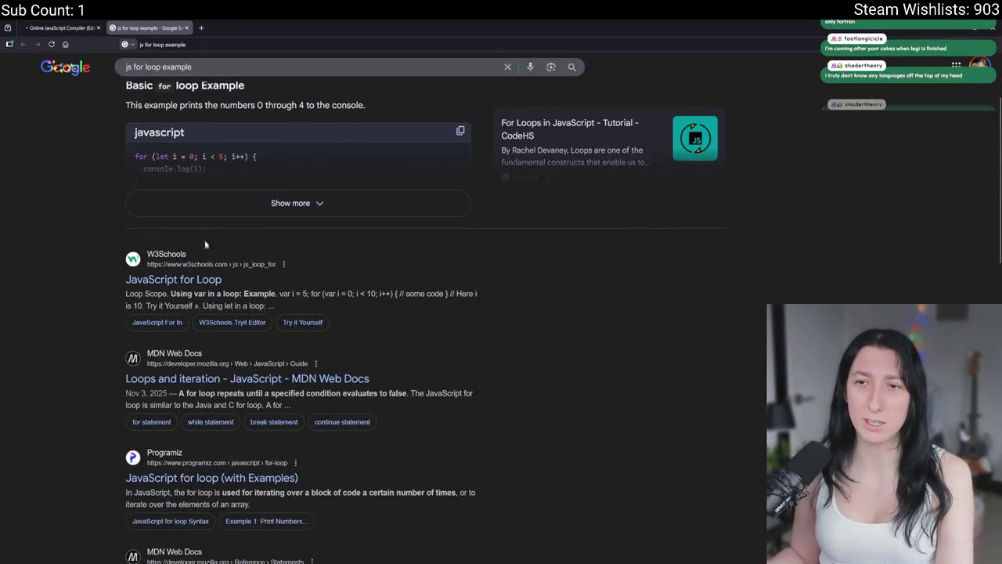
left_click(290, 204)
Write the loop header for i from 0 while under 10, with an empty console.log() body.
key("ctrl+Page_Up")
left_click(93, 142)
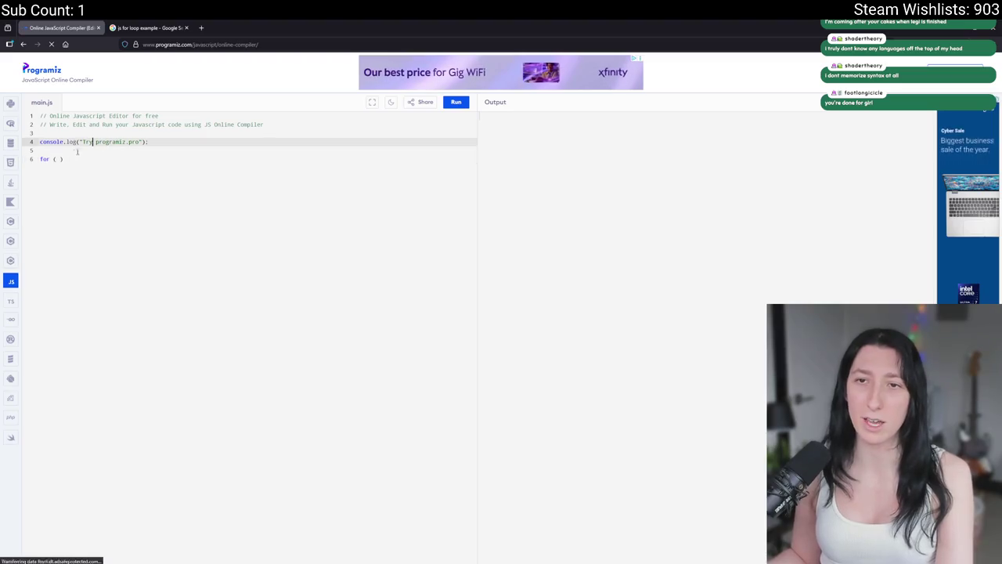
key("ctrl+plus")
key("ctrl+plus")
key("ctrl+plus")
left_click(105, 247)
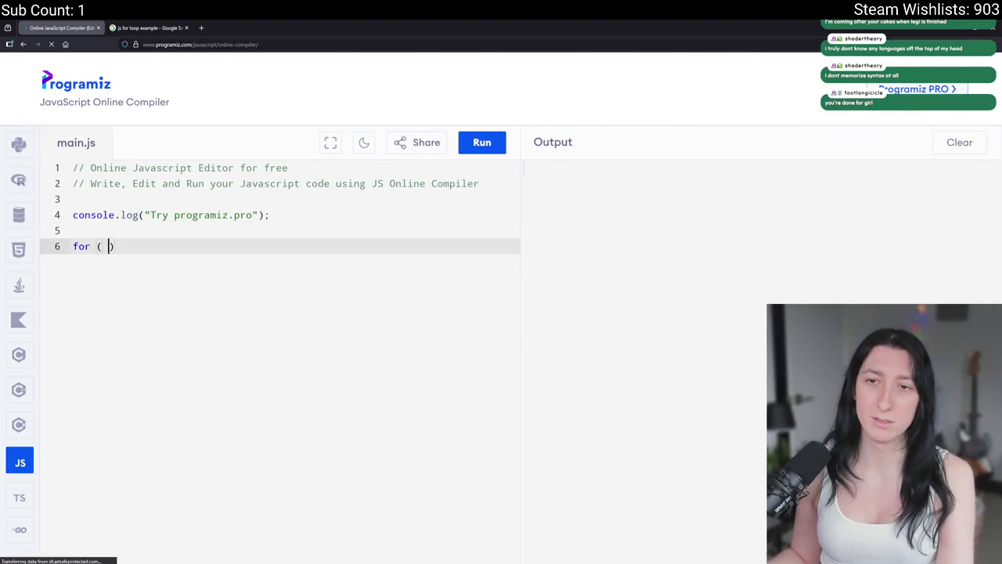
type("let = ")
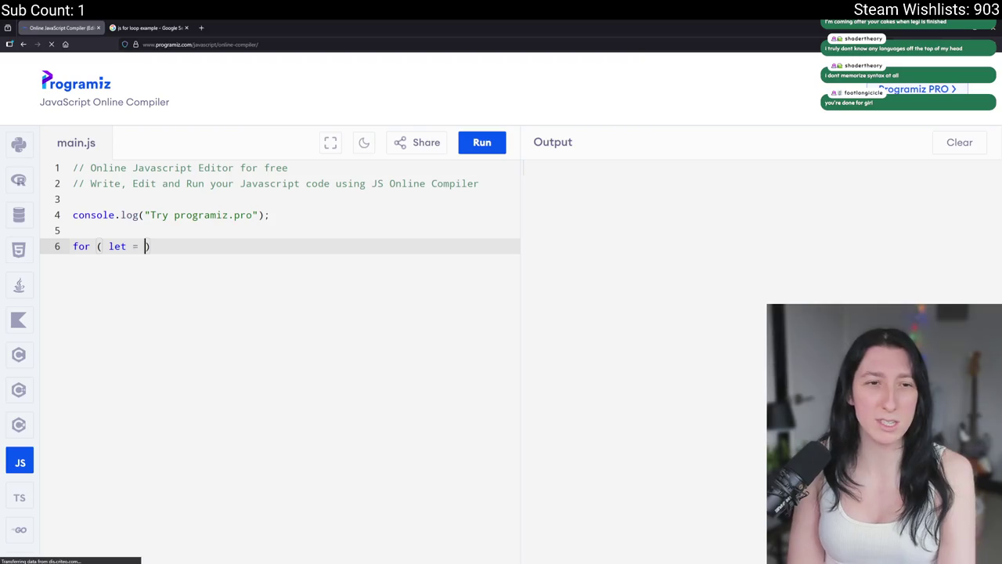
type("i = 0;")
key("BackSpace")
key("BackSpace")
key("BackSpace")
key("BackSpace")
key("BackSpace")
key("BackSpace")
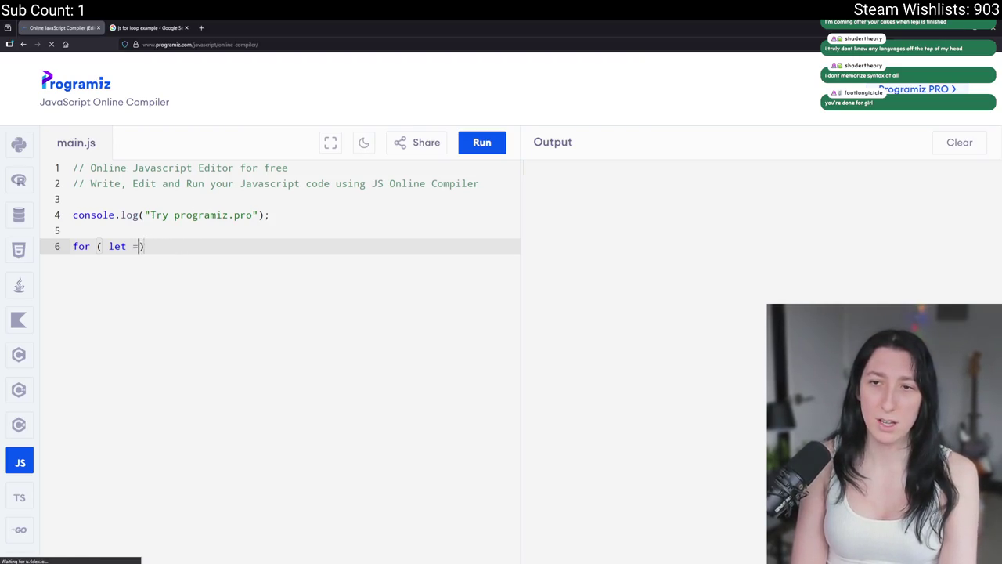
type("i = 0; i < 10; ")
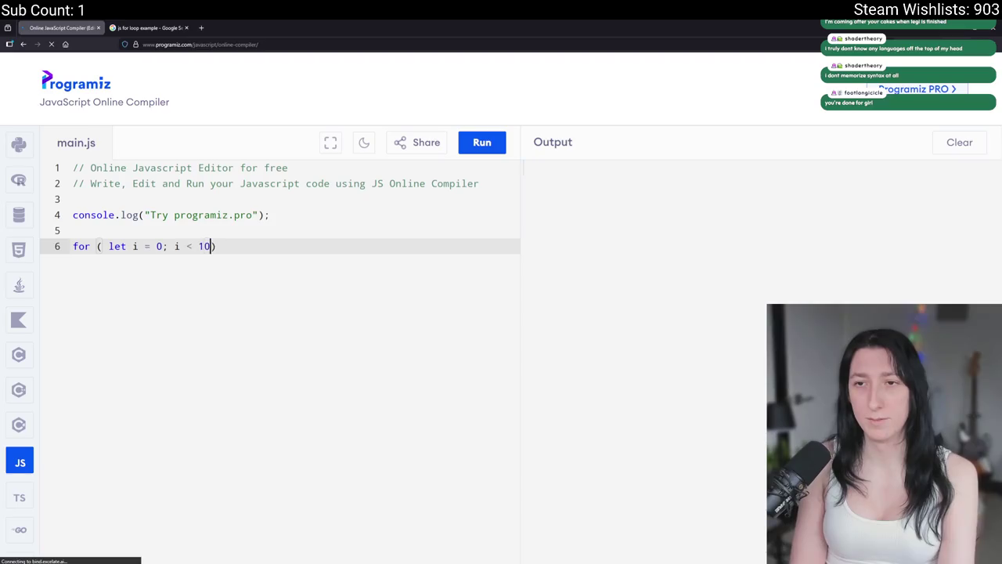
type("i ++; )")
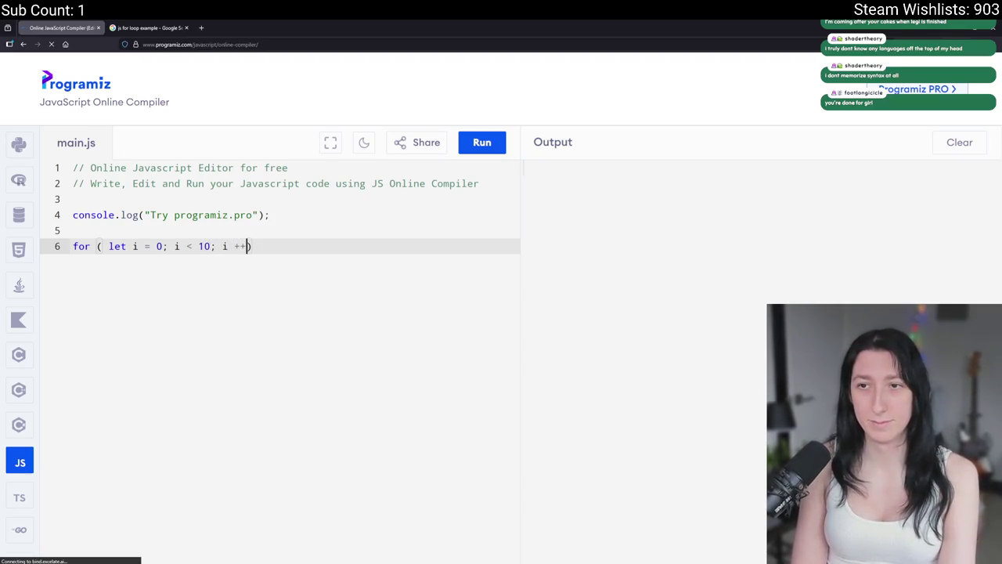
type(" {")
key("Return")
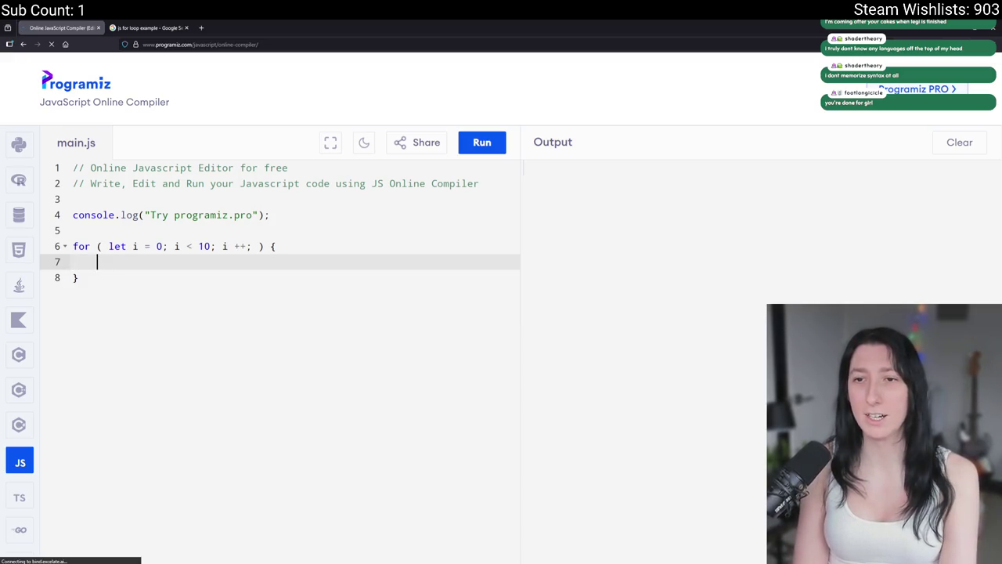
type("console.log(")
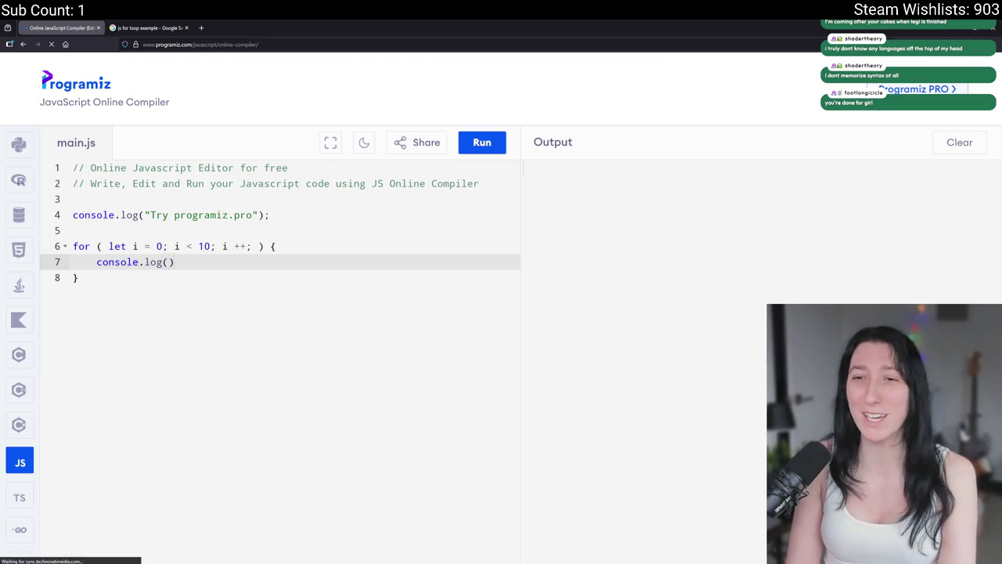
left_click(73, 230)
Declare let array = ["peepee","caca","piss"]; above the loop.
key("Return")
key("Return")
key("Up")
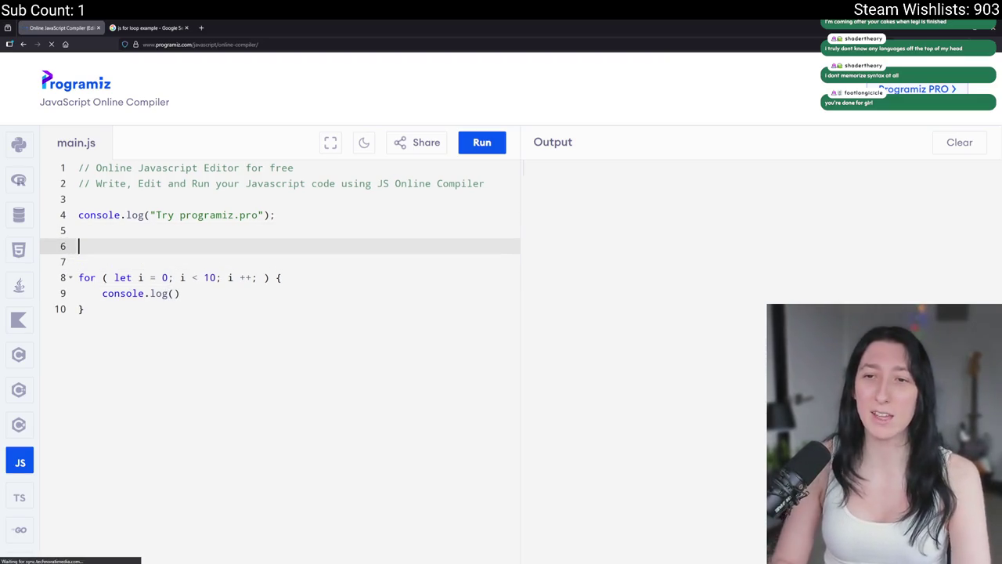
type("let array = [];")
double_click(118, 246)
left_click(156, 246)
type("\"pp")
key("BackSpace")
key("BackSpace")
type("peepee")
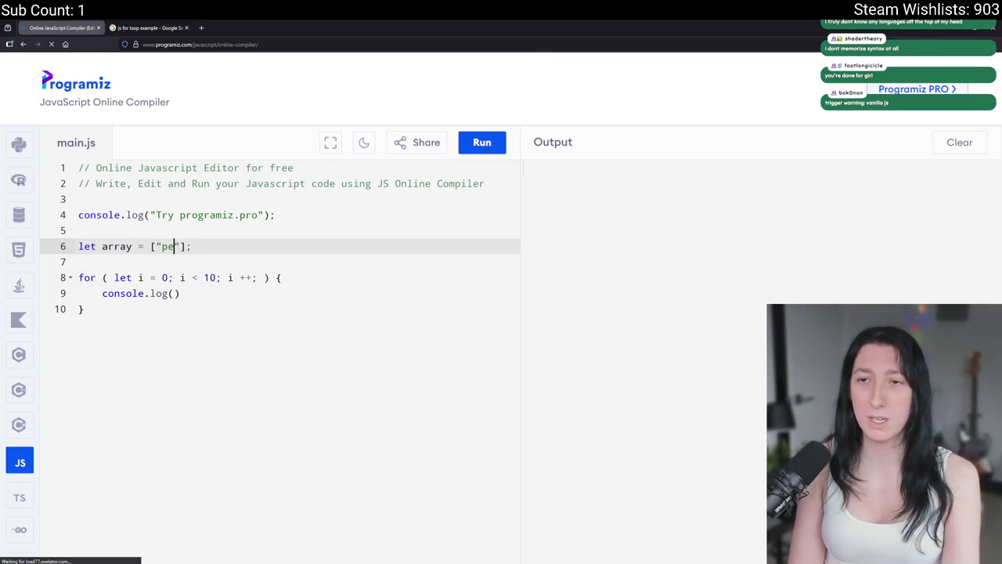
type("\",\"caca")
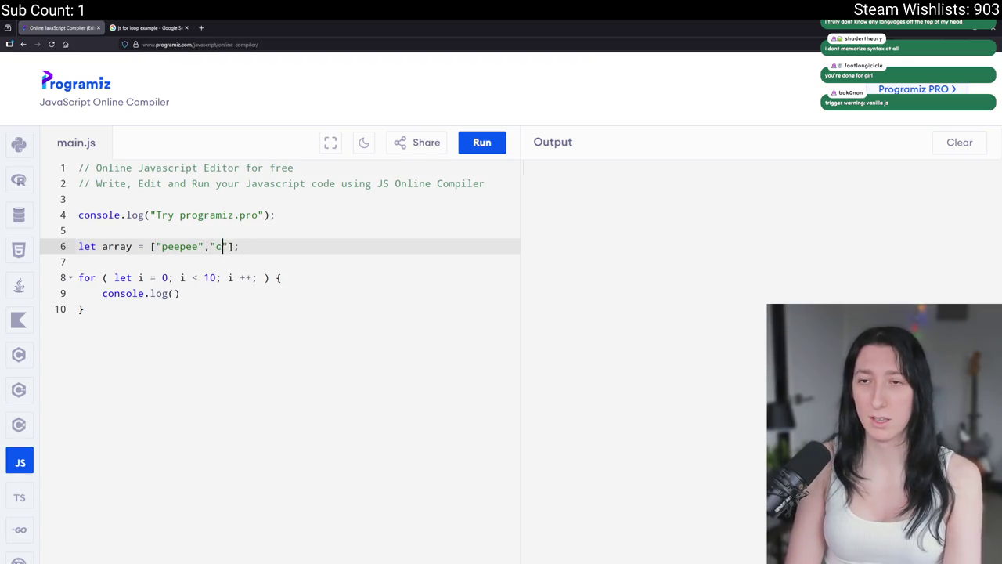
type("\",\"piss")
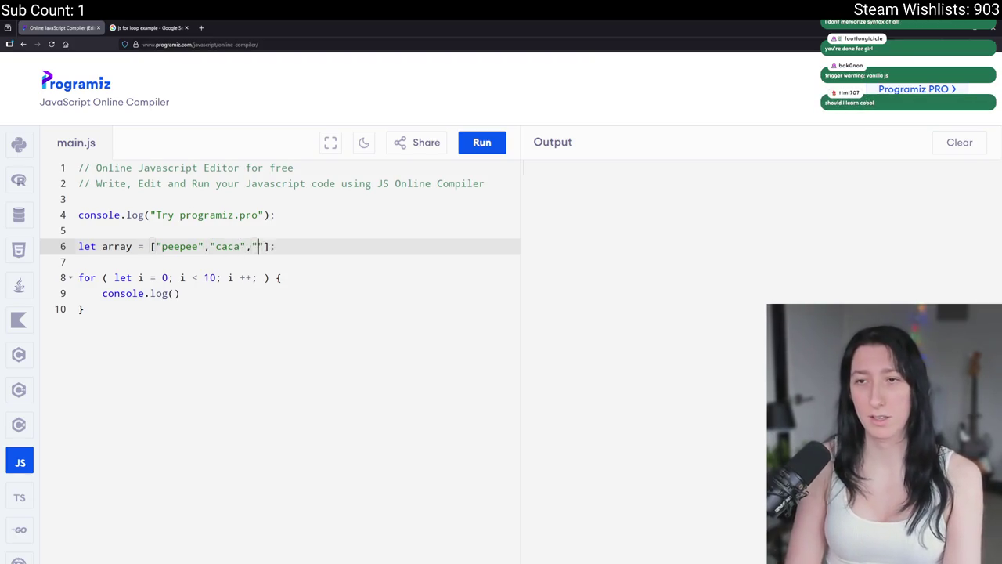
Change the loop limit to 3 and log array[i] inside the loop.
double_click(208, 277)
type("3")
left_click(193, 295)
double_click(117, 246)
key("ctrl+c")
left_click(174, 293)
key("ctrl+v")
type("[i]")
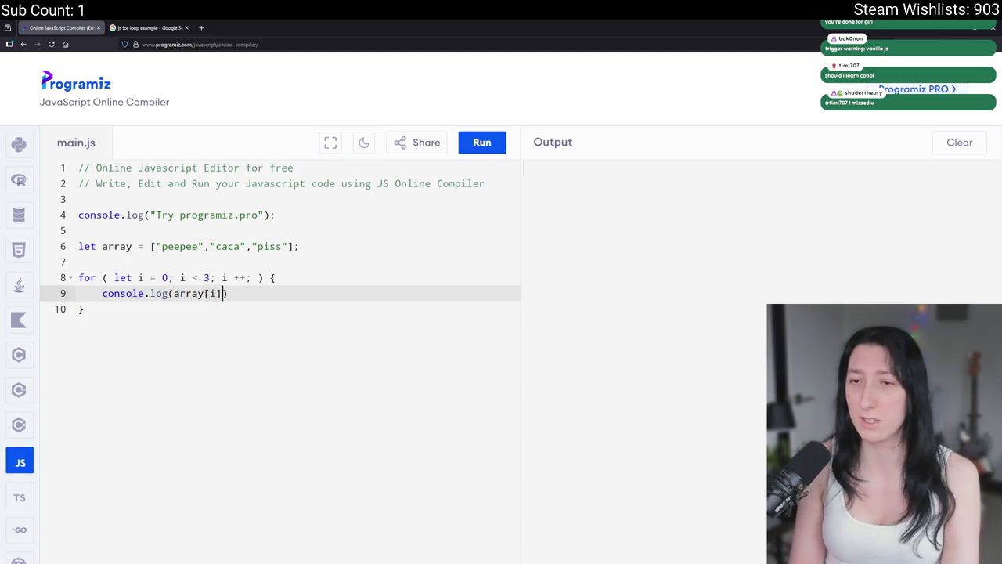
Run the code, remove the stray semicolon after i ++, and rerun successfully.
left_click(476, 143)
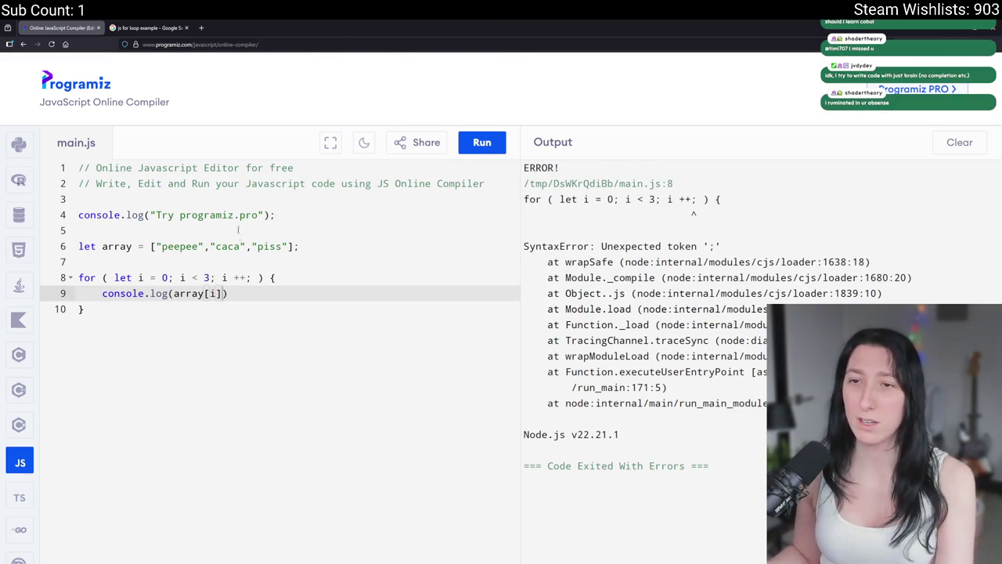
left_click(250, 277)
key("BackSpace")
left_click(490, 148)
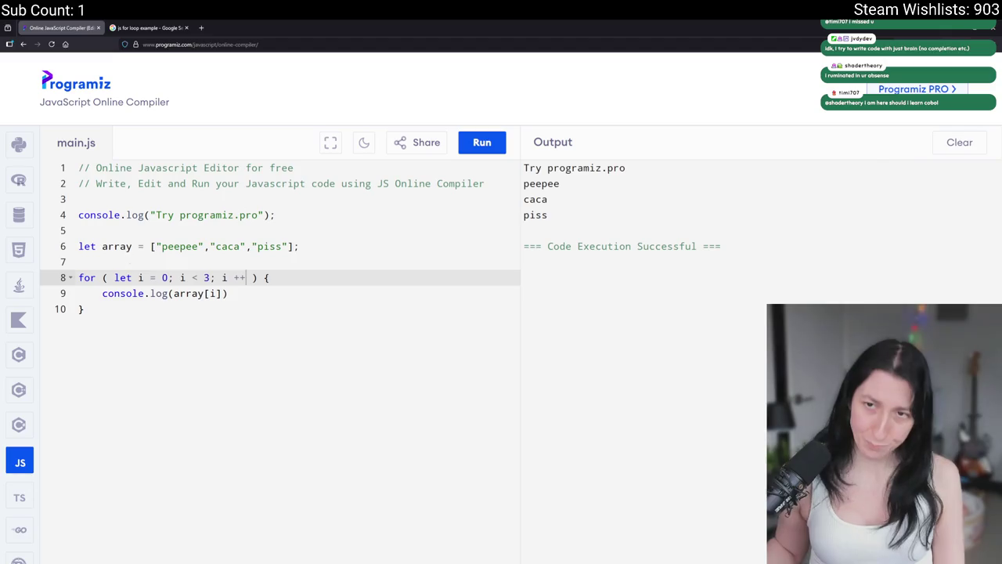
left_click(138, 246)
mouse_move(151, 246)
left_mouse_down()
mouse_move(86, 262)
mouse_move(291, 246)
left_mouse_up()
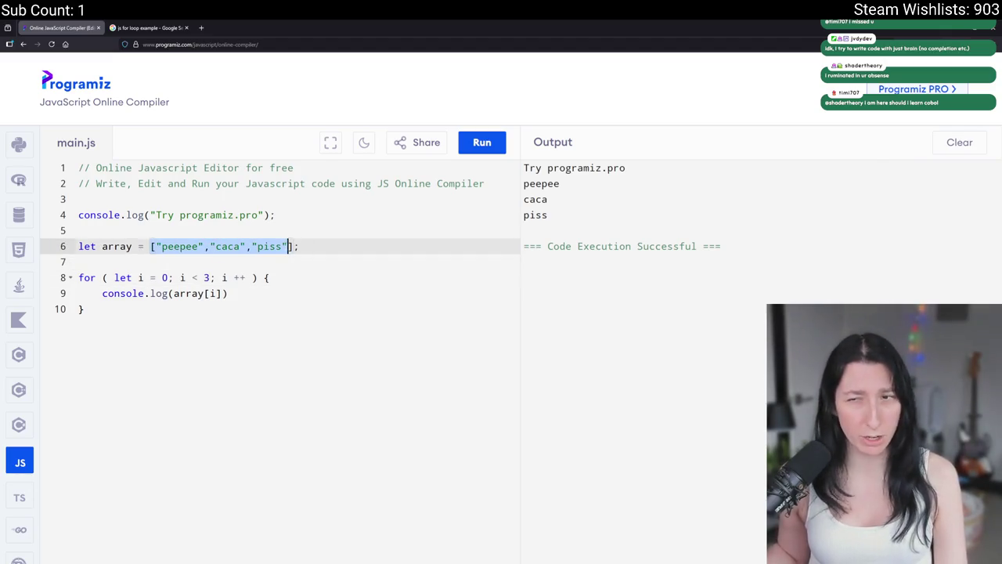
Unmaximize the browser window to bring GameMaker back into view.
left_click(114, 230)
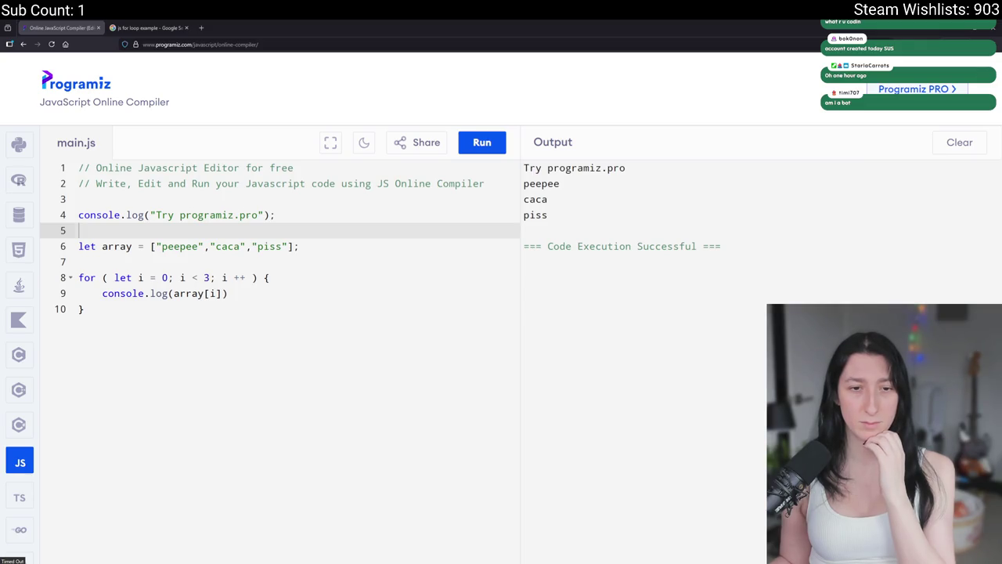
left_click_drag(259, 23, 459, 22)
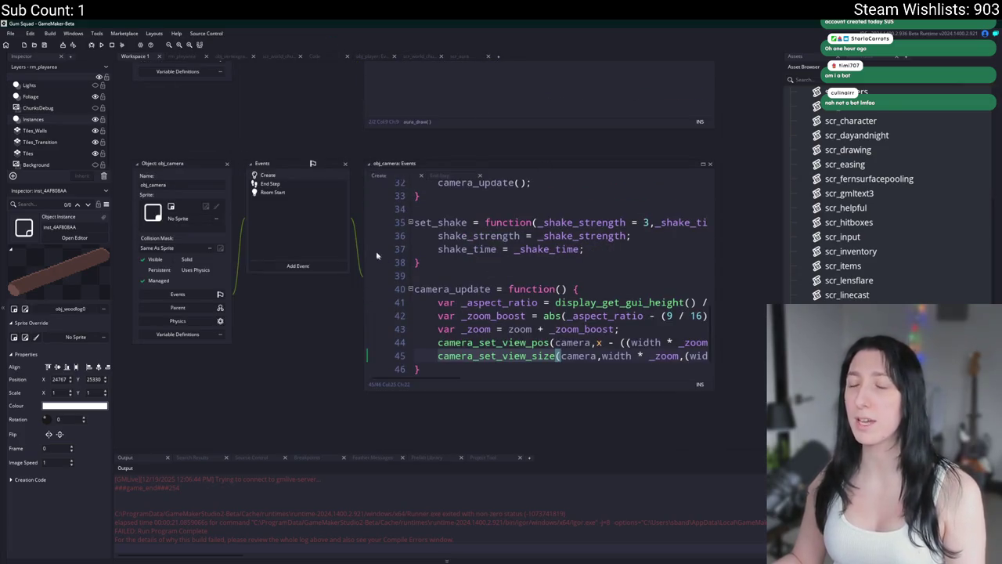
Close the obj_camera and obj_aura editors, then bring up the asset search with Ctrl+T.
left_click(228, 165)
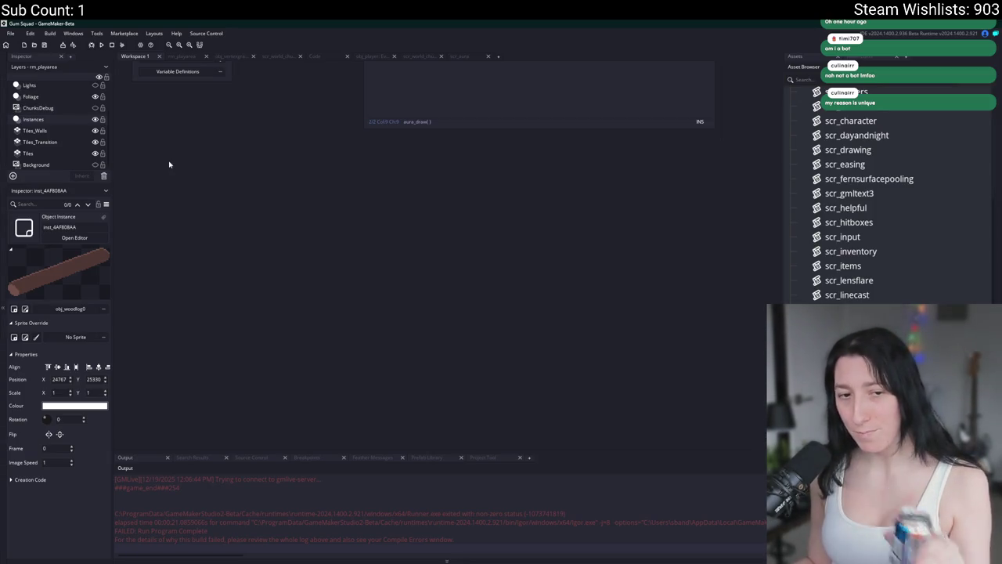
left_click_drag(197, 152, 237, 286)
scroll(237, 286, "up", 5)
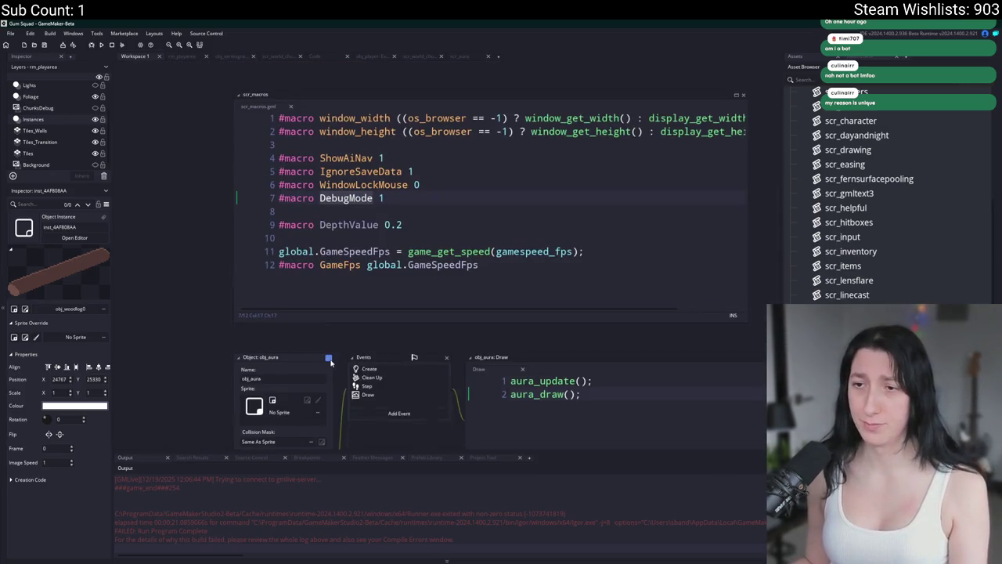
left_click(327, 357)
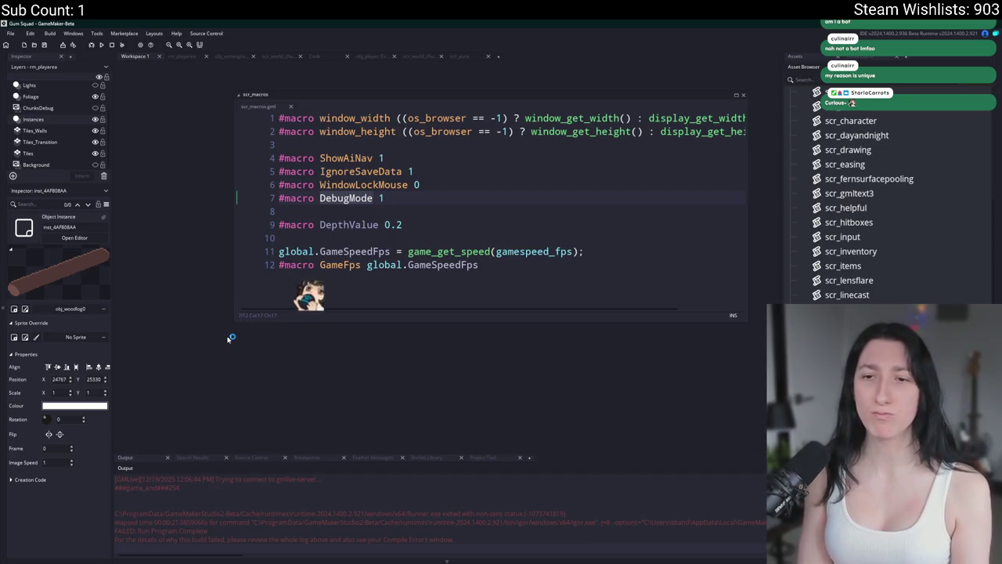
key("ctrl+t")
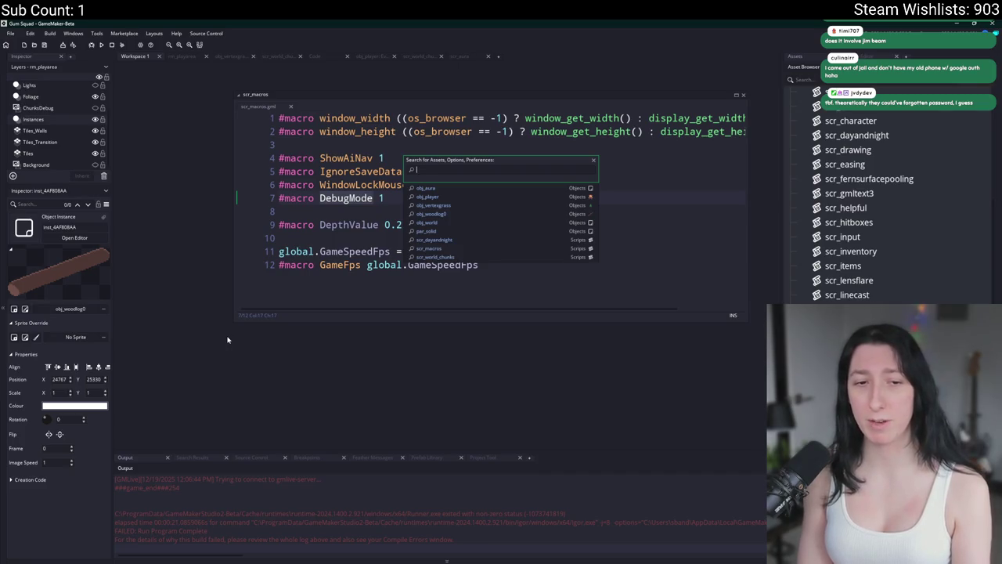
Search the project for 'unload' and open the scr_world_chunks match.
type("e")
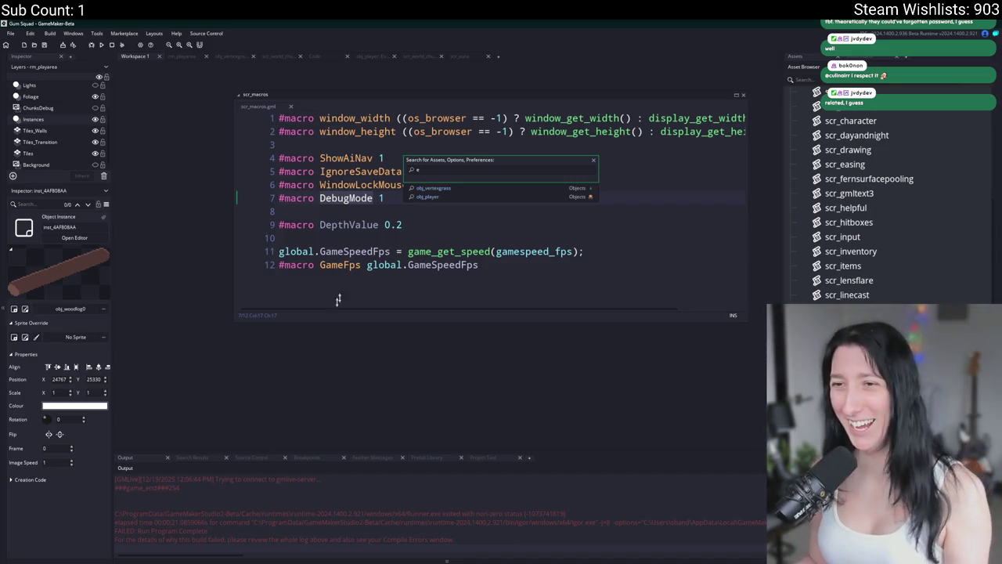
key("Return")
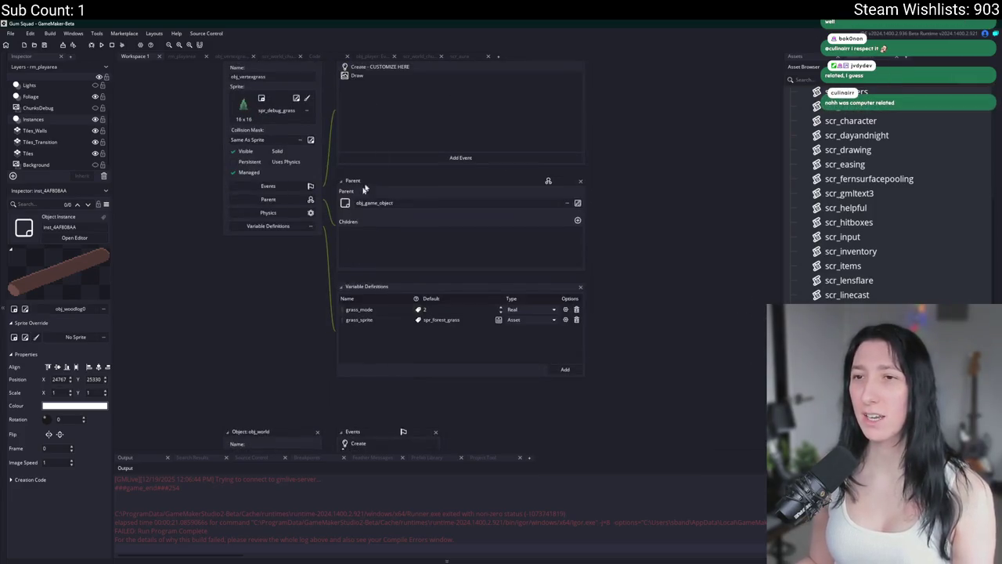
key("ctrl+t")
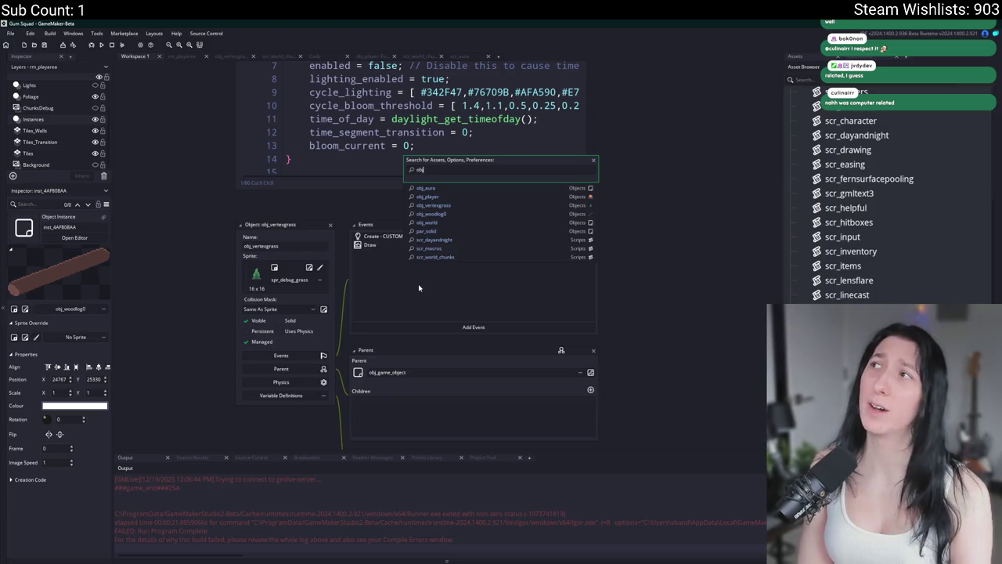
key("BackSpace")
key("BackSpace")
key("BackSpace")
key("ctrl+f")
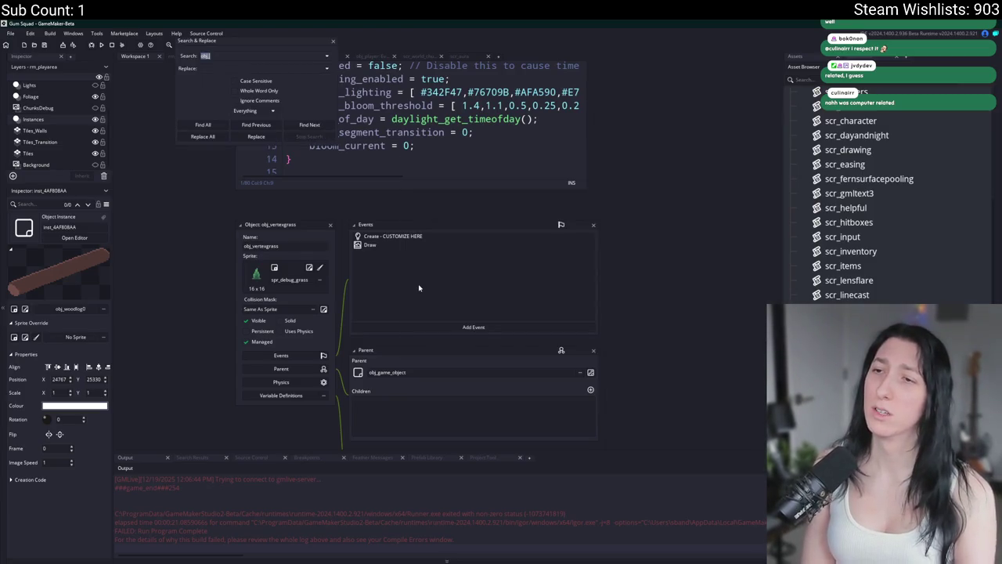
type("unload")
key("Return")
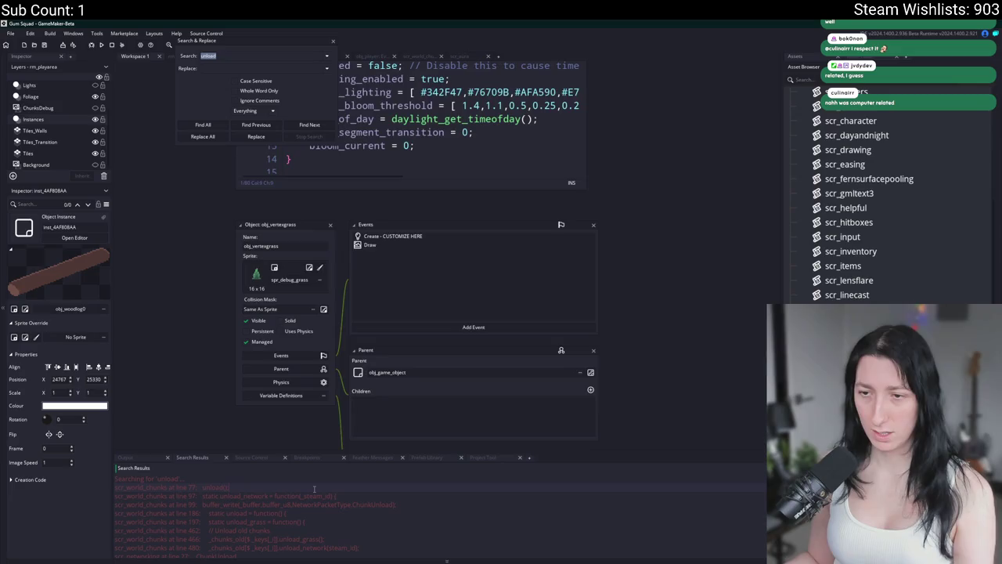
double_click(172, 487)
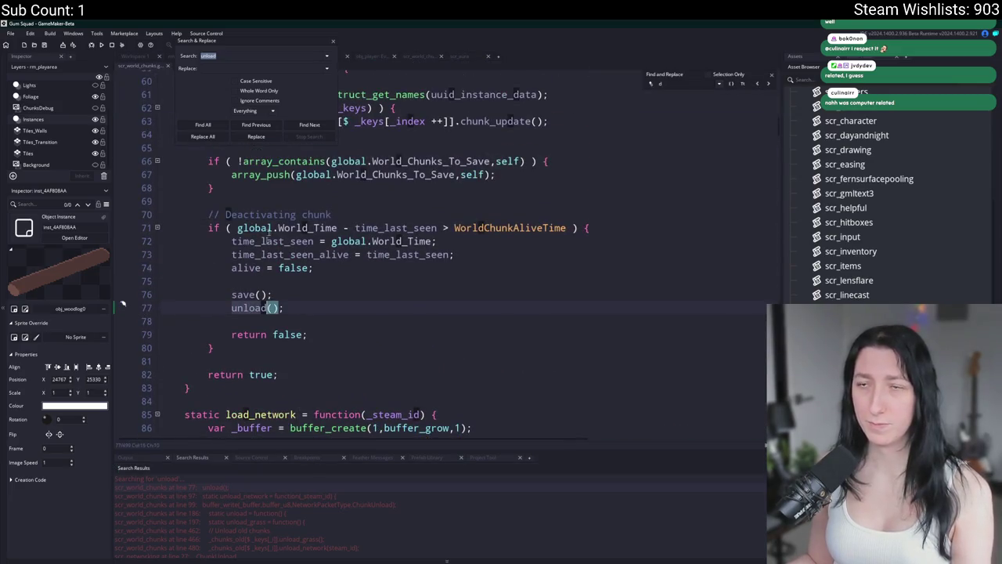
Step through unload matches to the unload function definition, then run the game.
key("ctrl+f")
key("Return")
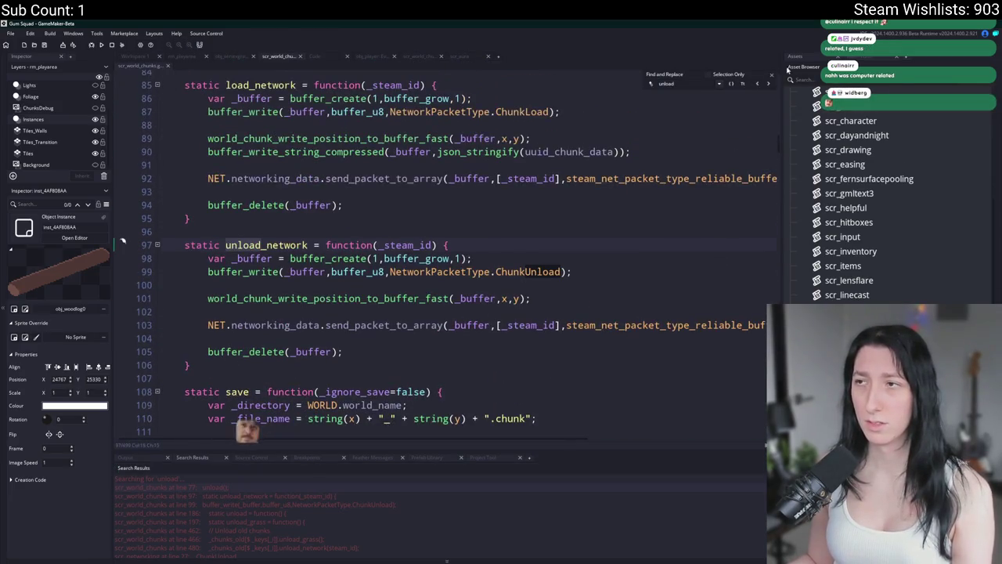
left_click(769, 84)
left_click(769, 85)
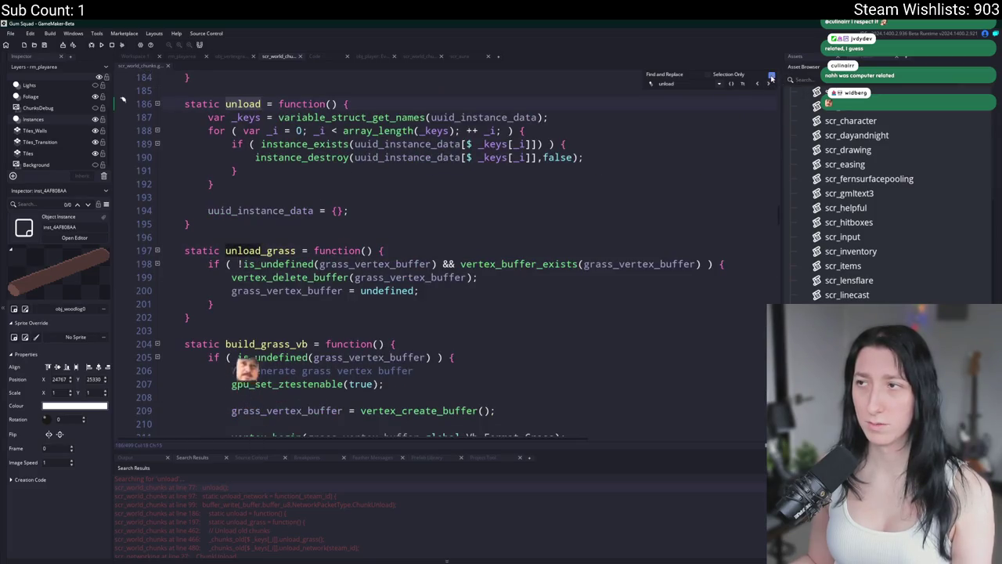
scroll(665, 219, "up", 1)
left_click(665, 244)
left_click(678, 204)
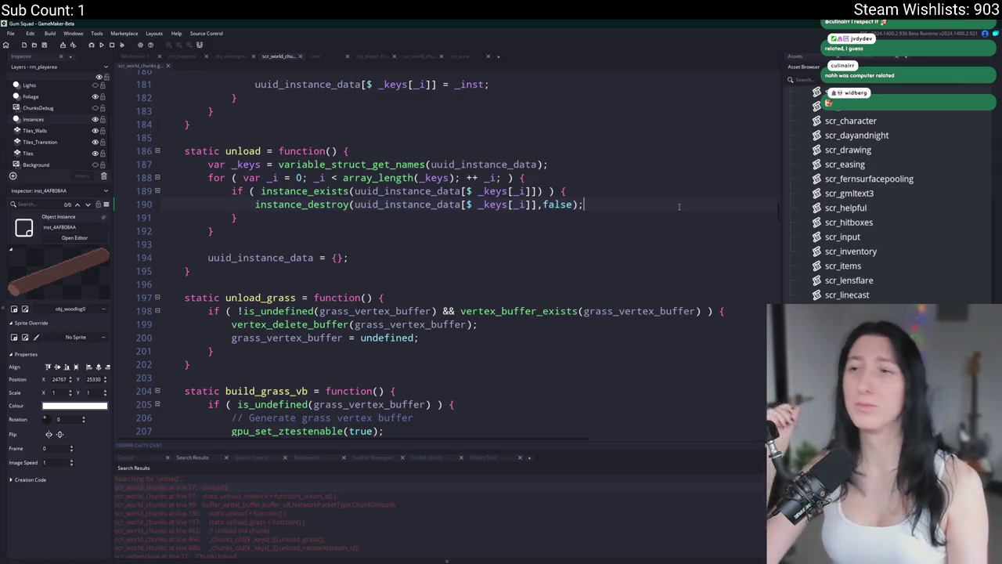
key("F5")
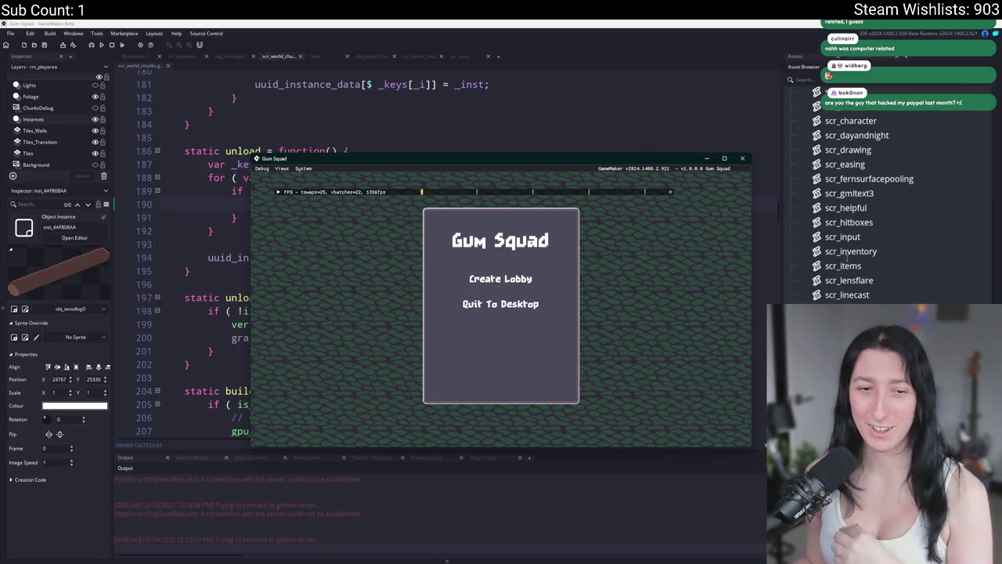
Create a lobby, zoom out, and walk the character left across the world.
left_click(500, 279)
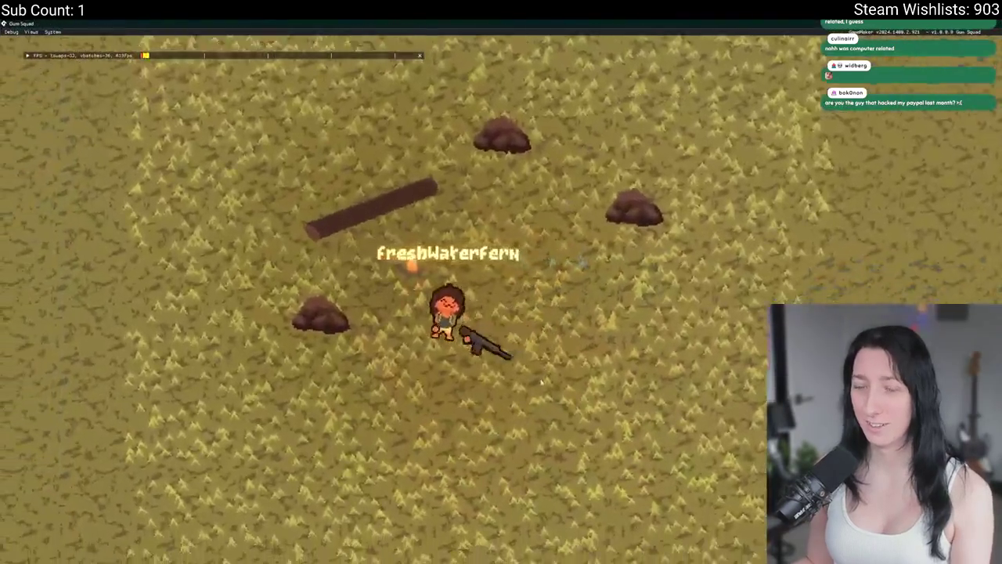
scroll(541, 381, "down", 5)
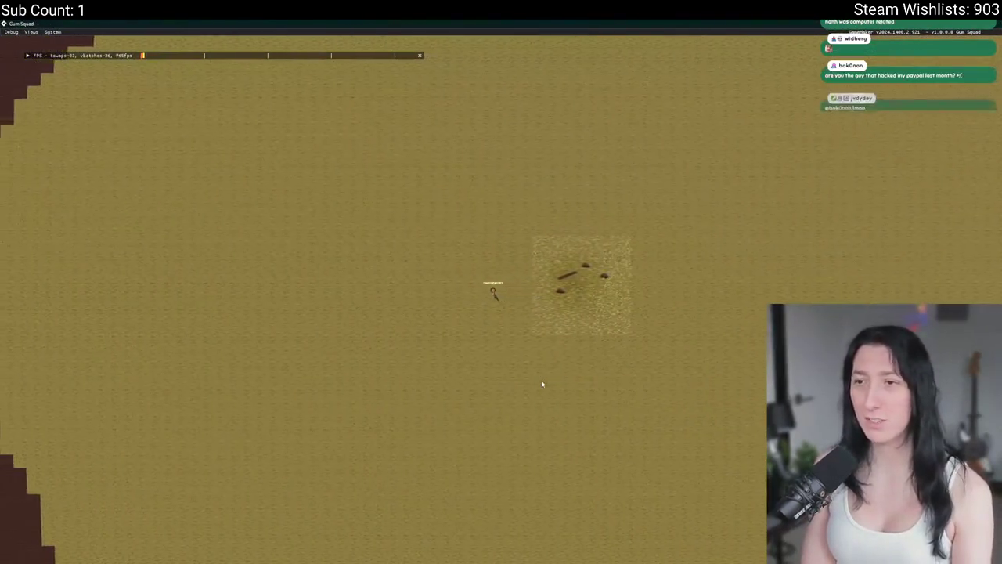
key("a")
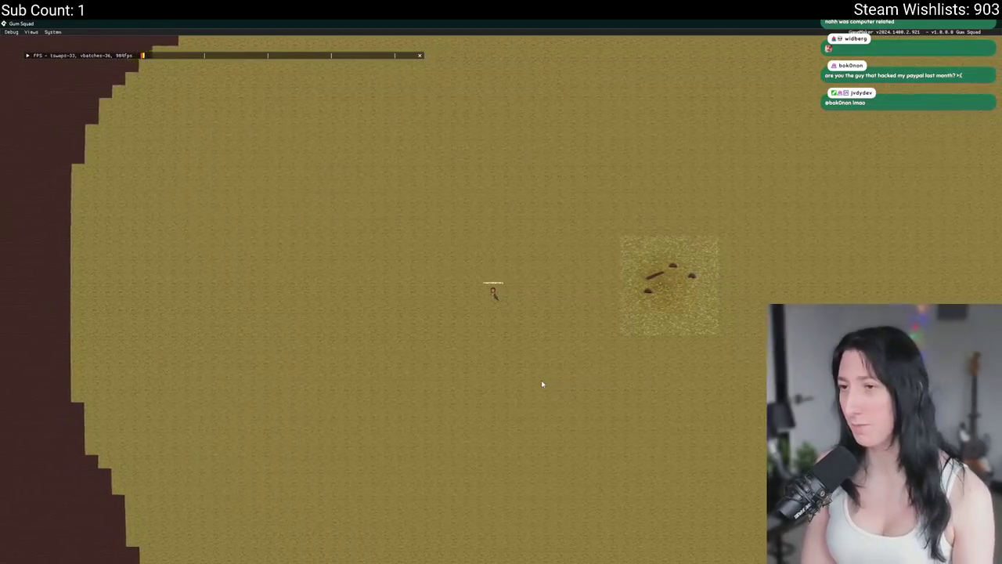
key("a")
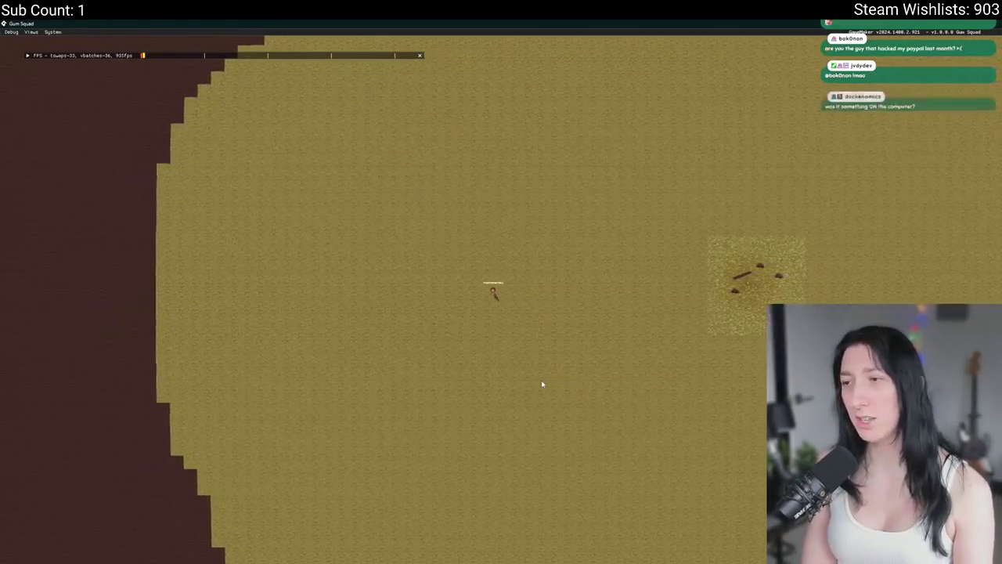
key("a")
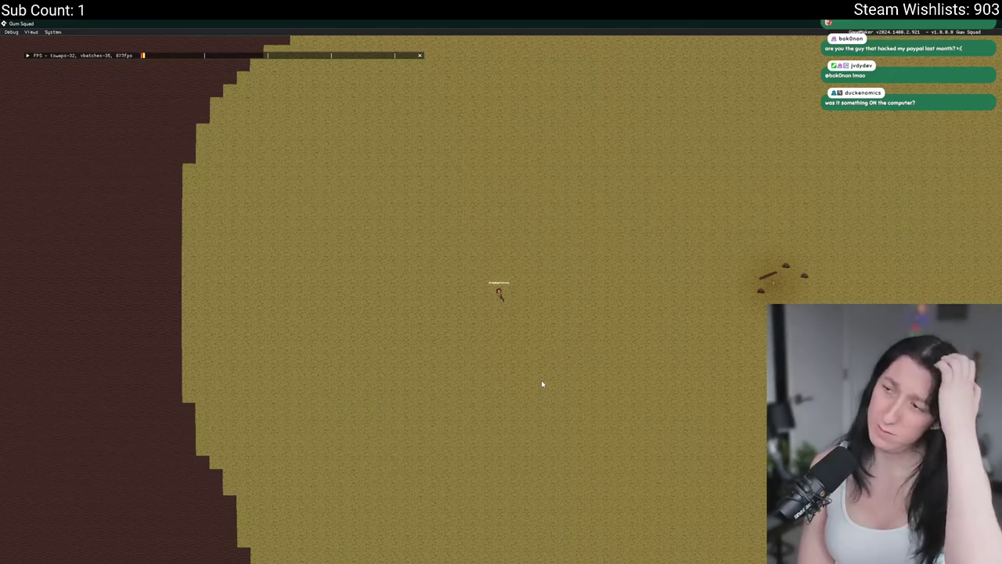
Readjust the zoom to watch distant chunks unload, swing the weapon once, and close the game.
scroll(541, 383, "up", 5)
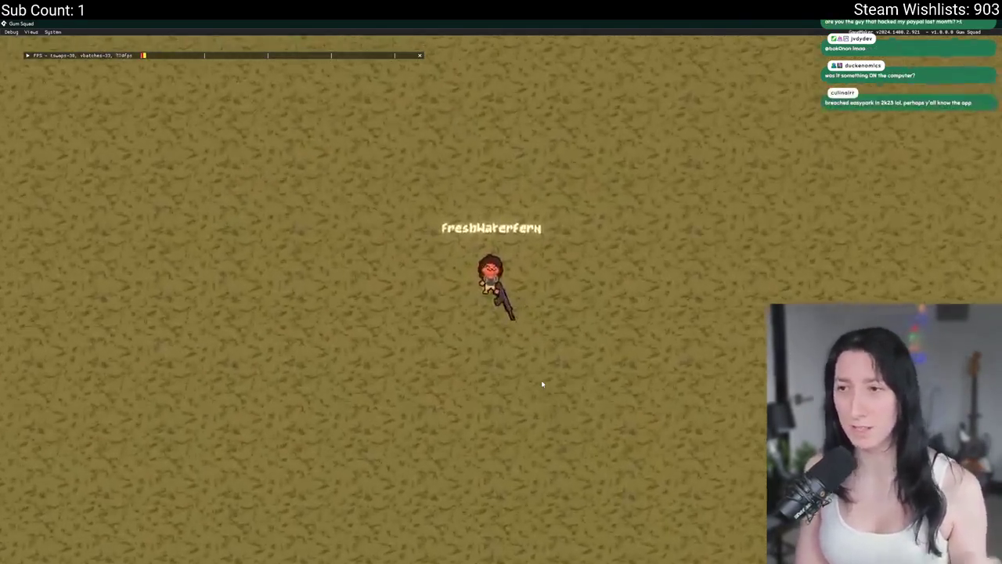
scroll(541, 384, "down", 10)
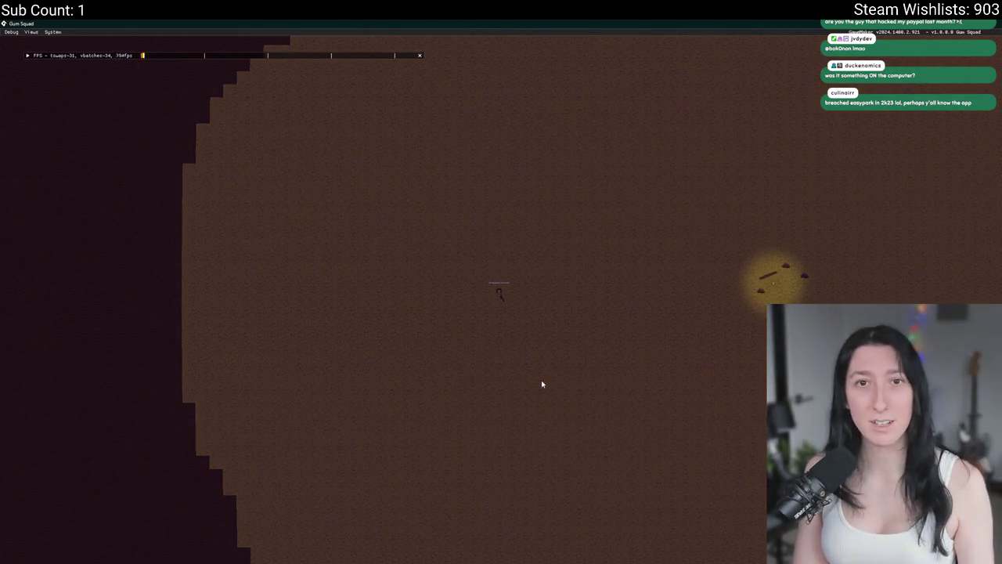
left_click(535, 380)
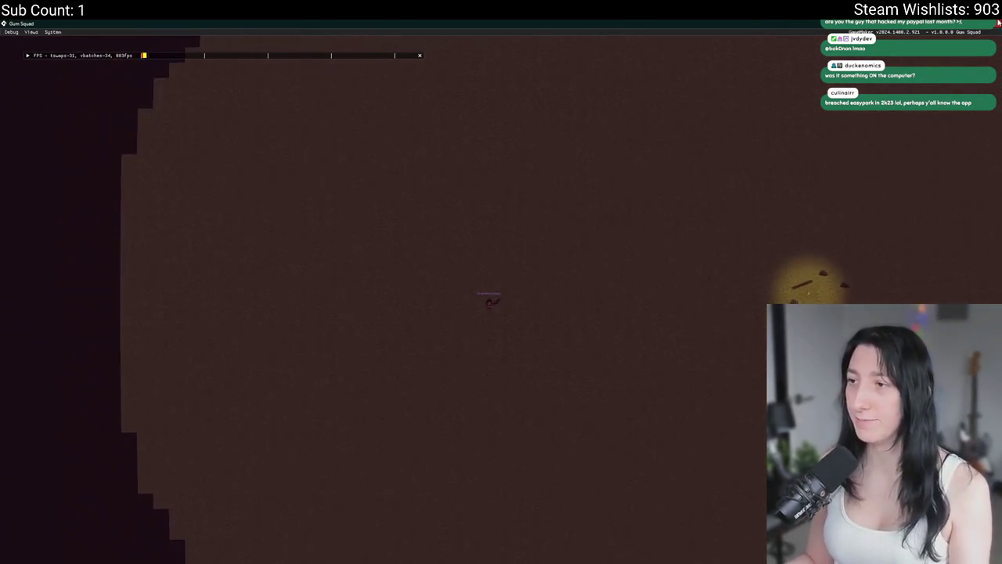
key("Escape")
left_click(255, 152)
key("ctrl+shift+f")
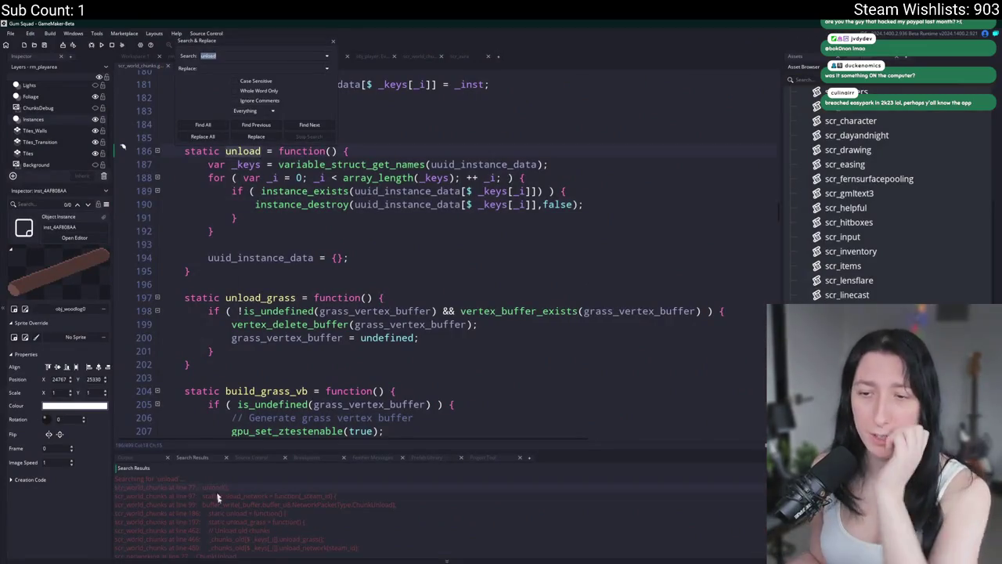
double_click(268, 487)
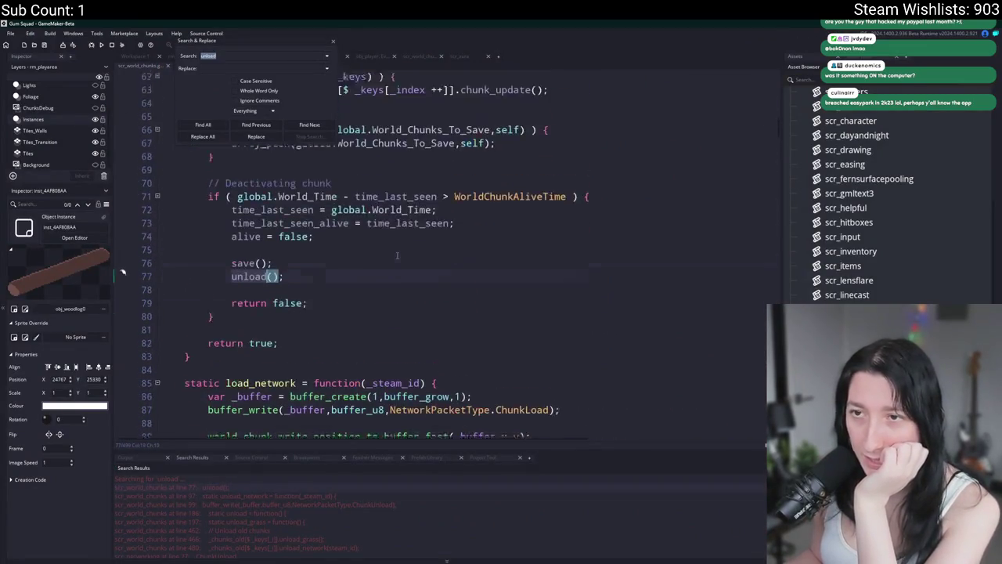
left_click(336, 44)
scroll(462, 307, "up", 2)
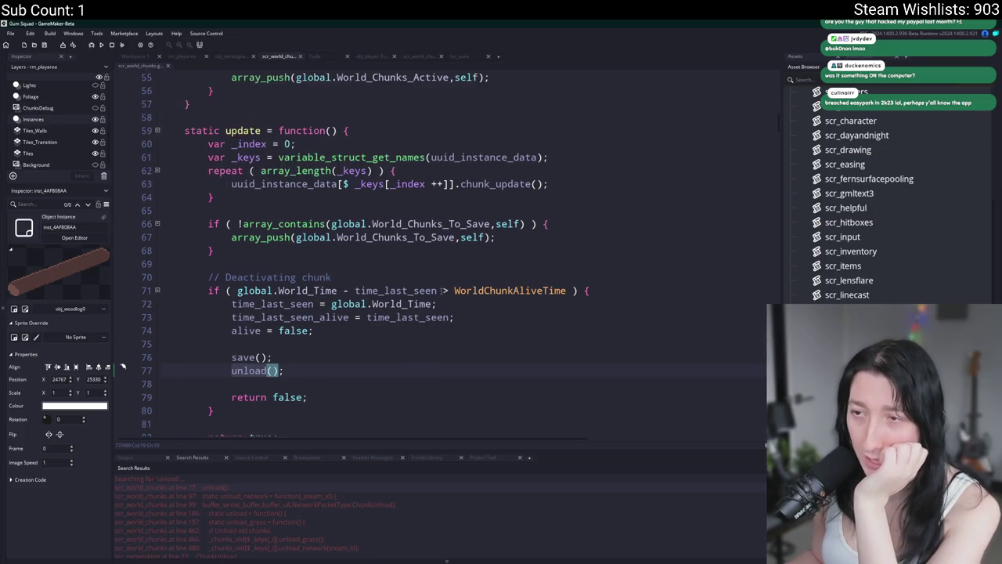
scroll(269, 259, "up", 5)
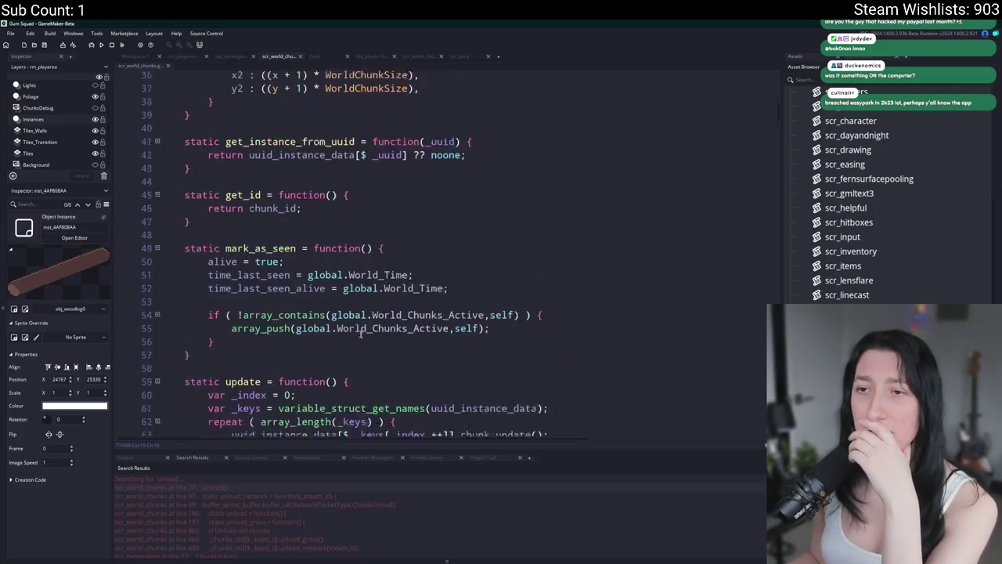
scroll(269, 259, "down", 4)
scroll(322, 343, "down", 5)
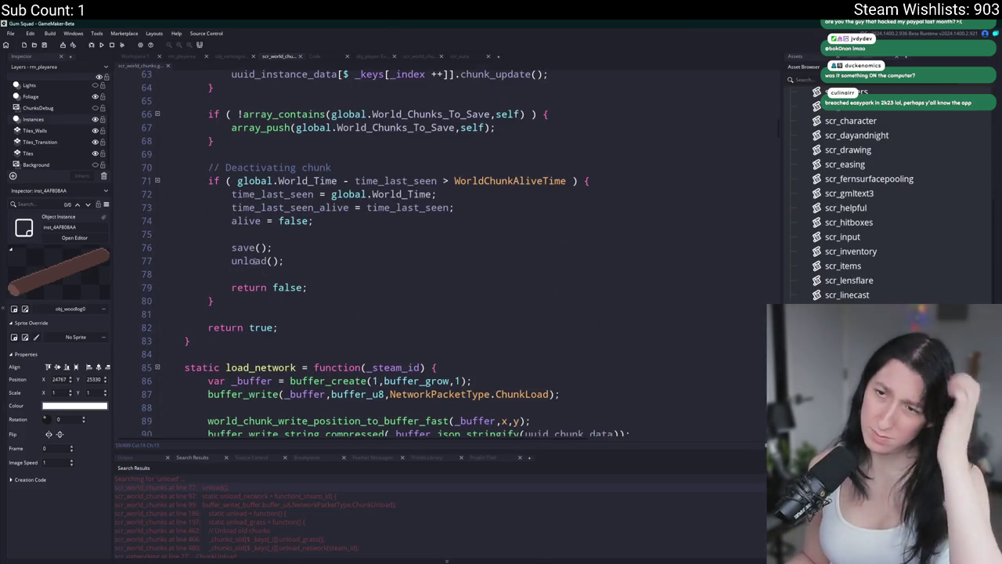
double_click(249, 261)
key("ctrl+f")
left_click(767, 86)
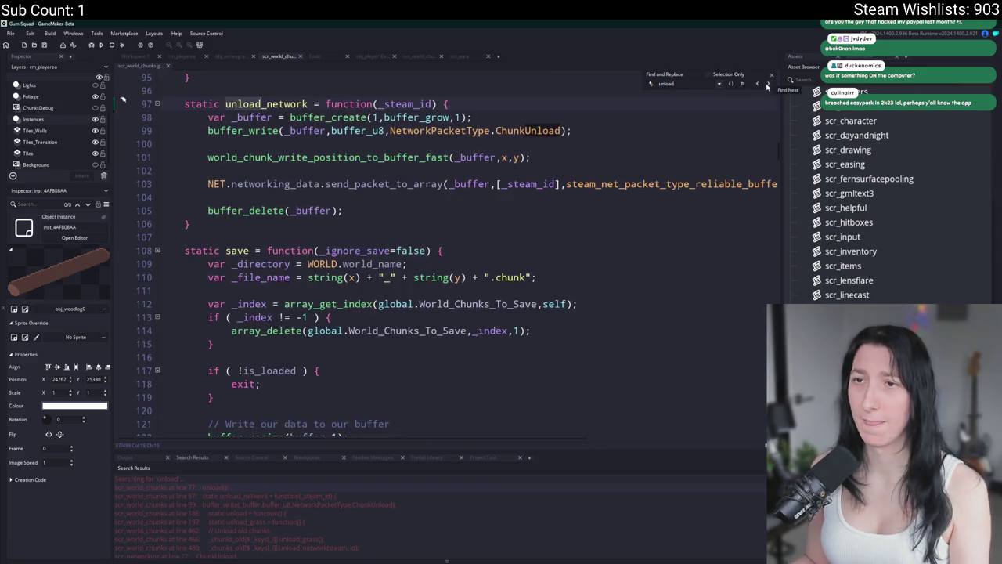
left_click(768, 86)
left_click(767, 86)
key("Escape")
scroll(383, 270, "up", 3)
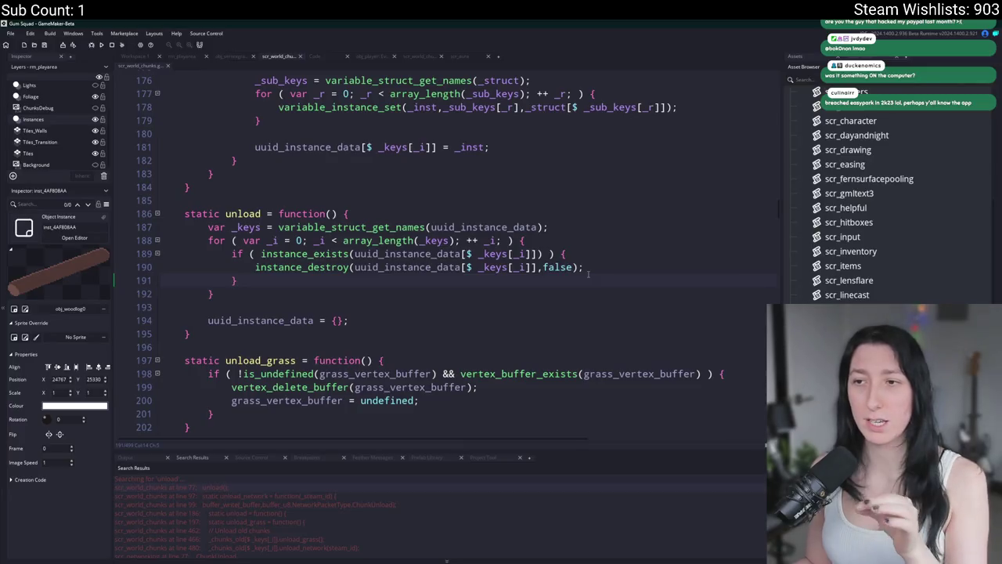
left_click(384, 267)
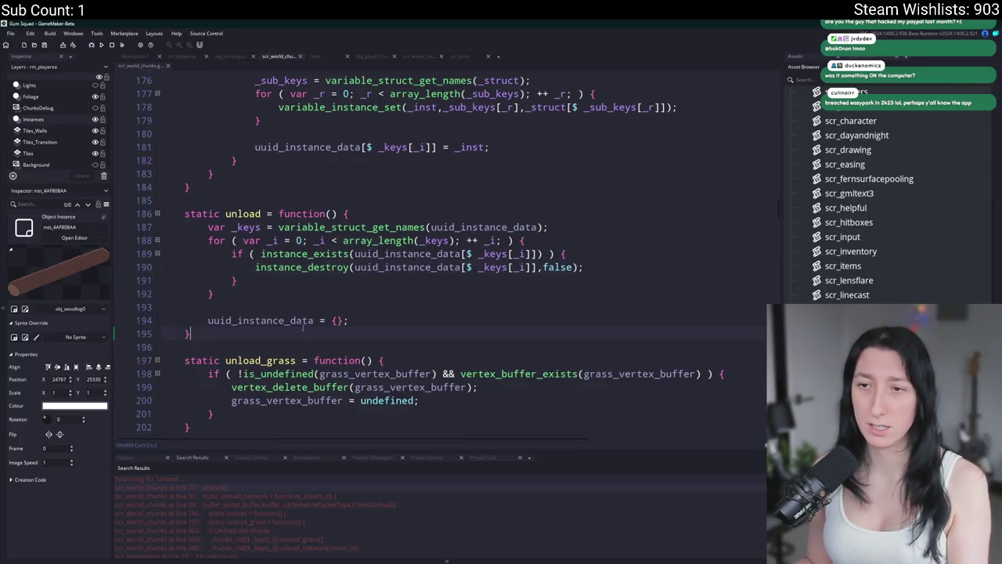
Duplicate the unload function (lines 186–195) and rename the copy unload_kd.
left_click_drag(194, 334, 184, 213)
key("ctrl+d")
scroll(244, 258, "up", 6)
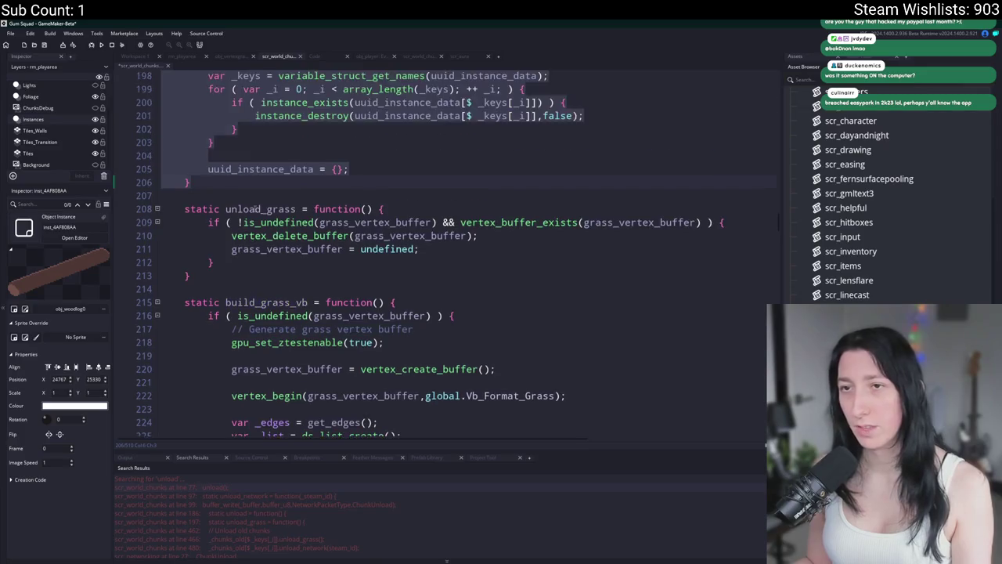
key("Left")
double_click(263, 235)
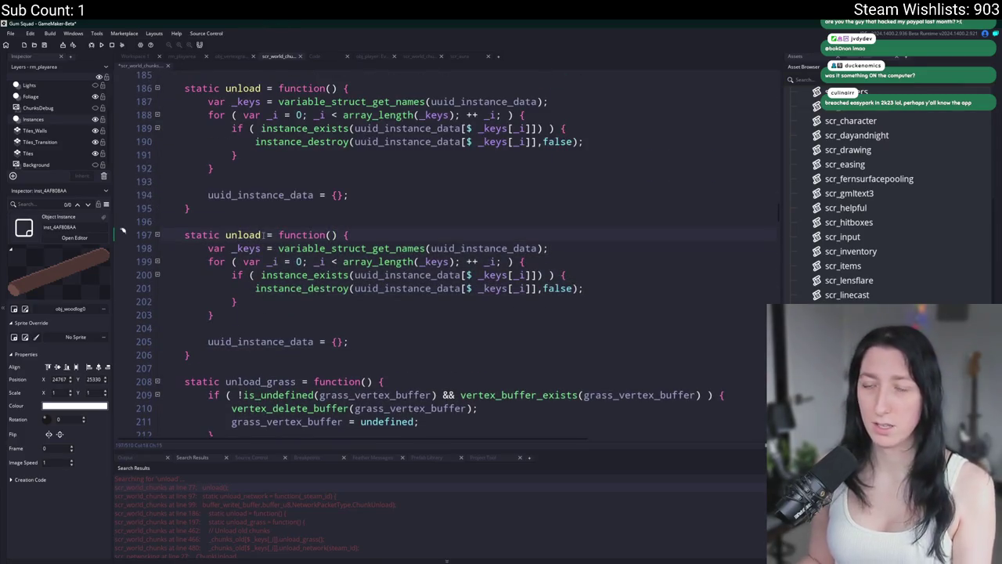
type("unload_kd")
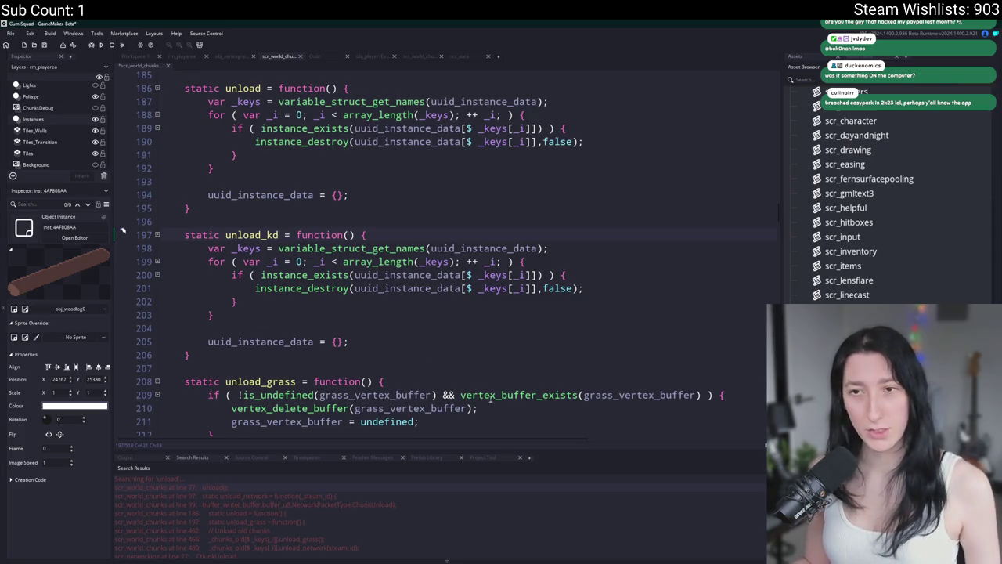
Delete the duplicated unload_kd function, leaving the single original unload.
left_click_drag(267, 363, 160, 222)
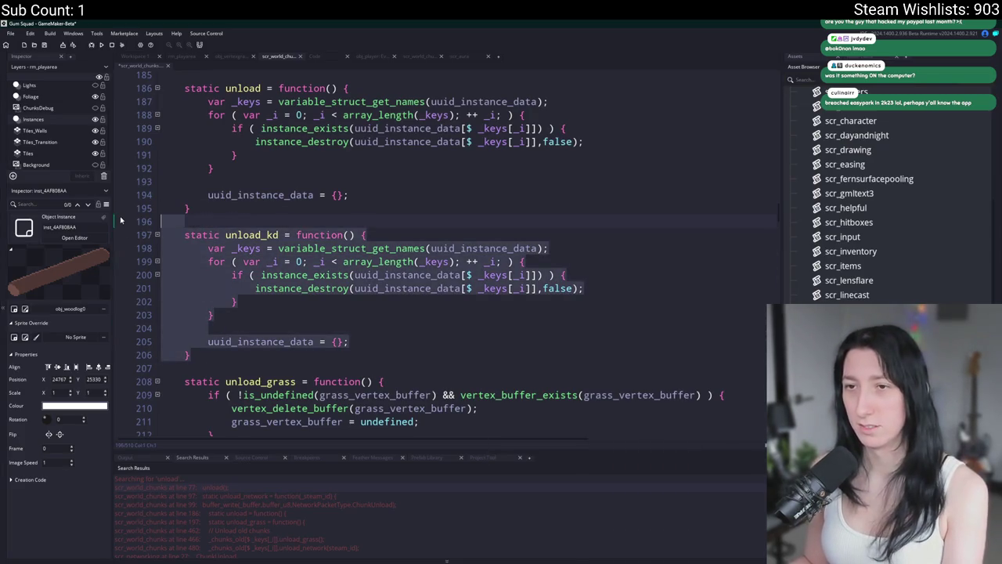
scroll(323, 267, "up", 1)
scroll(323, 267, "up", 1)
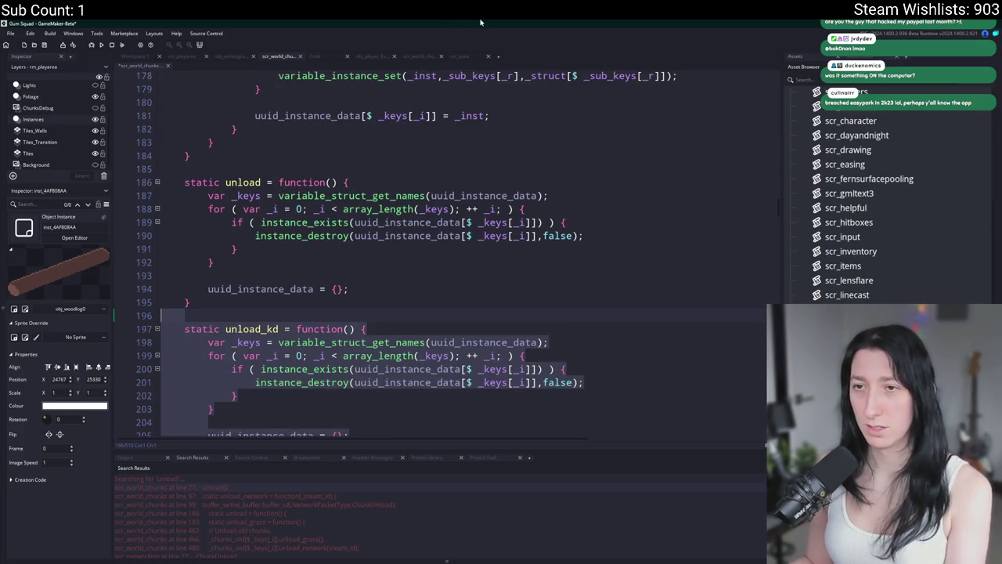
key("BackSpace")
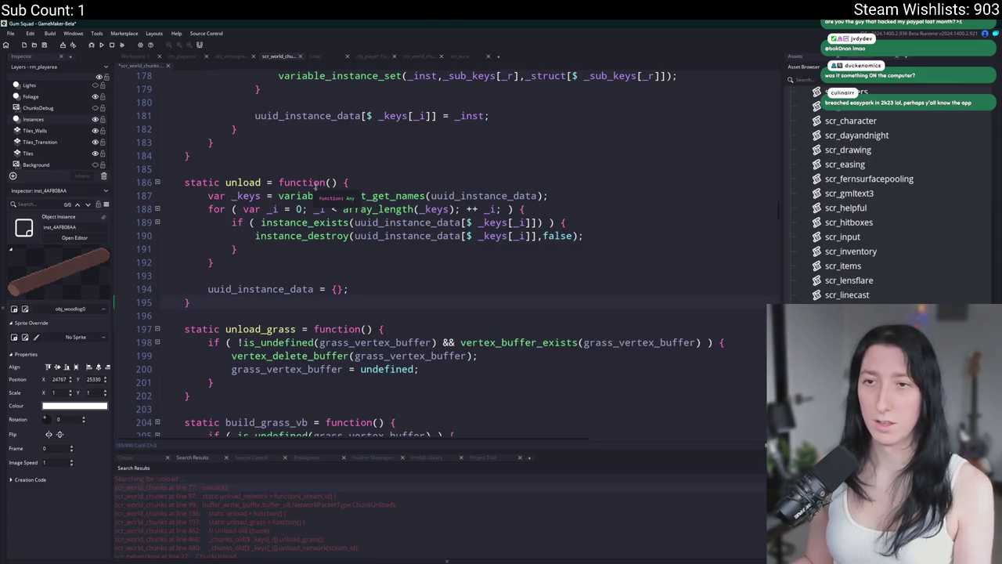
Start a new line after the uuid_instance_data reset and type 'instance_de'.
double_click(245, 183)
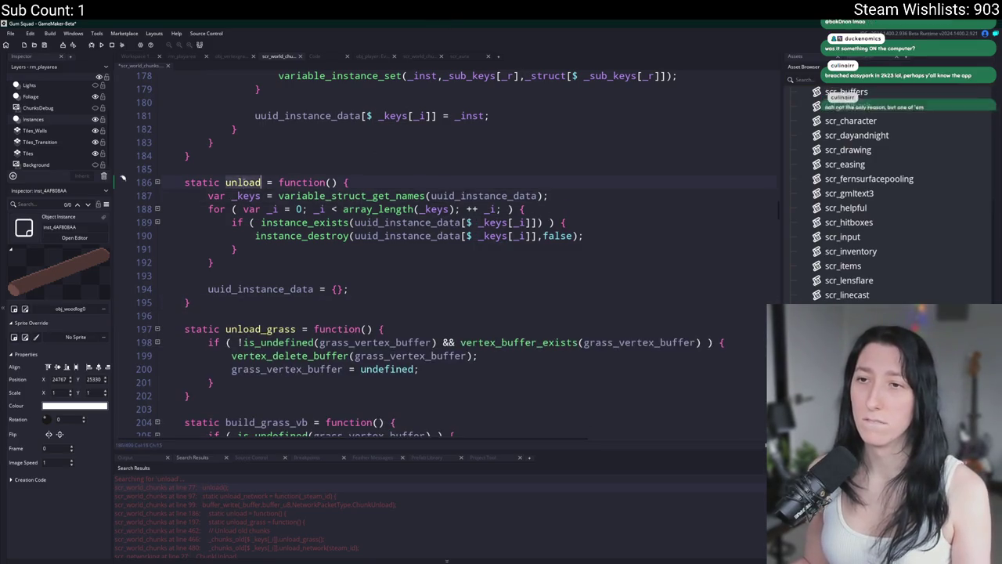
left_click(396, 291)
key("Return")
key("Return")
type("inbstance")
key("BackSpace")
key("BackSpace")
type("ce_des")
key("BackSpace")
key("BackSpace")
key("BackSpace")
key("BackSpace")
key("BackSpace")
key("BackSpace")
type("satnce_dek")
key("BackSpace")
key("BackSpace")
key("BackSpace")
type("tanced")
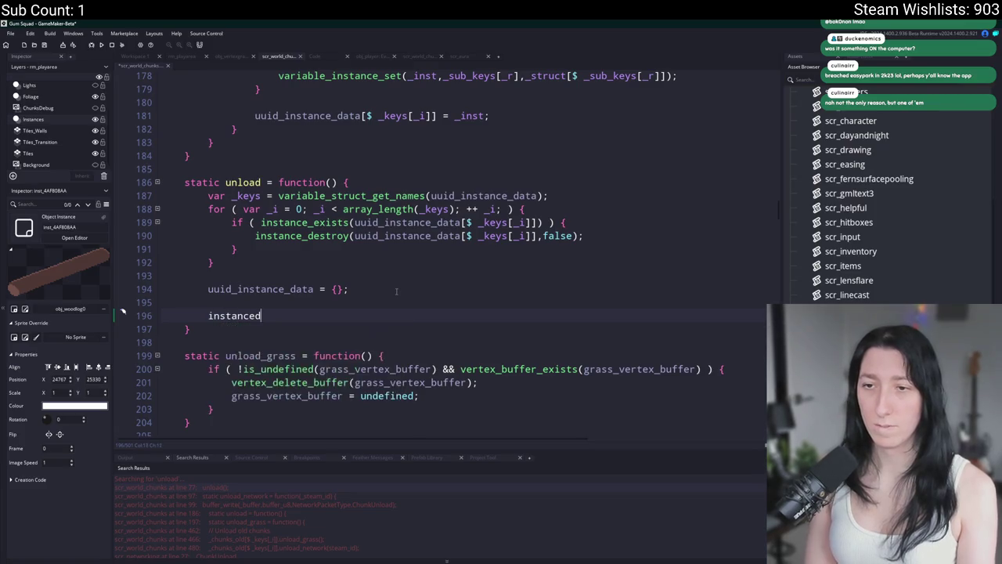
key("BackSpace")
type("_de")
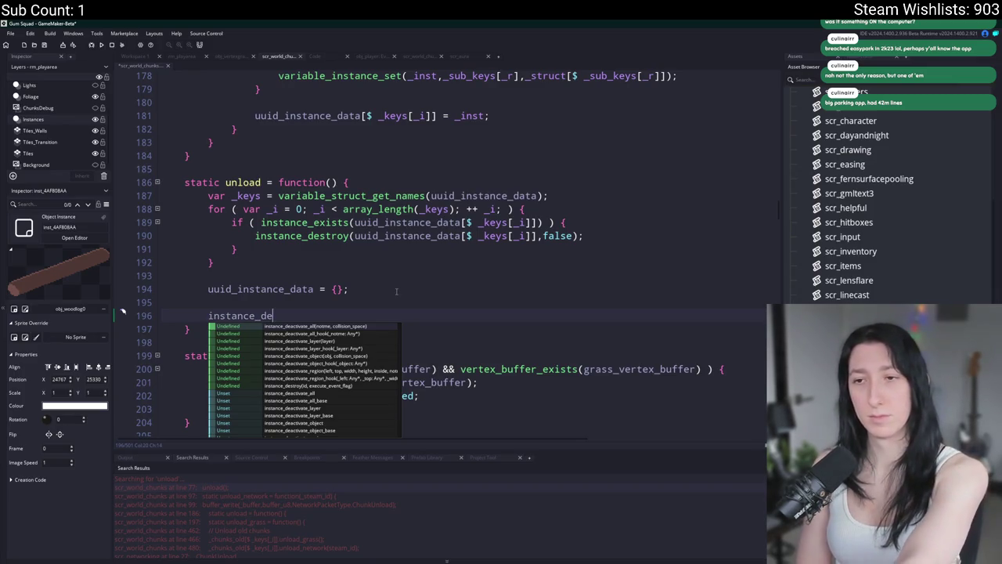
Complete the call as instance_deactivate_region using the autocomplete suggestions.
type("act")
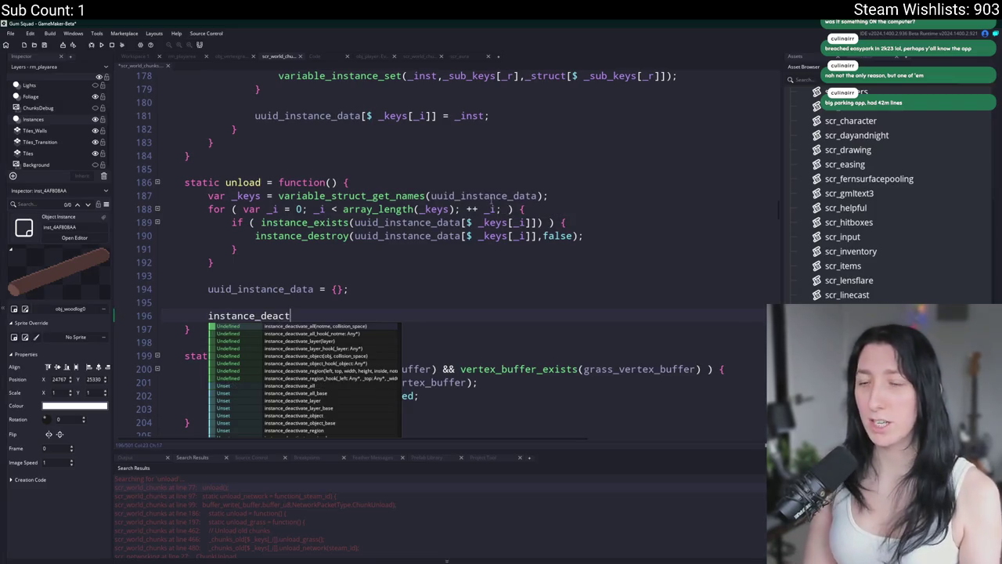
type("ivate_objecti")
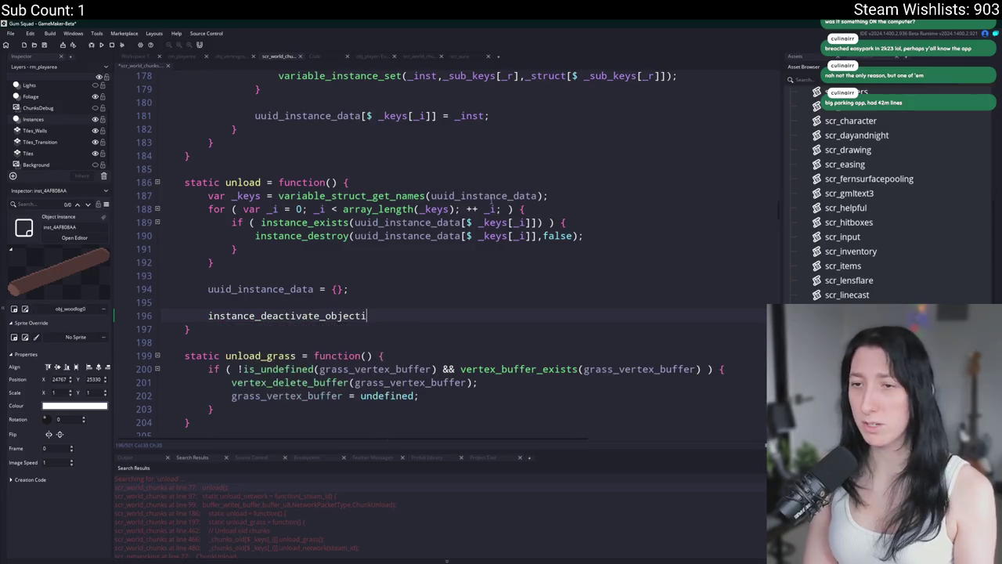
key("BackSpace")
key("BackSpace")
key("BackSpace")
type("_")
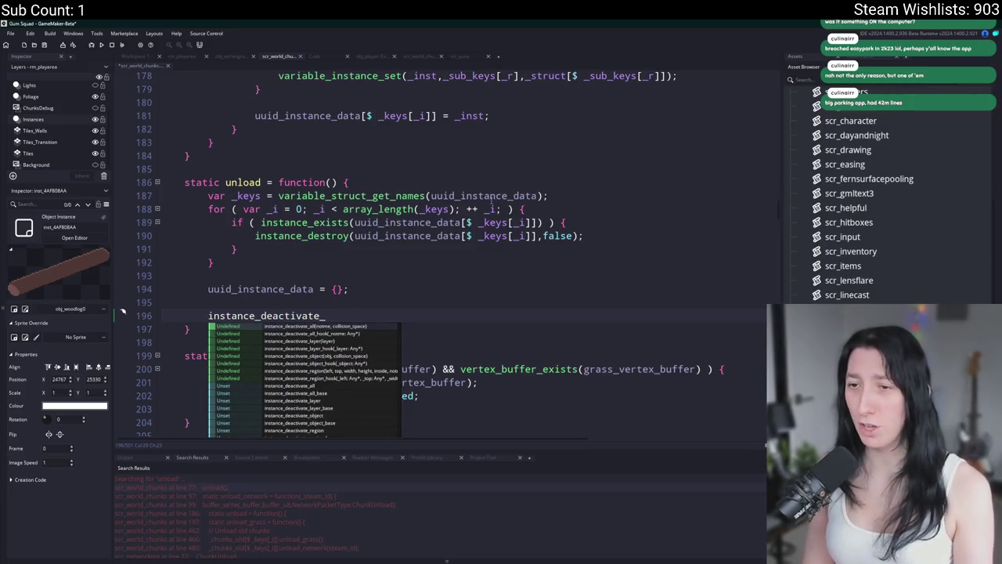
key("Down")
key("Down")
key("Down")
key("Up")
key("Down")
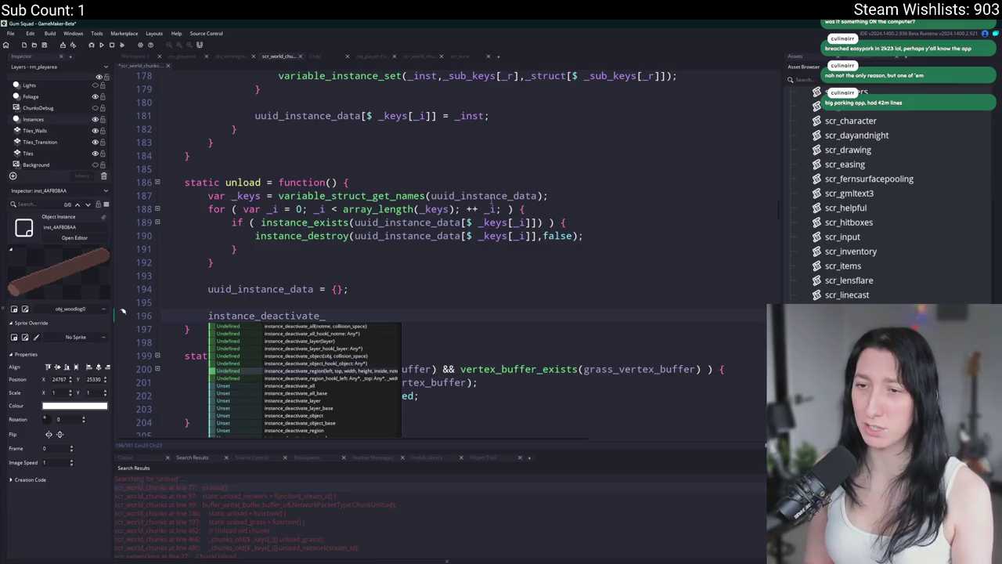
key("Return")
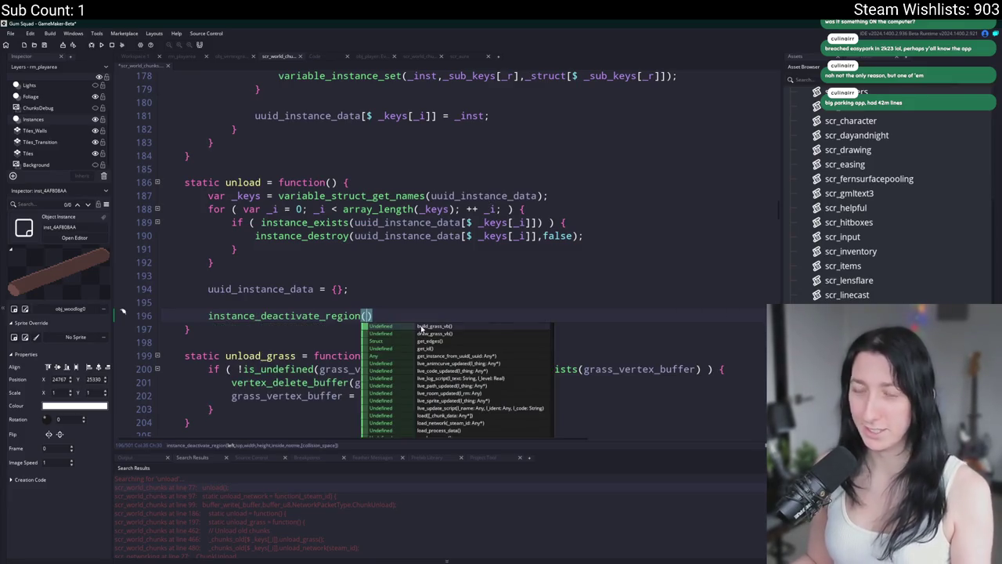
End the instance_deactivate_region call with a semicolon and insert a blank line above it.
left_click(425, 315)
type(";")
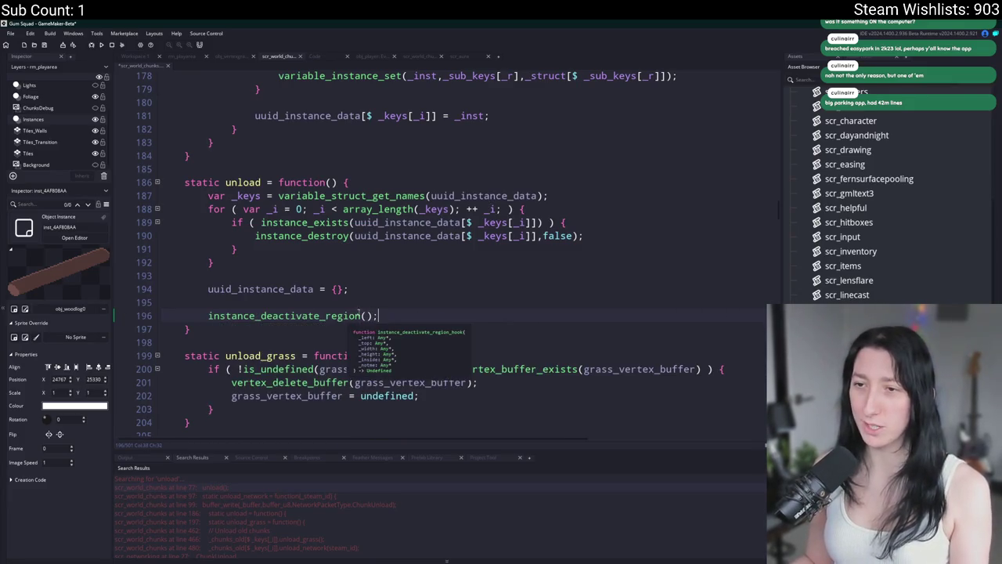
key("Left")
key("Left")
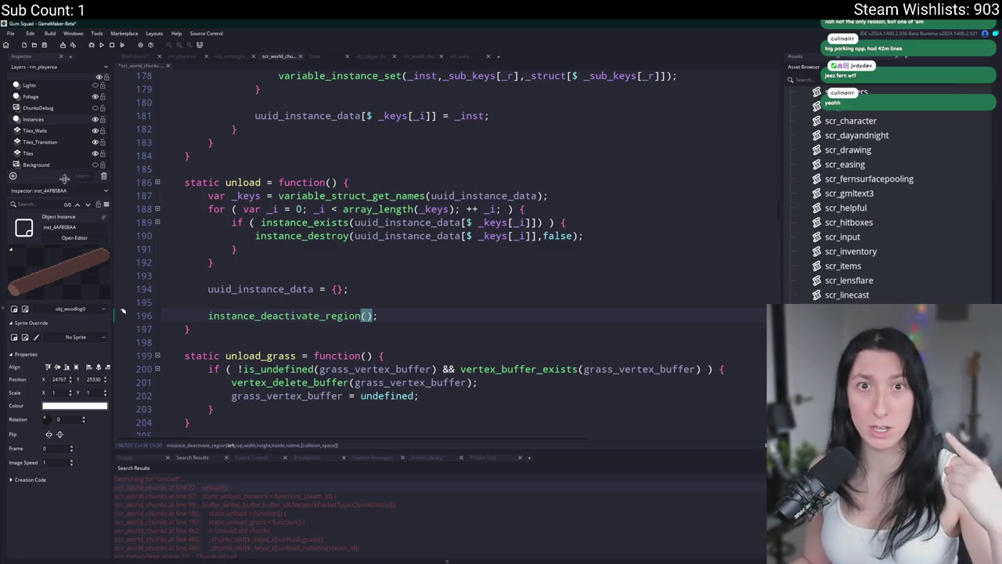
left_click(339, 303)
key("Return")
Declare 'var _edges = get_edges();' above the deactivate call.
type("var")
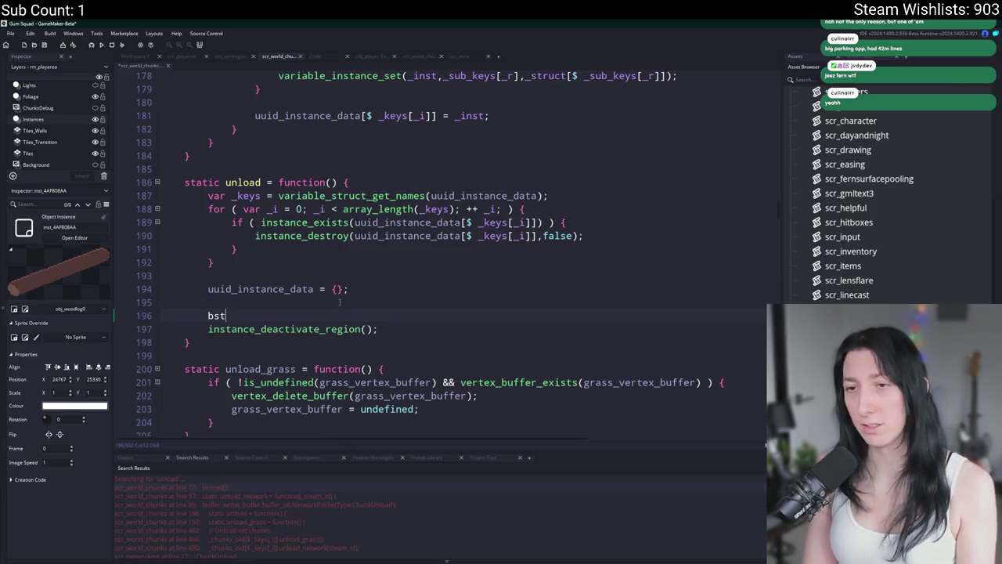
key("BackSpace")
key("BackSpace")
key("BackSpace")
type("var _")
type("= get")
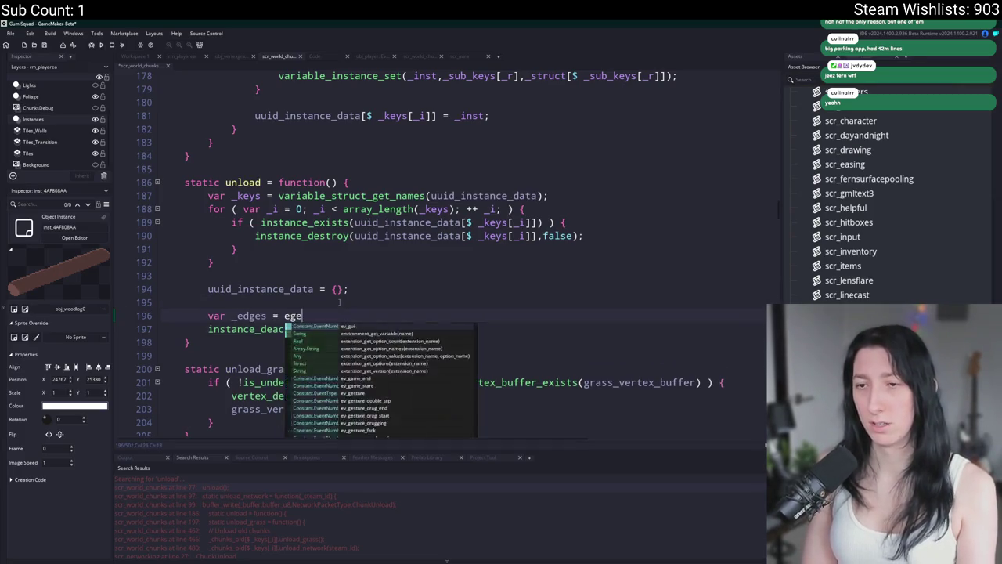
type("_edges();")
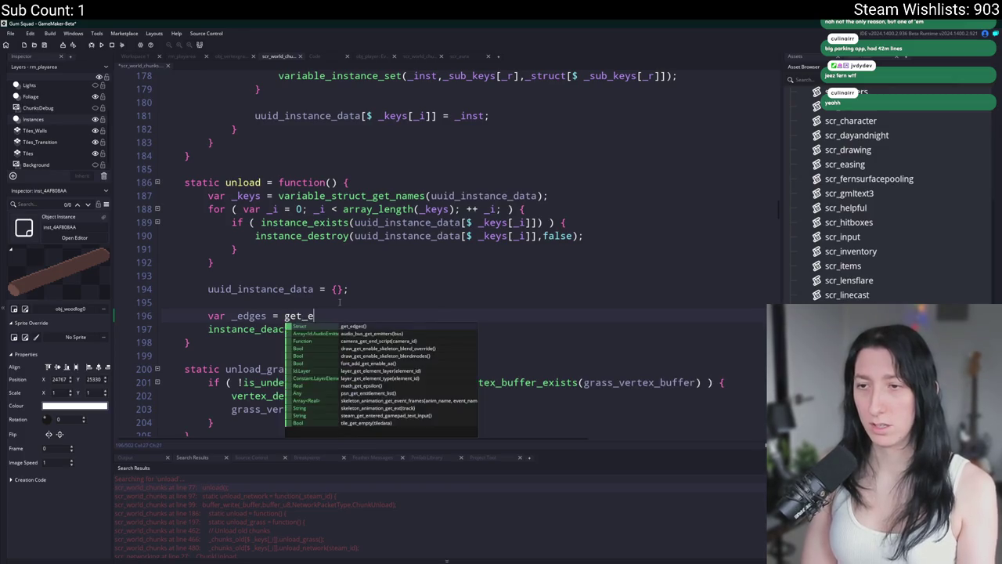
left_click(265, 303)
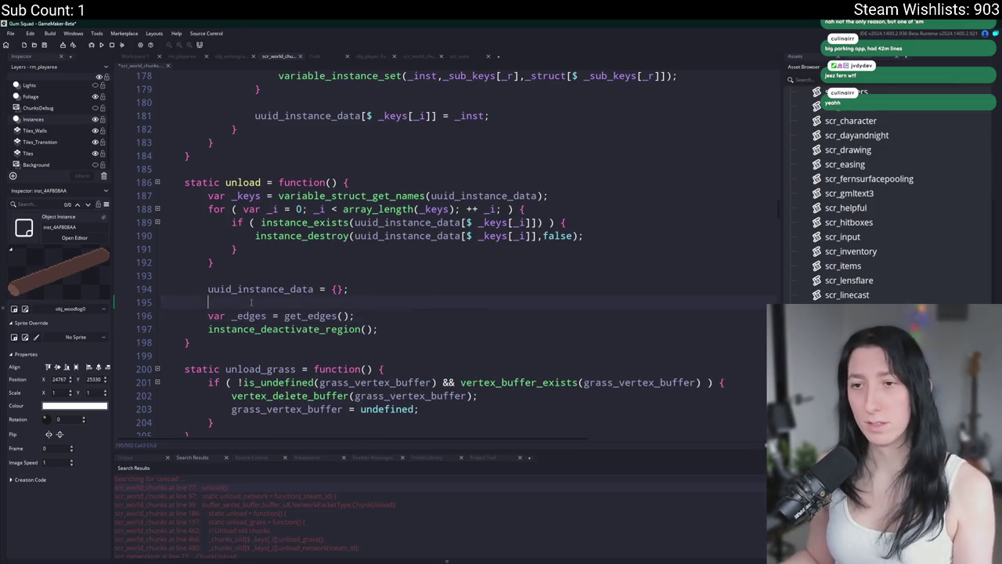
key("Down")
Fill the call's arguments with _edges.x1, _edges.y1, _edges.x2, _edges.y2, true, false.
left_click(366, 329)
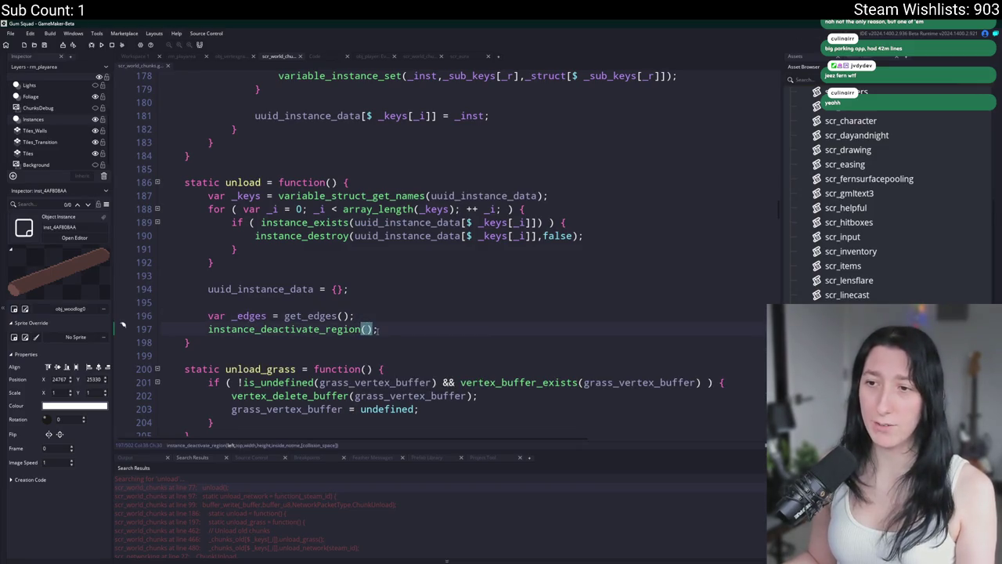
type("_edges.zx")
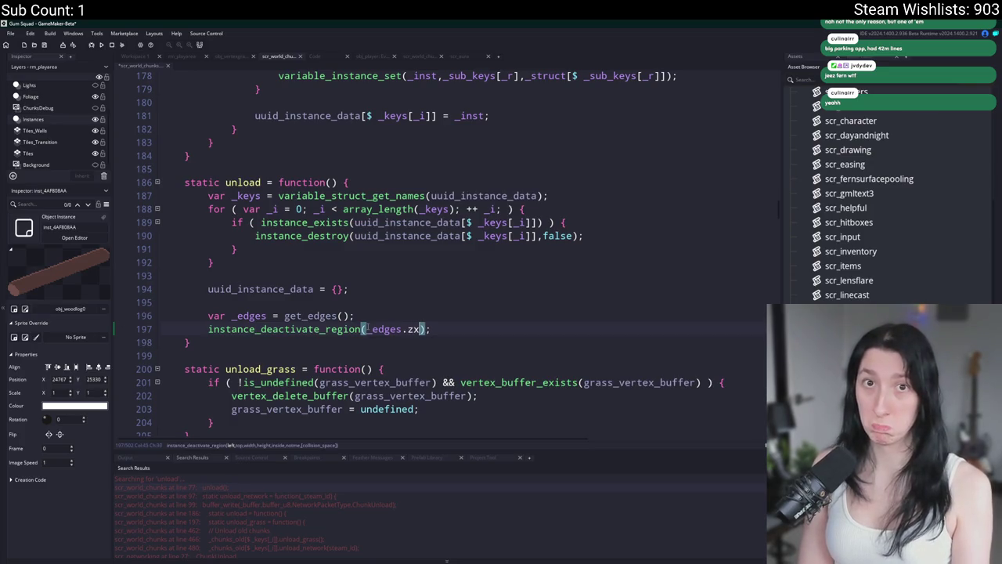
key("BackSpace")
key("BackSpace")
type("x1,")
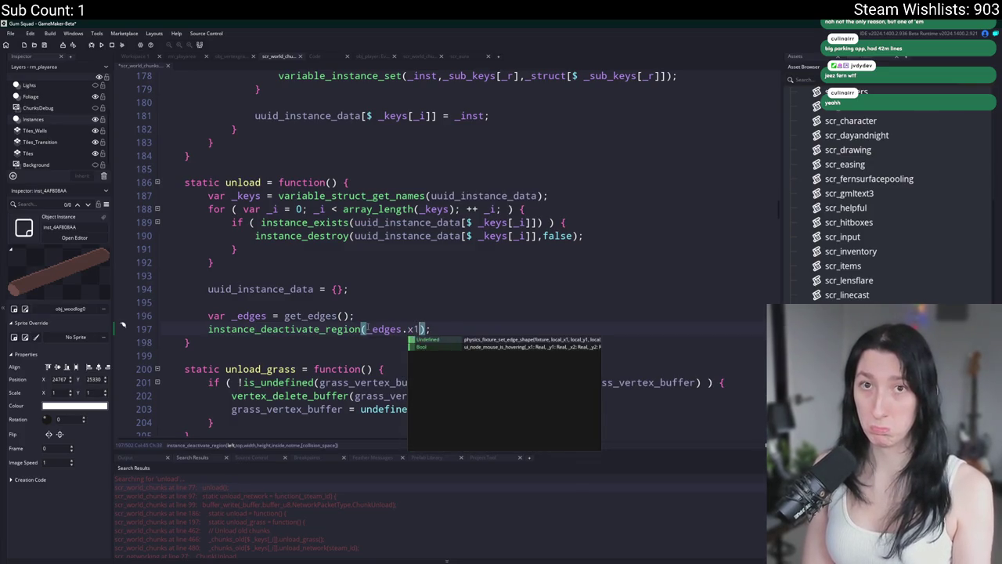
type("_edges.y1")
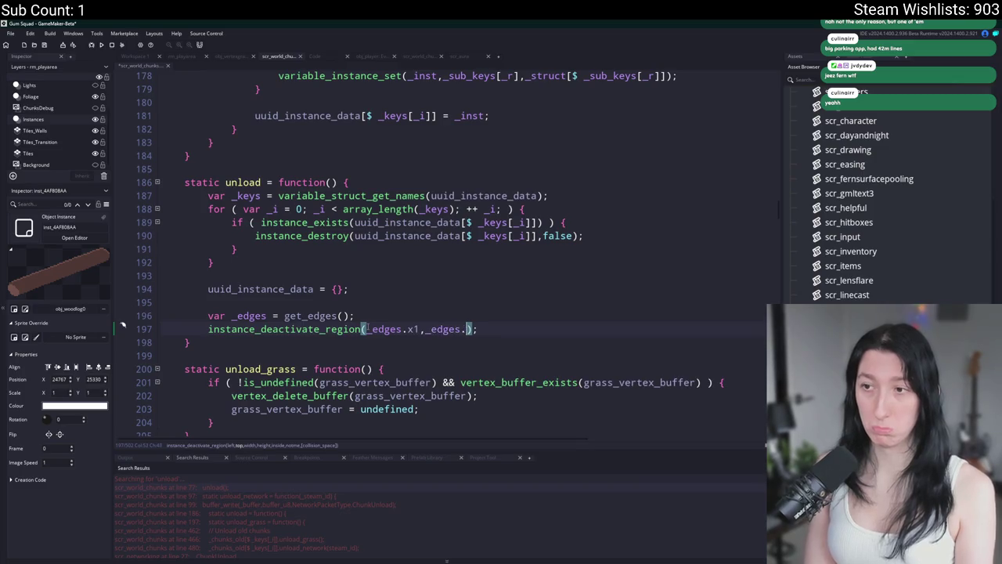
type(",_edges.x2,")
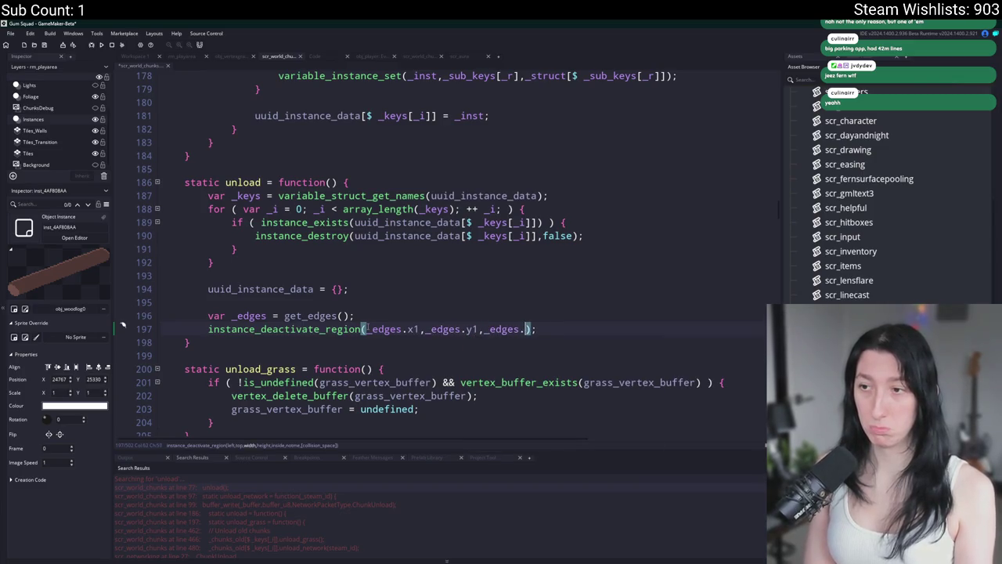
type("_edges.y2,")
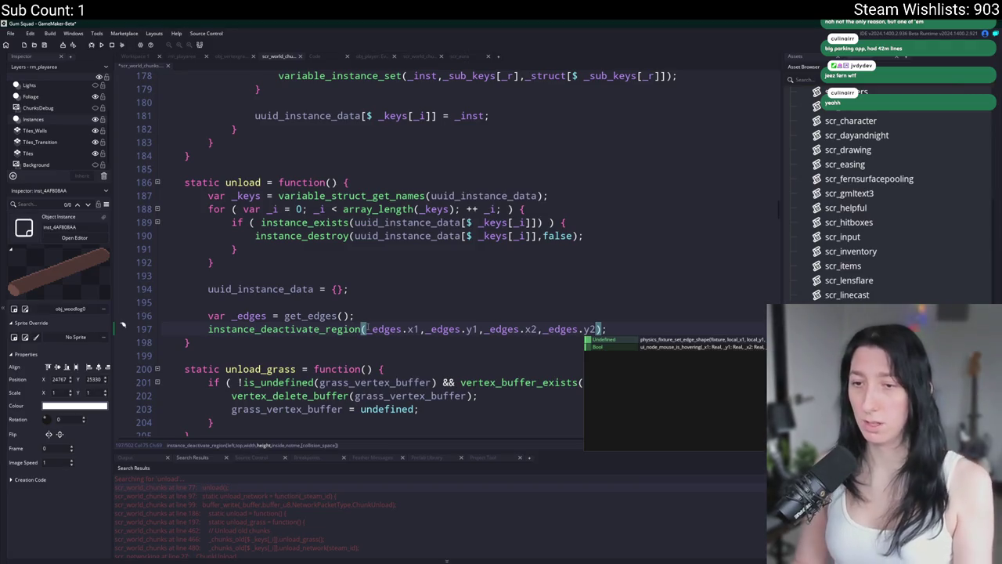
type("false")
key("BackSpace")
key("BackSpace")
key("BackSpace")
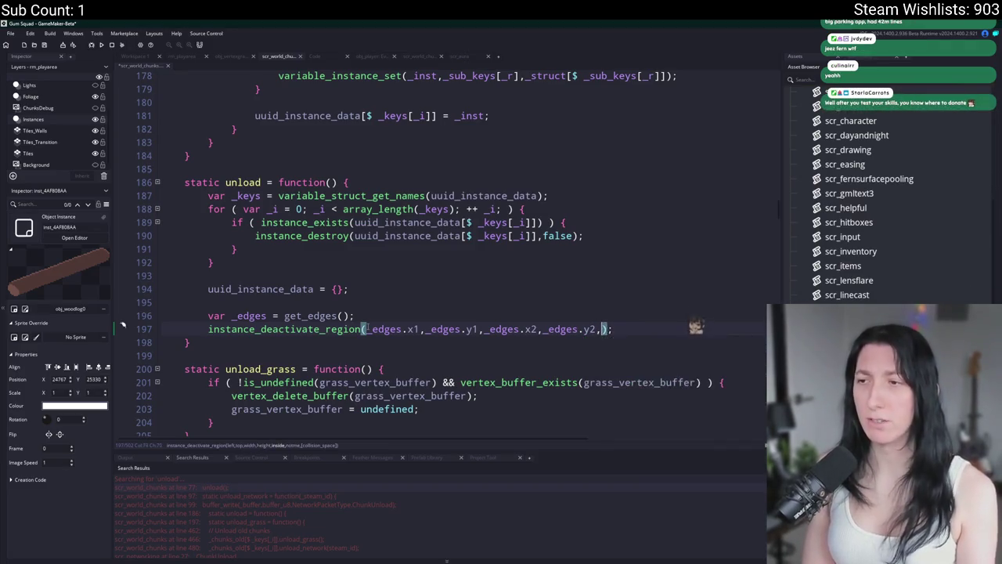
type("true,fals")
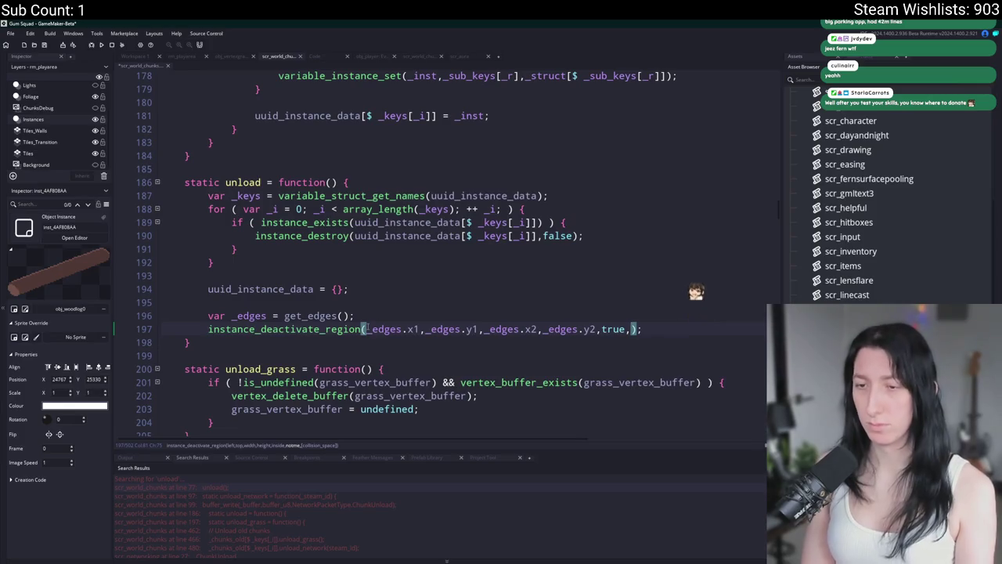
type("e,")
type("0")
key("BackSpace")
key("BackSpace")
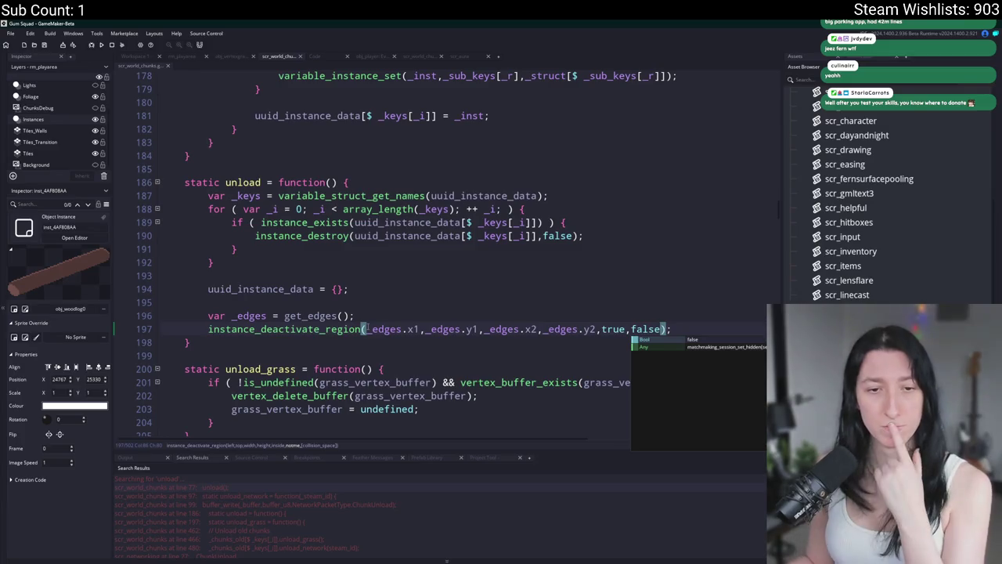
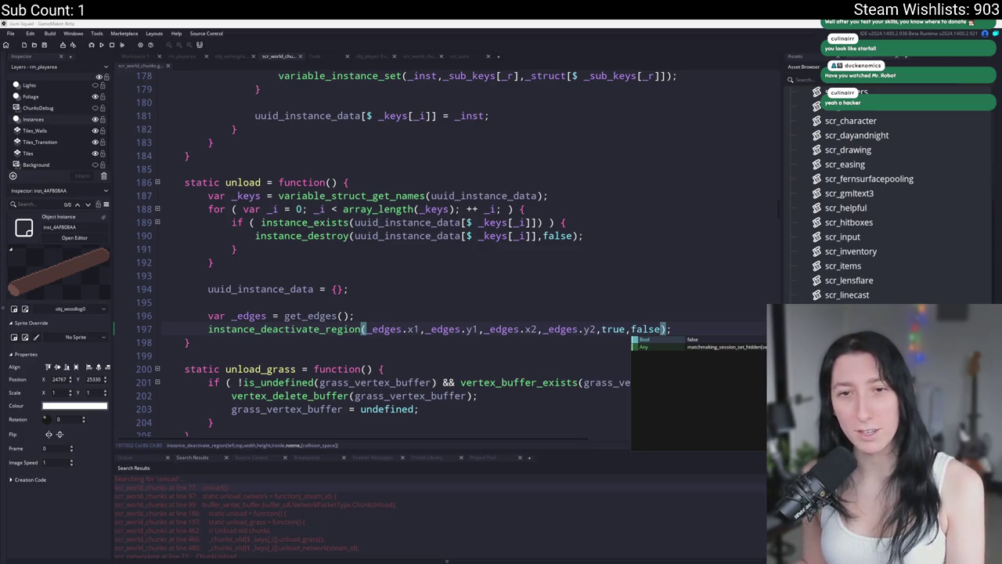
Switch to the browser showing Google image results for 'who is starfall'.
key("alt+Tab")
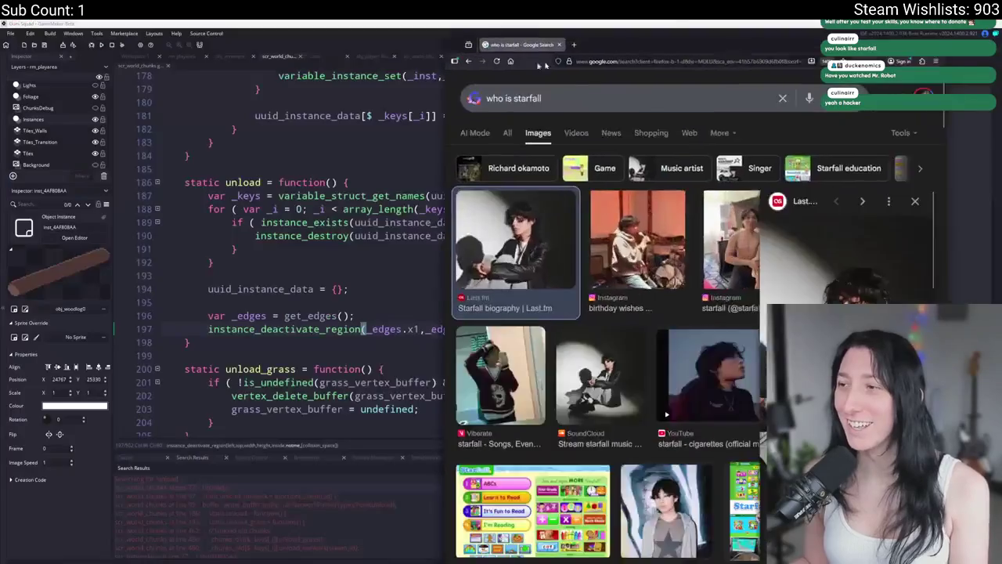
Move the browser left, search images for 'ryan gosling', then minimize it back to GameMaker.
left_click_drag(546, 66, 135, 75)
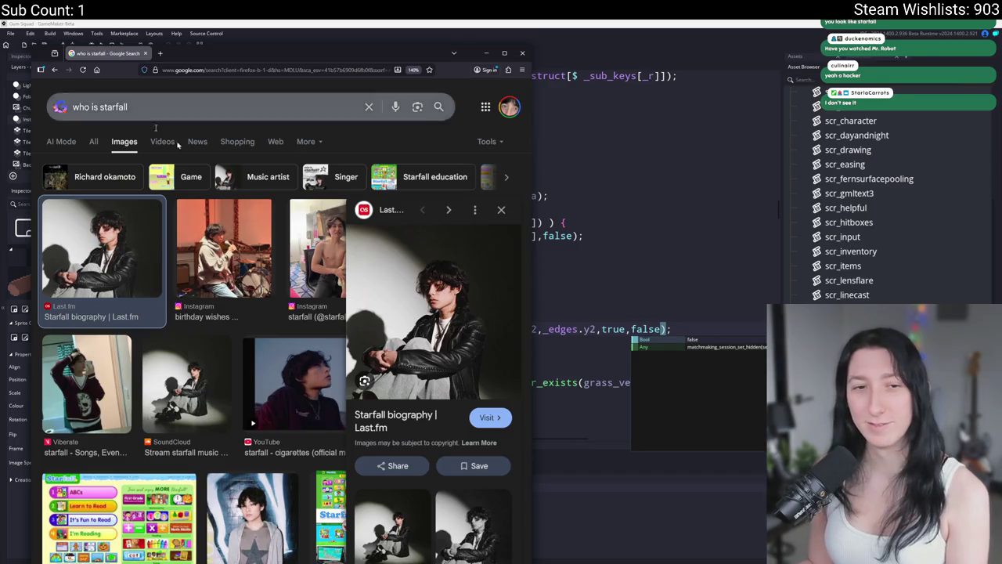
left_click(297, 110)
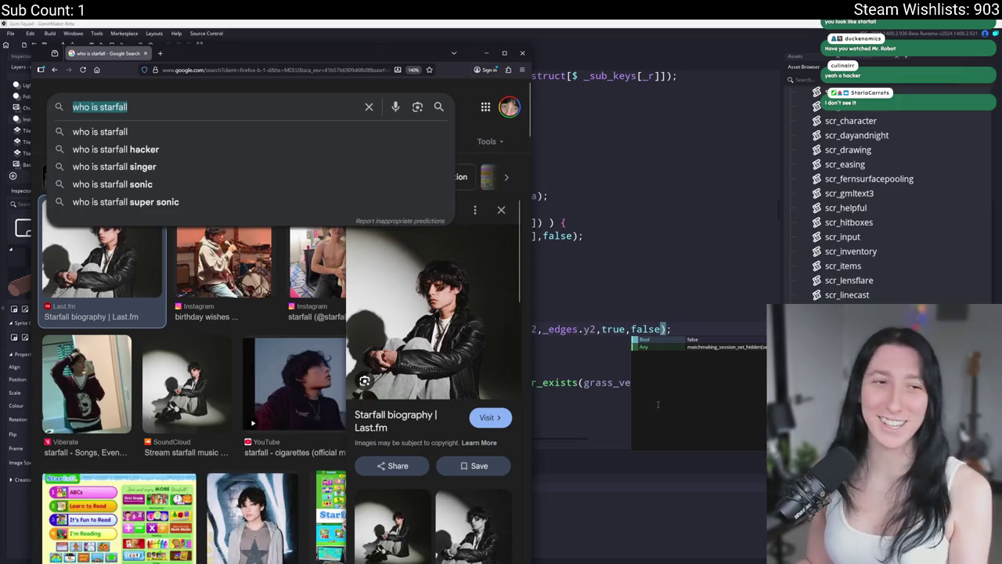
type("ry")
key("Down")
key("Return")
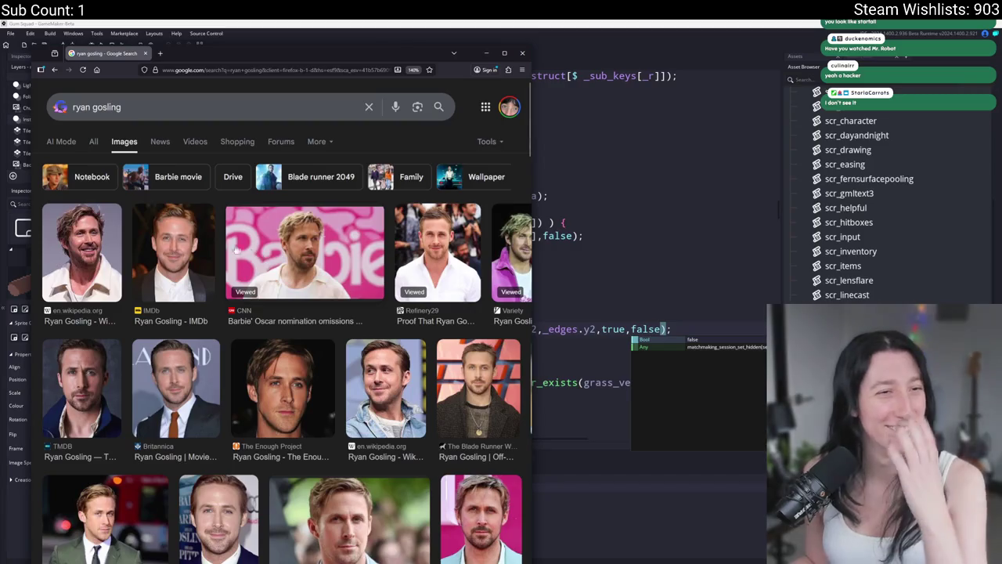
key("super+Down")
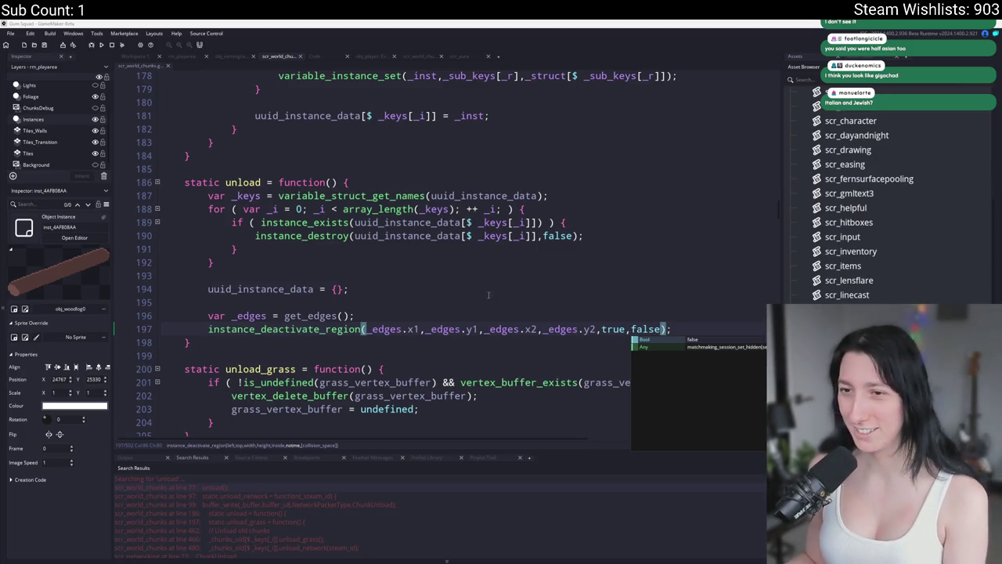
End line 197's instance_deactivate_region call with a semicolon, then switch to the 'cher' results.
type(";")
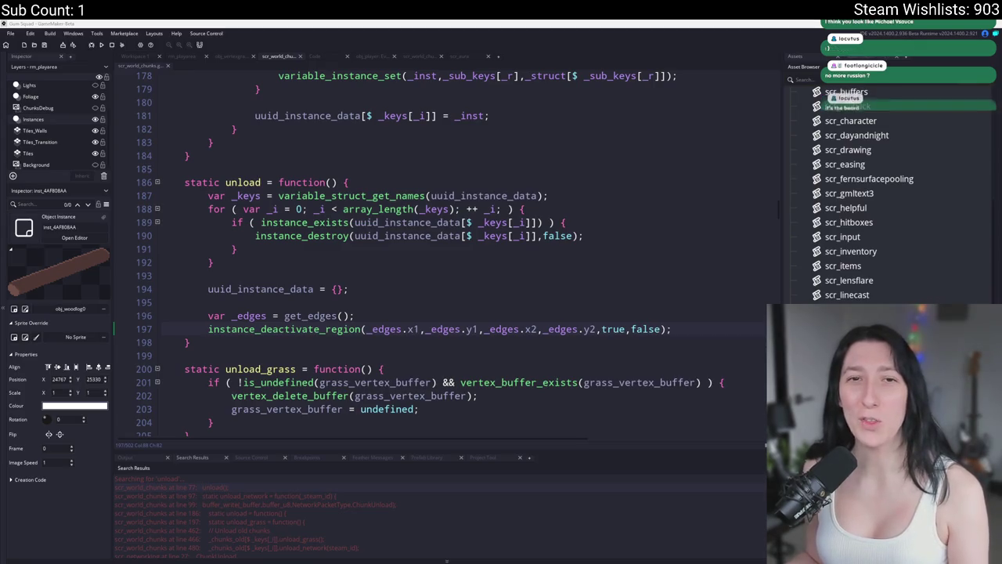
key("alt+Tab")
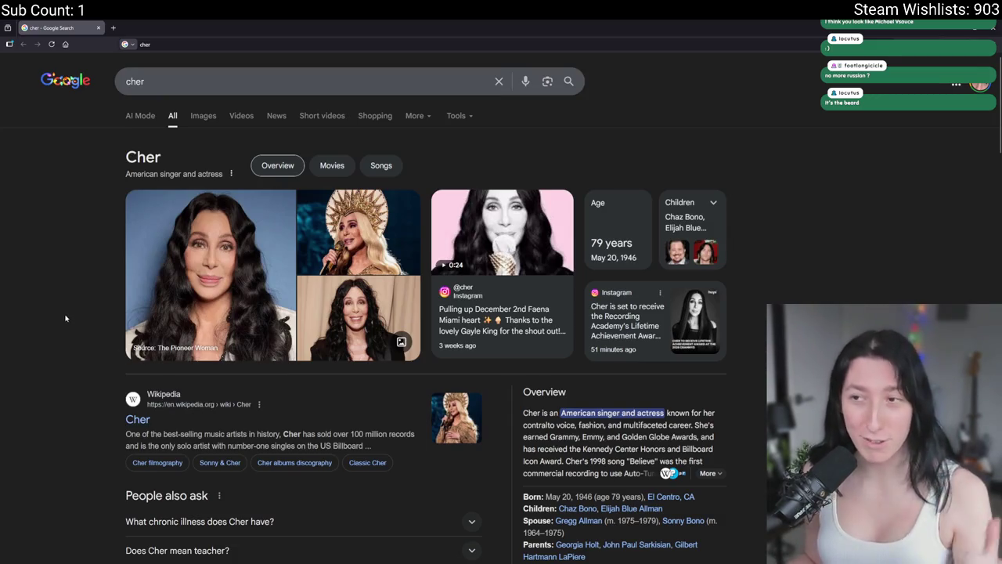
Return from the 'cher' search results to the GameMaker code editor.
key("alt+Tab")
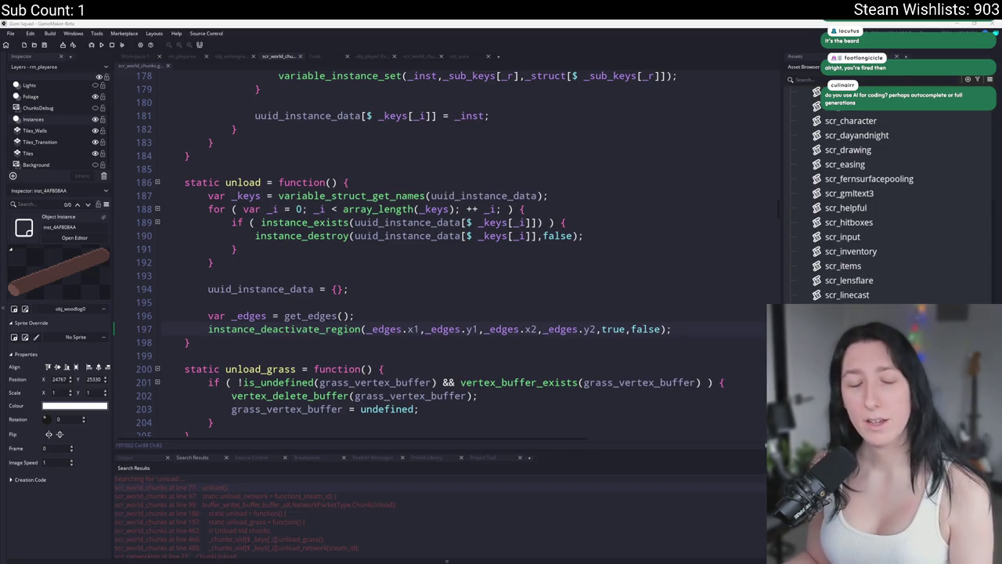
Review the unload code, selecting the instance_deactivate_region call on line 197.
left_click(673, 324)
scroll(690, 326, "down", 1)
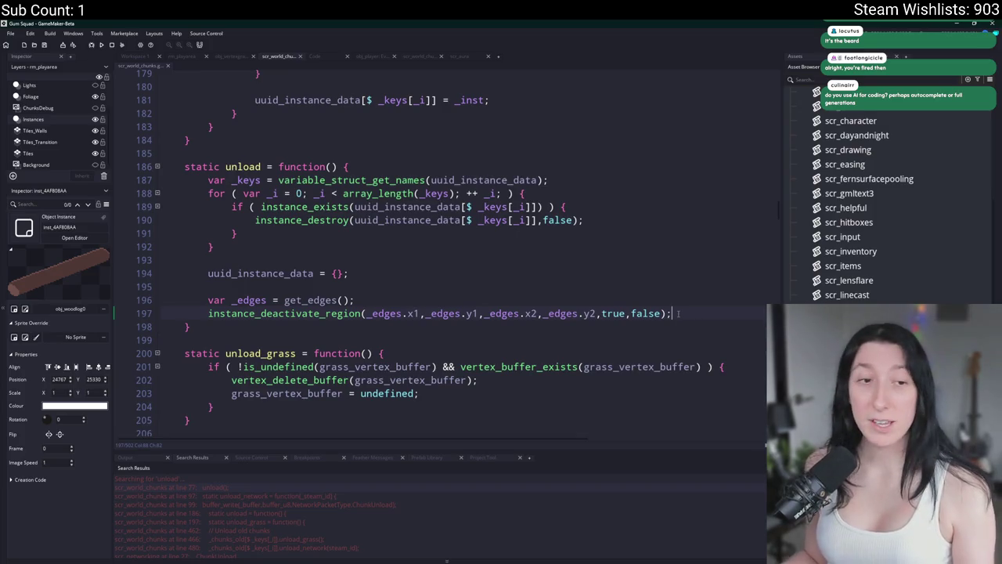
scroll(680, 313, "up", 1)
scroll(549, 298, "down", 1)
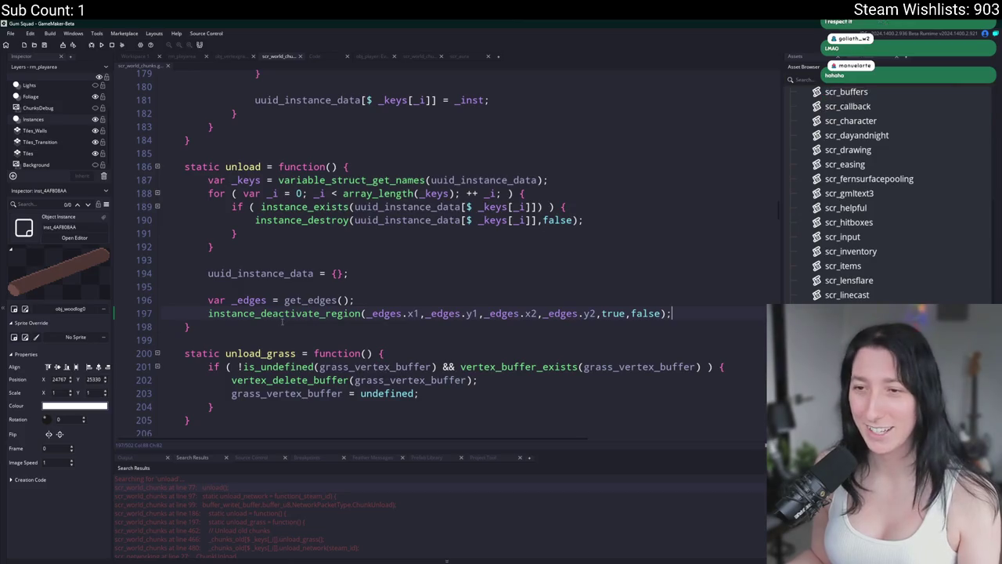
left_click(340, 264)
key("Down")
key("Down")
left_click_drag(671, 313, 208, 313)
scroll(314, 236, "up", 15)
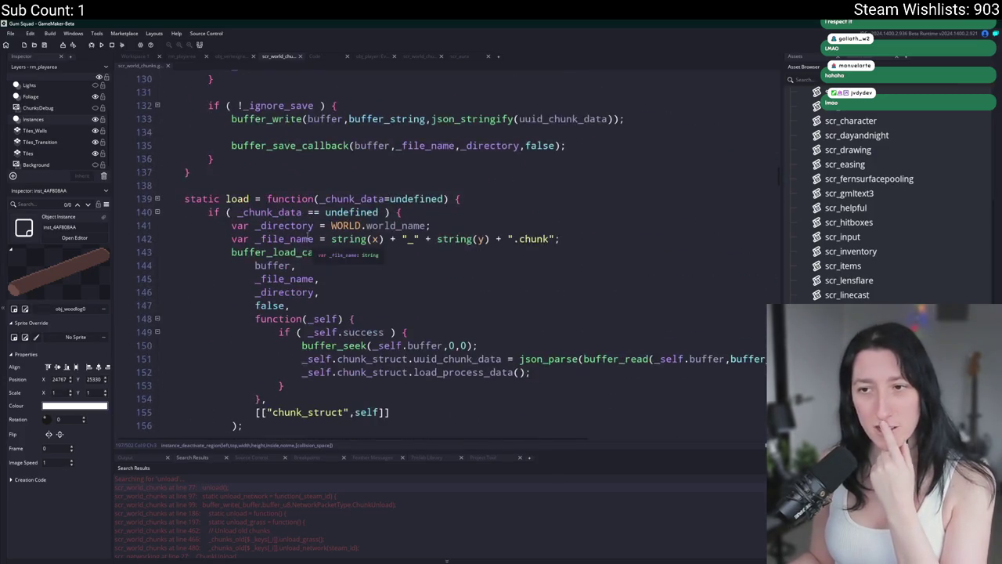
scroll(314, 241, "down", 4)
Inspect load() and load_process_data(), then scroll up to static update at line 58.
left_click(332, 309)
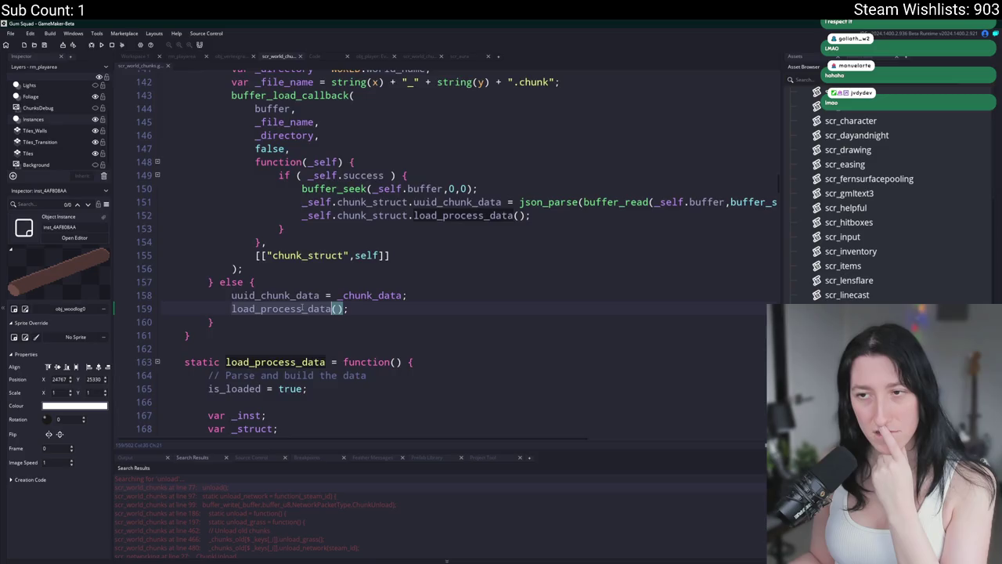
scroll(303, 305, "up", 2)
scroll(303, 305, "down", 5)
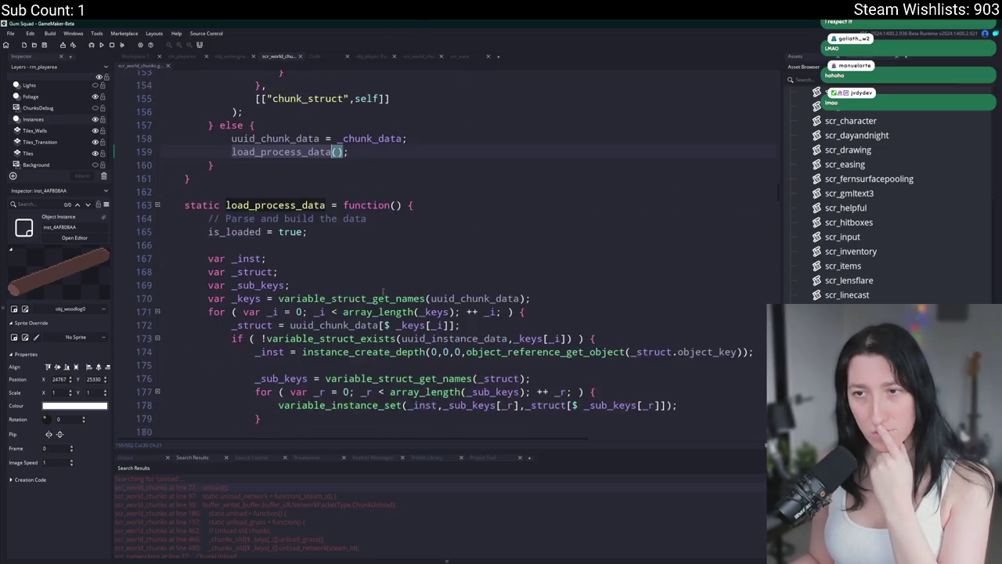
scroll(382, 285, "down", 2)
left_click(324, 124)
scroll(294, 142, "up", 2)
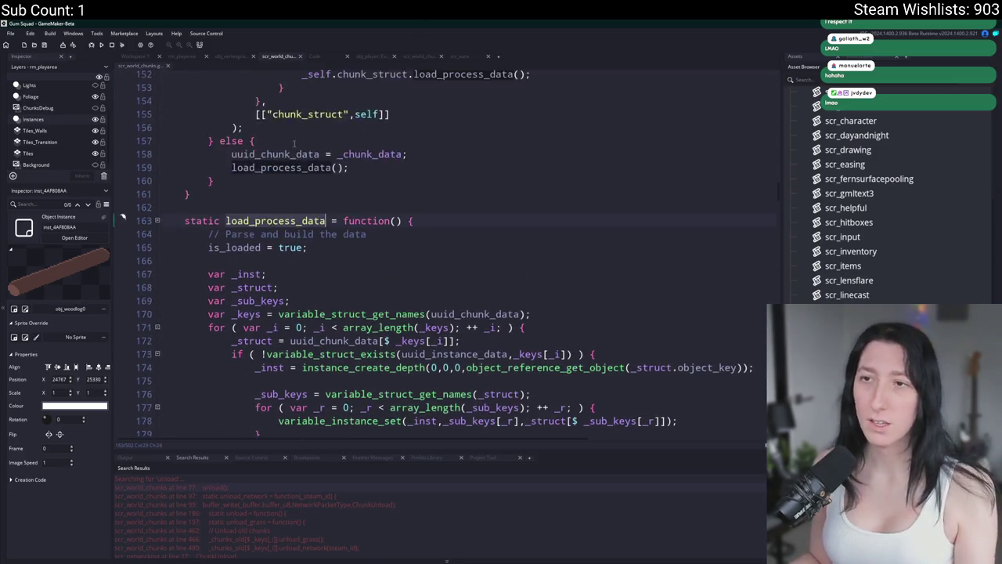
scroll(295, 142, "up", 6)
left_click(238, 183)
scroll(283, 267, "up", 2)
scroll(285, 270, "up", 15)
scroll(283, 202, "up", 6)
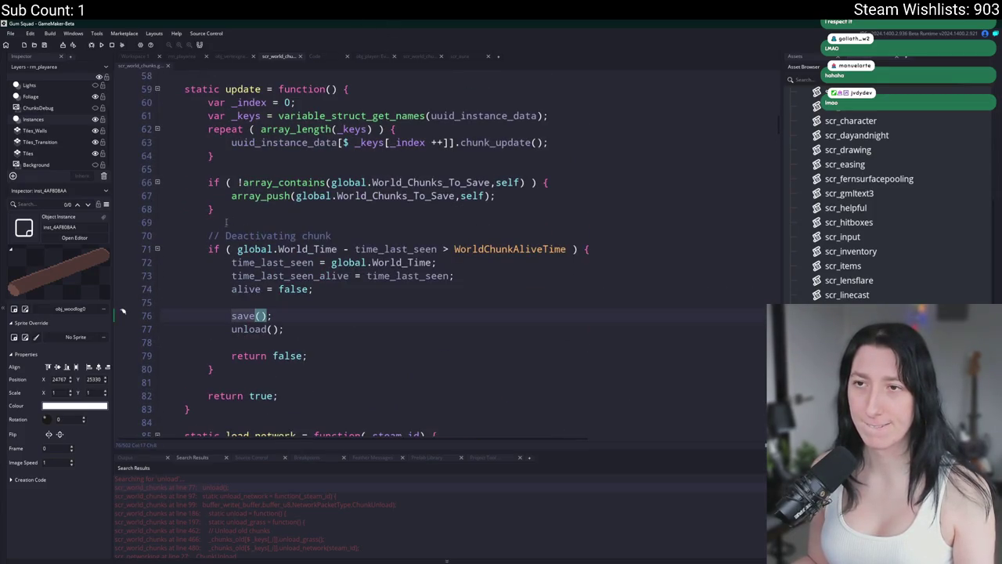
Search the project for 'update' and jump to the world_chunk_update call in obj_world Step.
double_click(247, 89)
key("ctrl+shift+f")
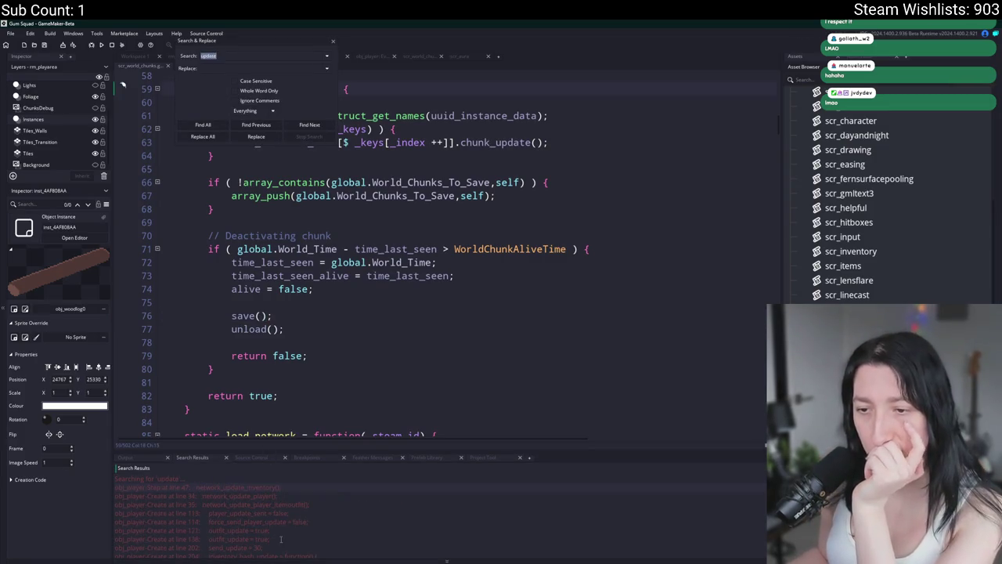
scroll(277, 526, "down", 3)
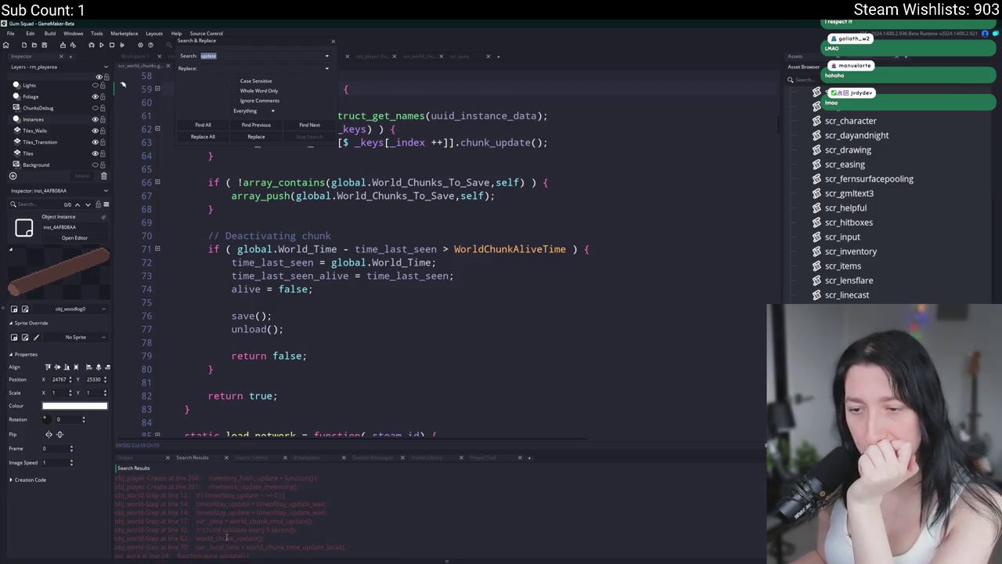
scroll(228, 538, "down", 1)
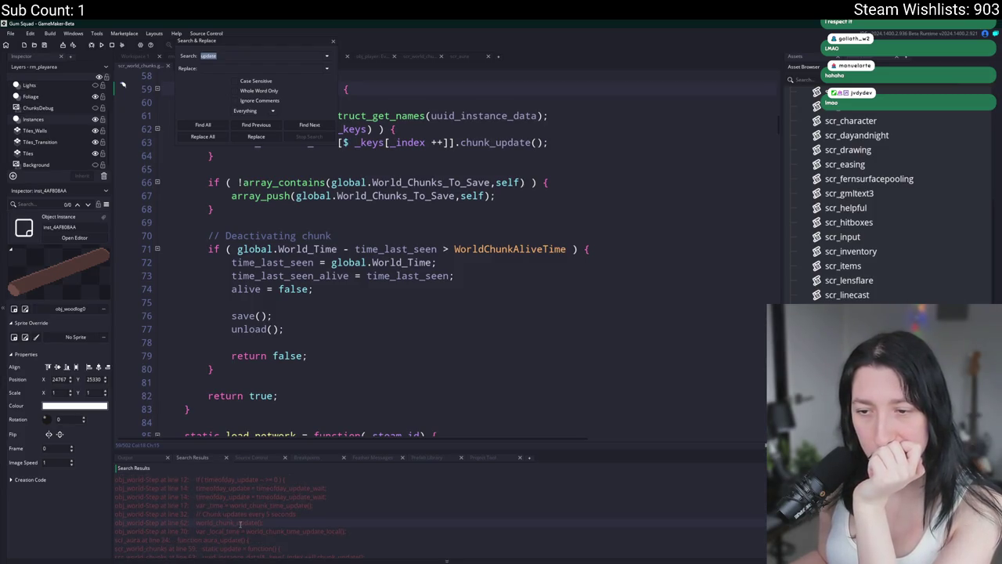
left_click(240, 522)
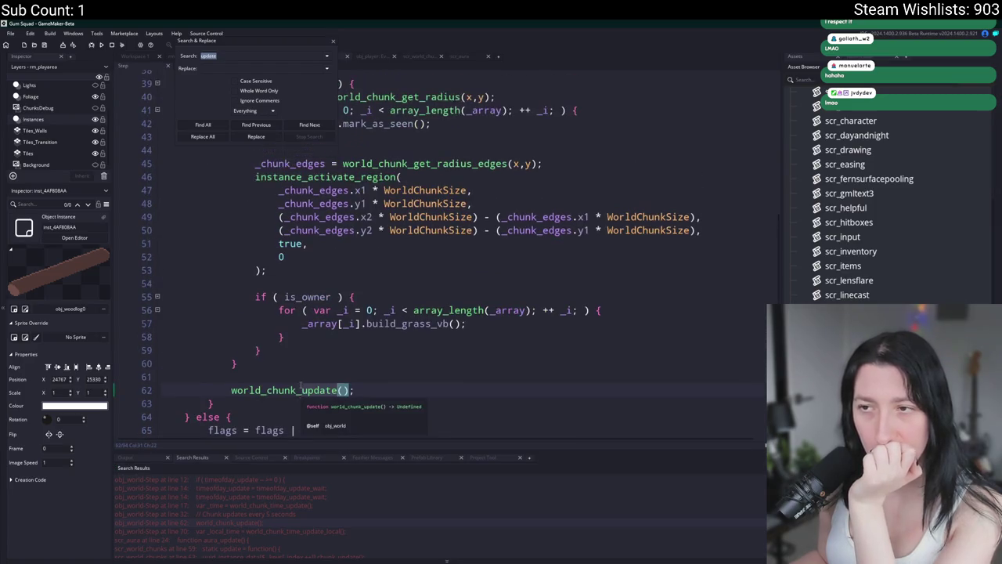
left_click(332, 42)
Go to the world_chunk_update function definition from its call.
scroll(415, 251, "up", 1)
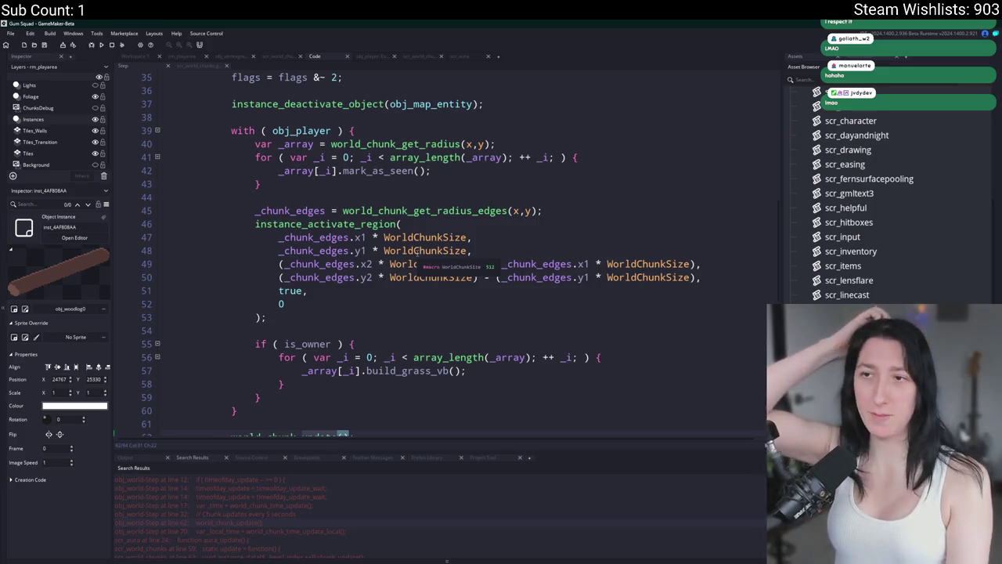
scroll(415, 250, "up", 5)
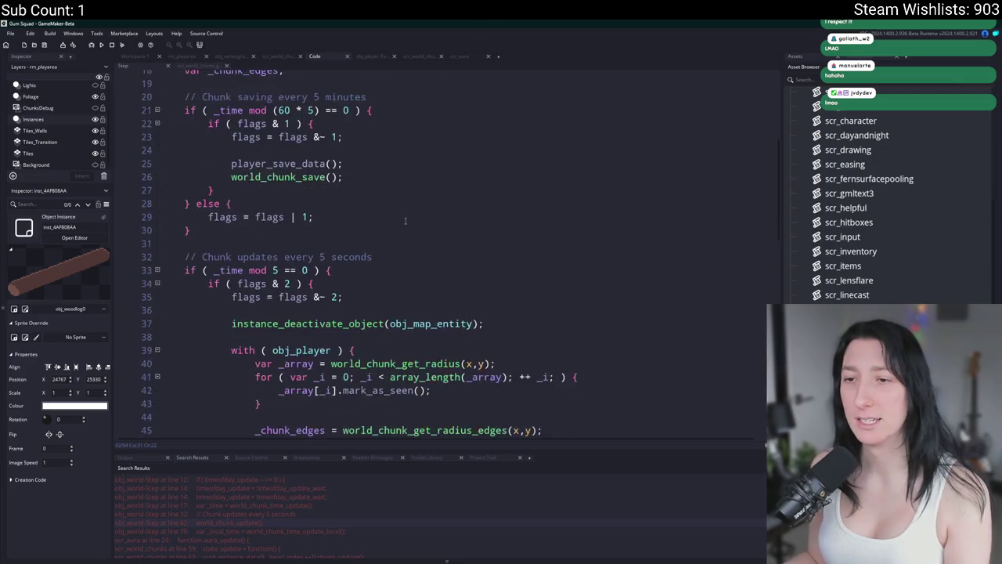
scroll(405, 222, "up", 3)
scroll(406, 221, "down", 7)
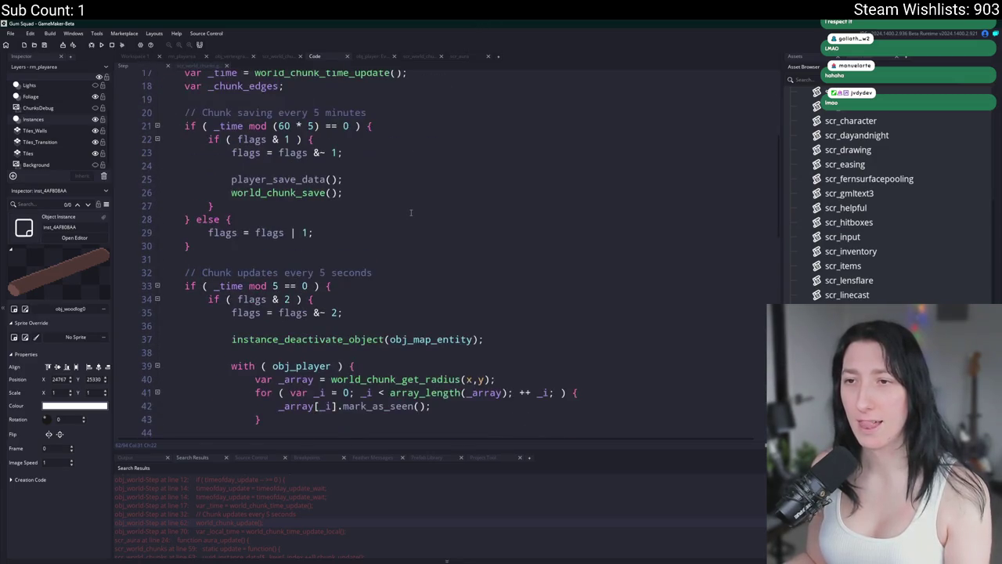
scroll(411, 210, "down", 3)
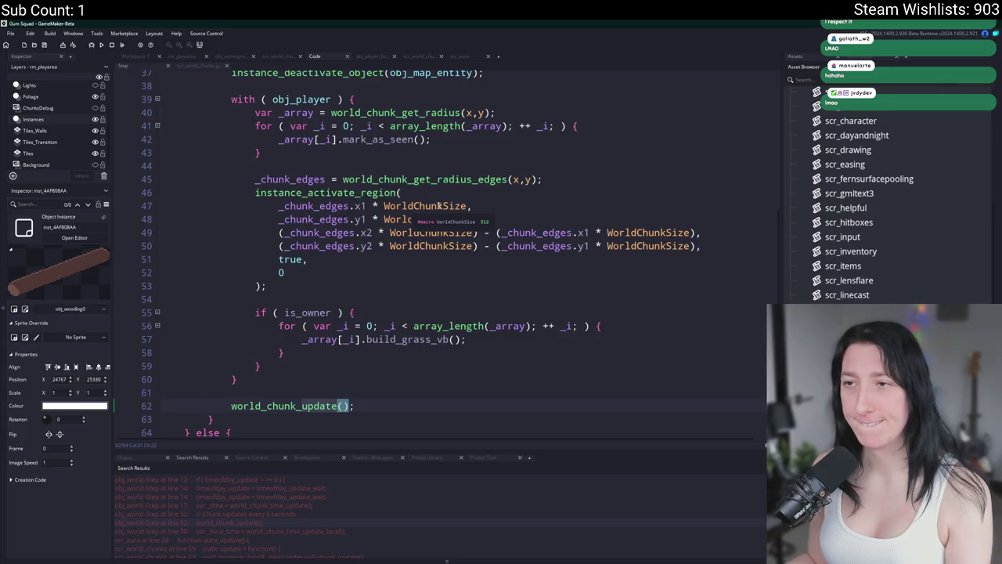
scroll(411, 219, "down", 2)
middle_click(325, 327)
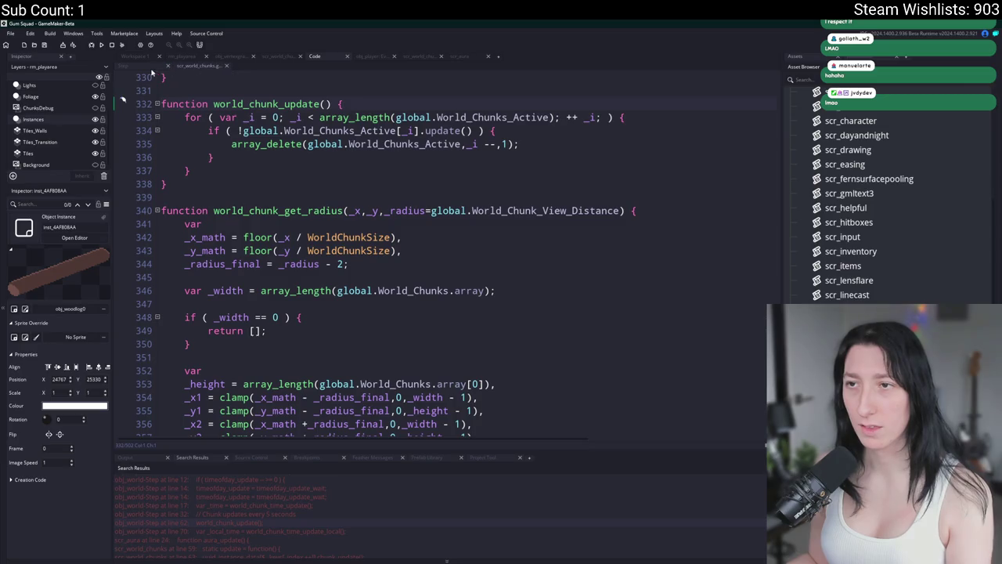
Step through the 'update' matches in the script to the update function at line 59.
left_click(457, 132)
key("ctrl+f")
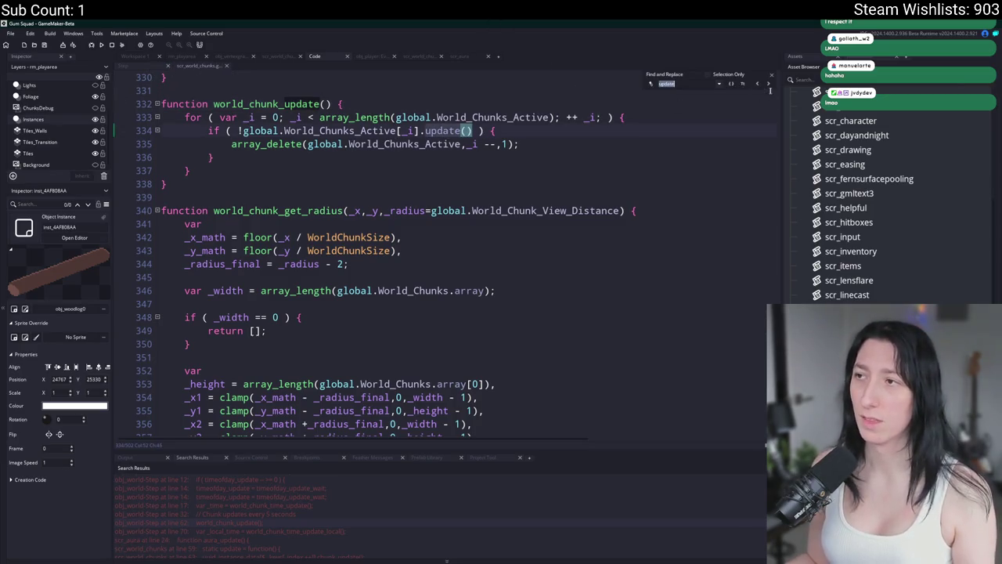
left_click(771, 86)
left_click(771, 85)
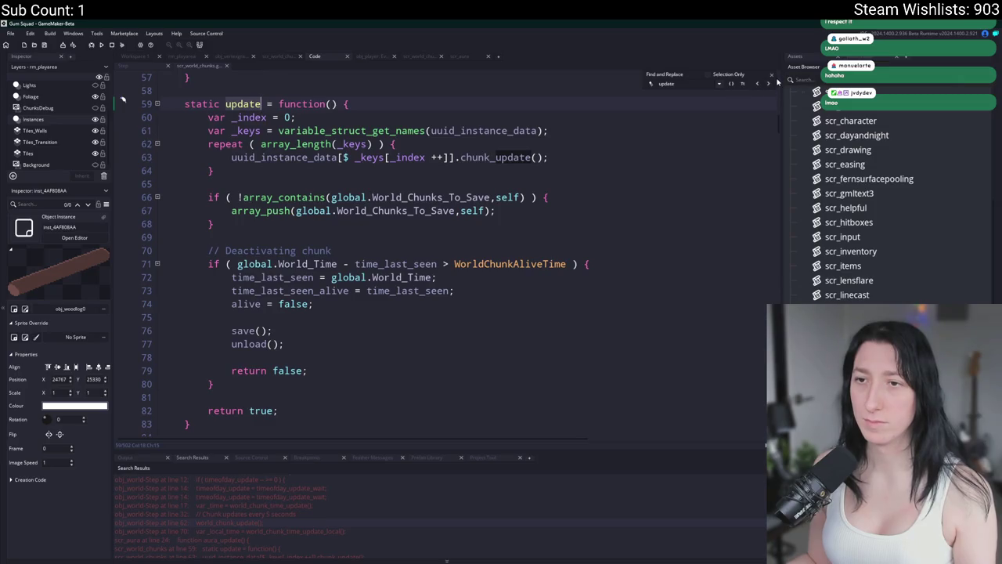
left_click(771, 75)
Add blank lines after 'alive = false;' and undo them.
left_click(479, 304)
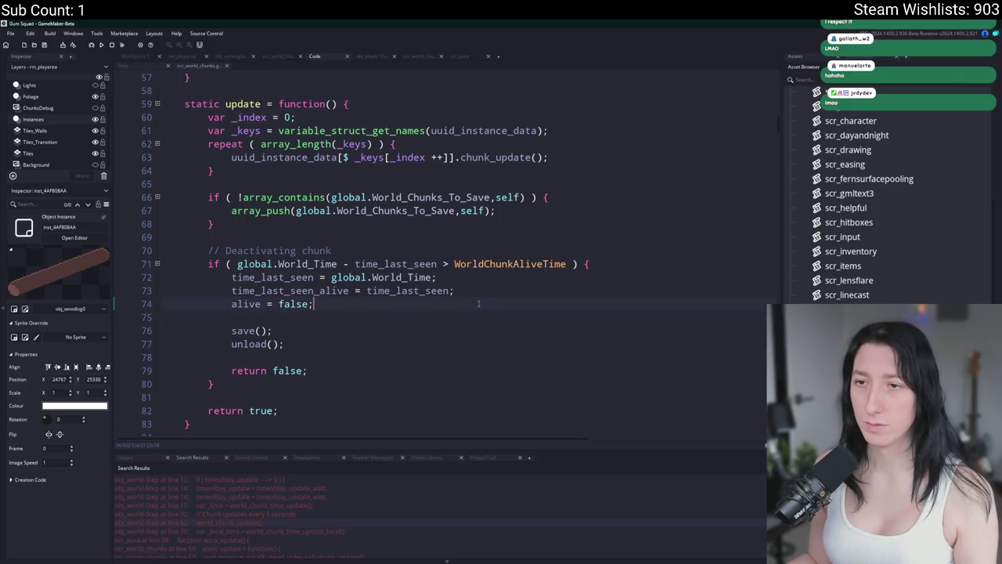
key("Return")
key("Return")
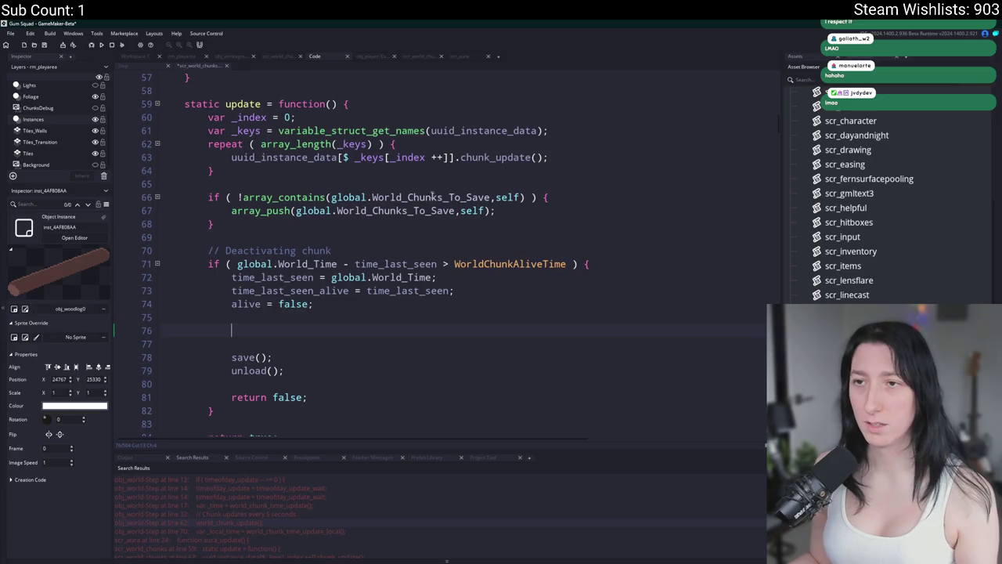
scroll(419, 252, "up", 2)
key("ctrl+z")
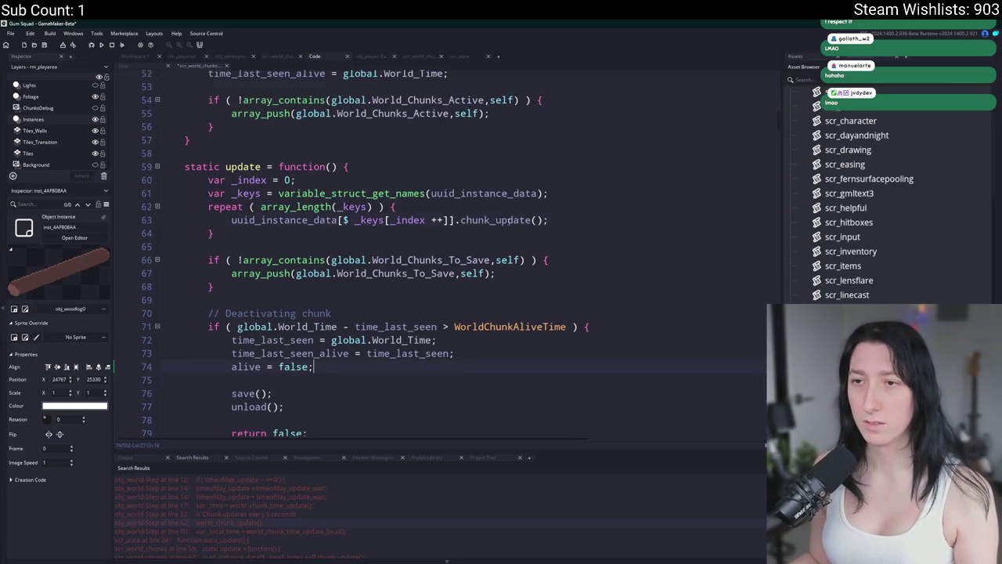
Cycle through chunk_update matches in the script, then run a project-wide chunk_update search.
left_click(508, 220)
key("ctrl+f")
left_click(768, 84)
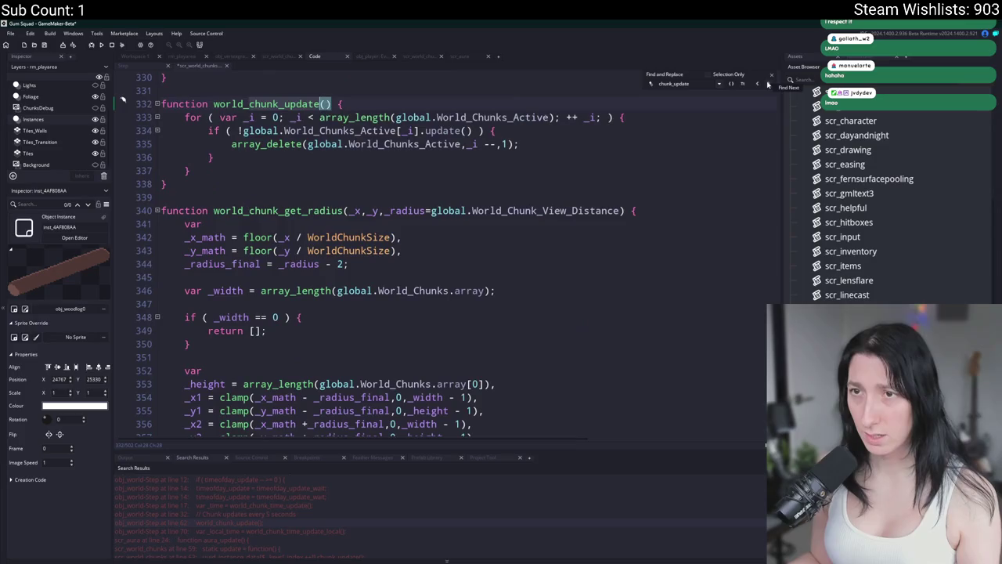
left_click(768, 84)
left_click(768, 84)
left_click(768, 84)
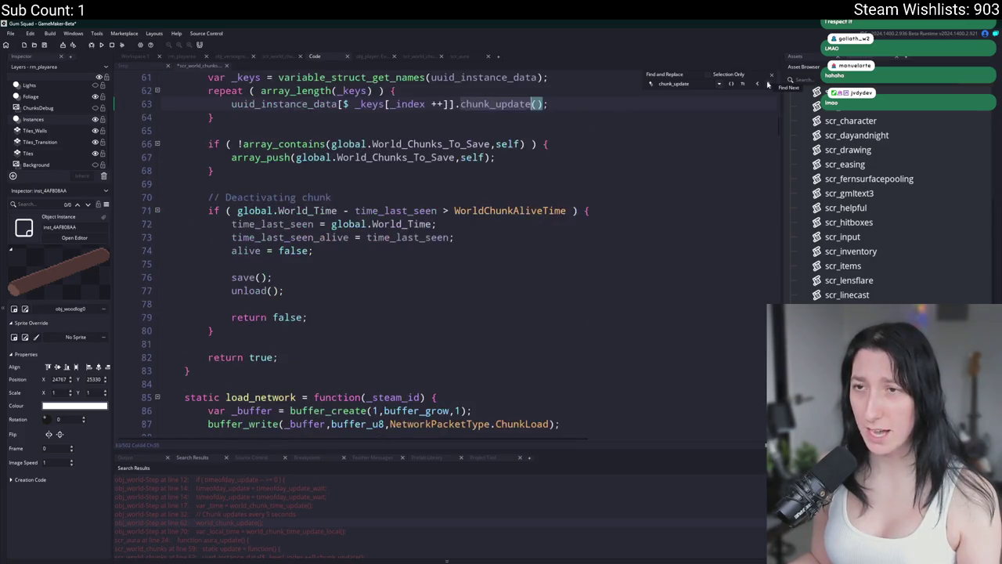
key("ctrl+shift+f")
key("Return")
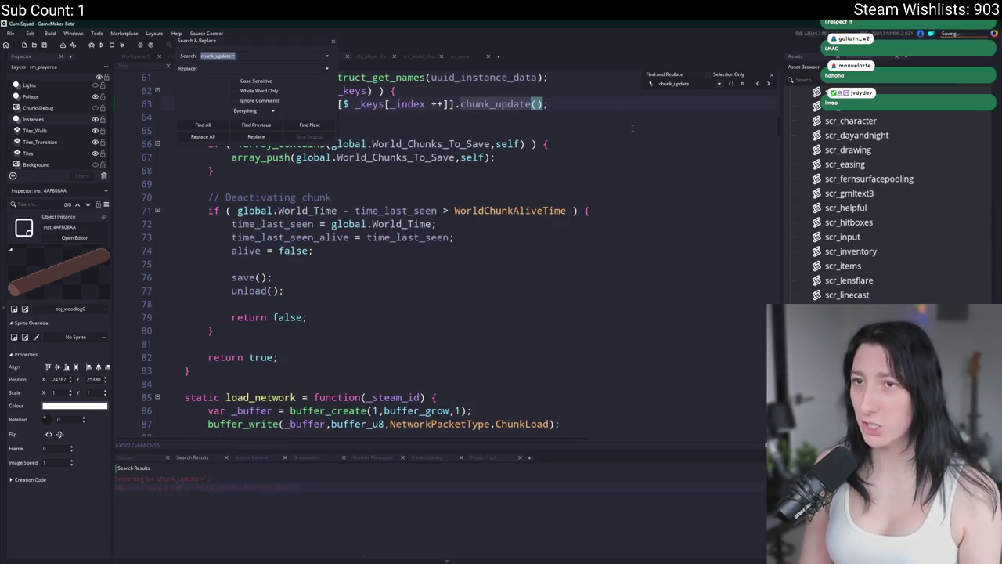
Open the chunk_update match in obj_item's Create event and inspect its code.
double_click(278, 487)
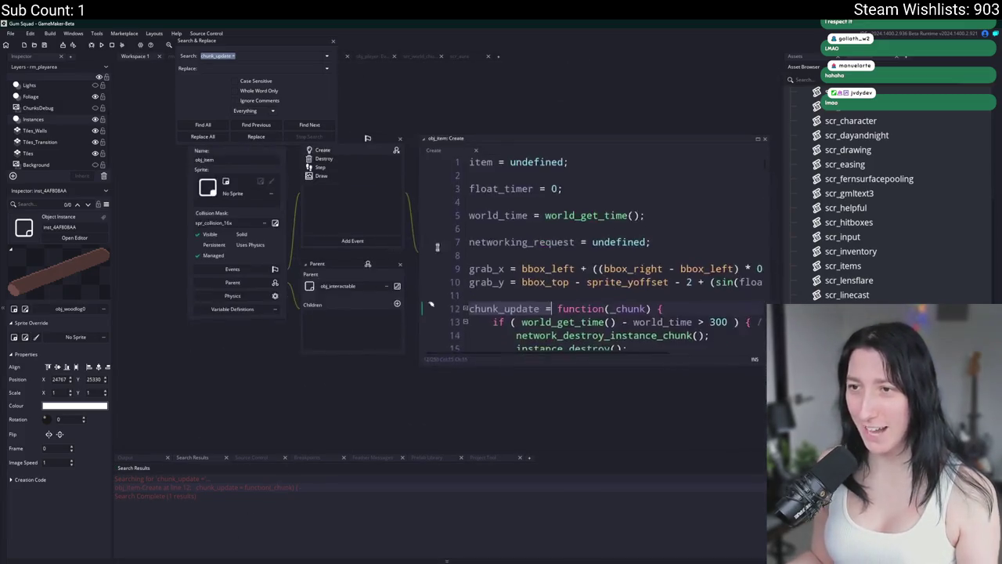
scroll(549, 287, "down", 1)
left_click(559, 254)
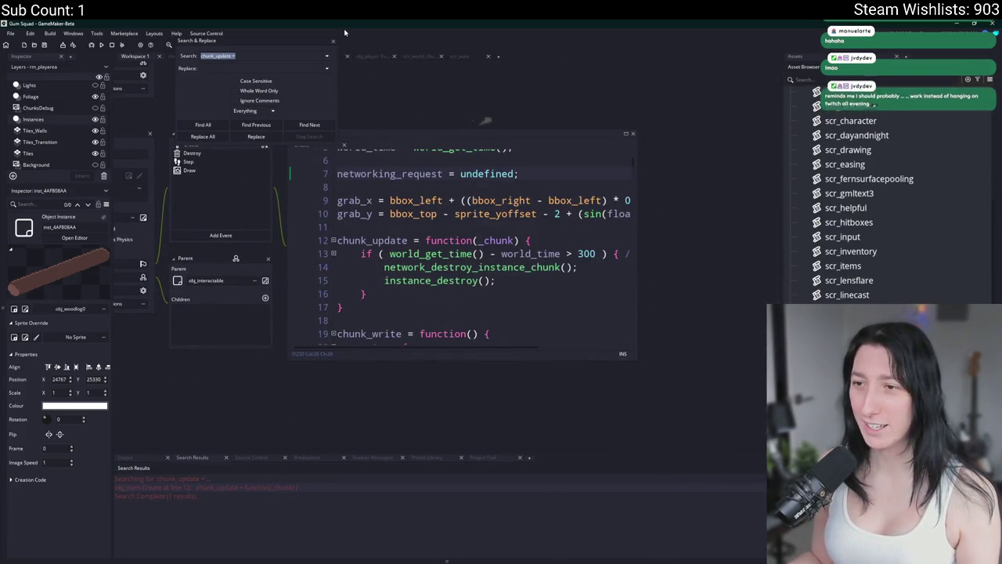
key("Escape")
scroll(633, 155, "right", 3)
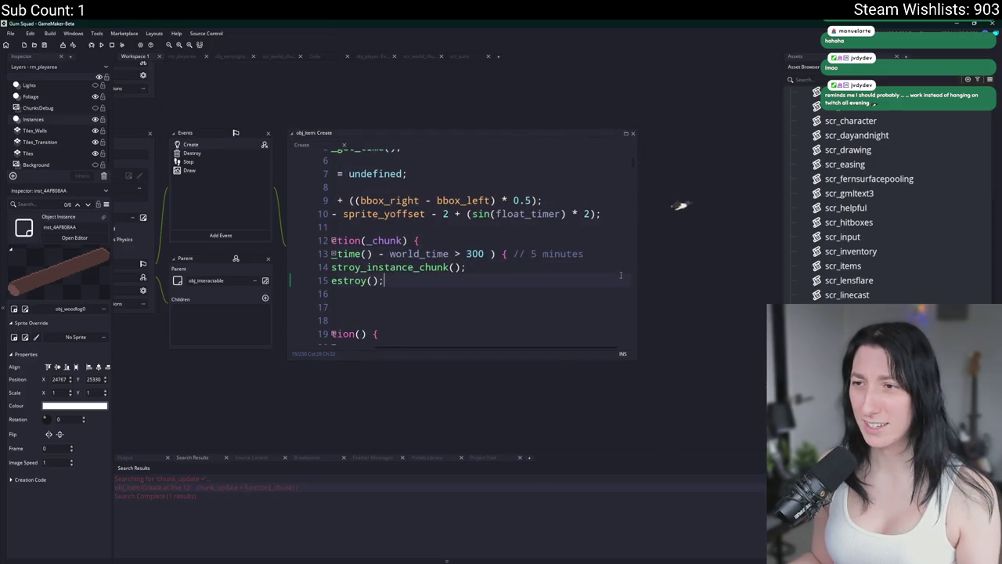
left_click(384, 267)
Run the game and return to line 197's instance_deactivate_region in scr_world_chunks.
key("F5")
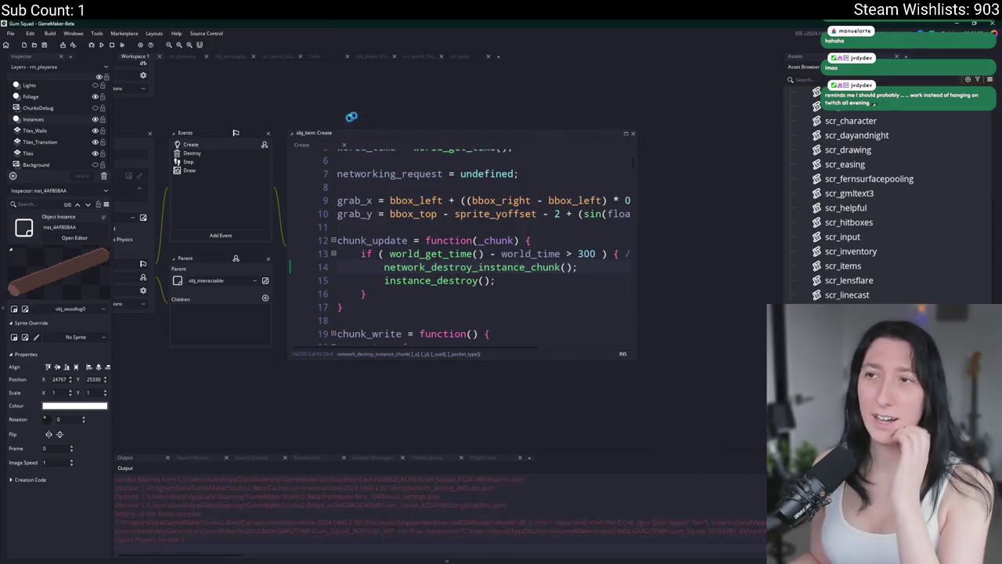
left_click(461, 55)
left_click(420, 55)
scroll(409, 290, "down", 7)
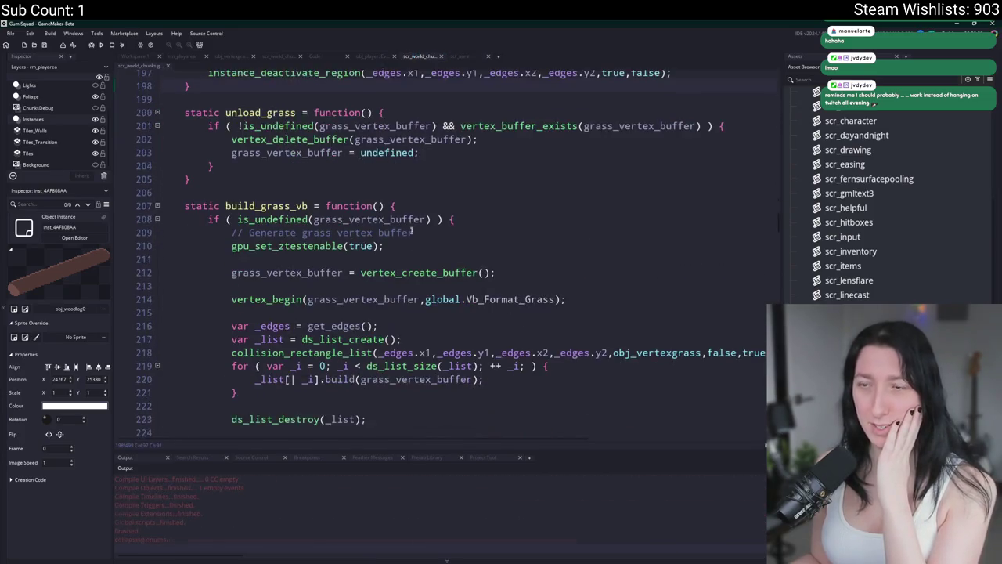
scroll(409, 290, "down", 1)
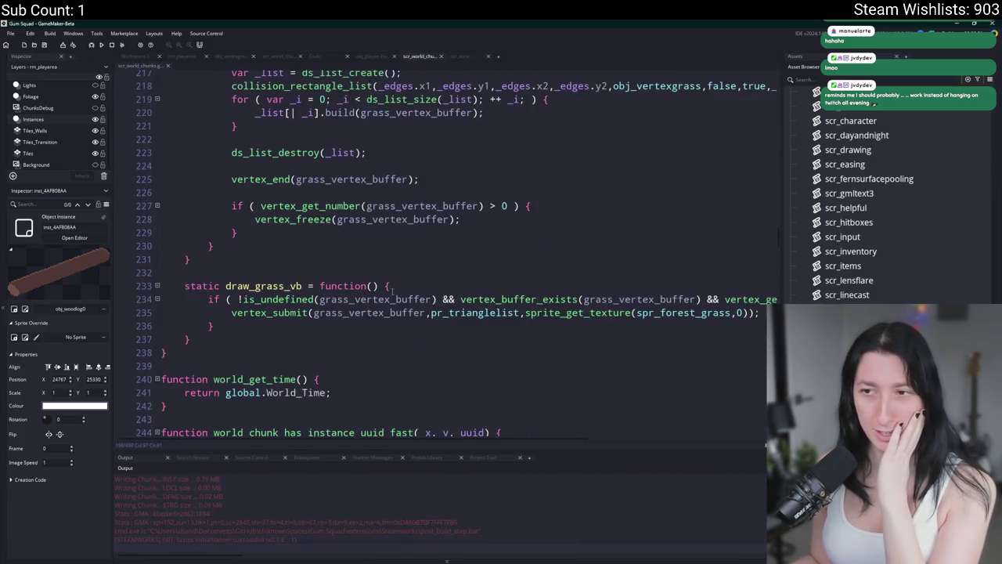
scroll(409, 290, "up", 2)
key("ctrl+f")
key("Return")
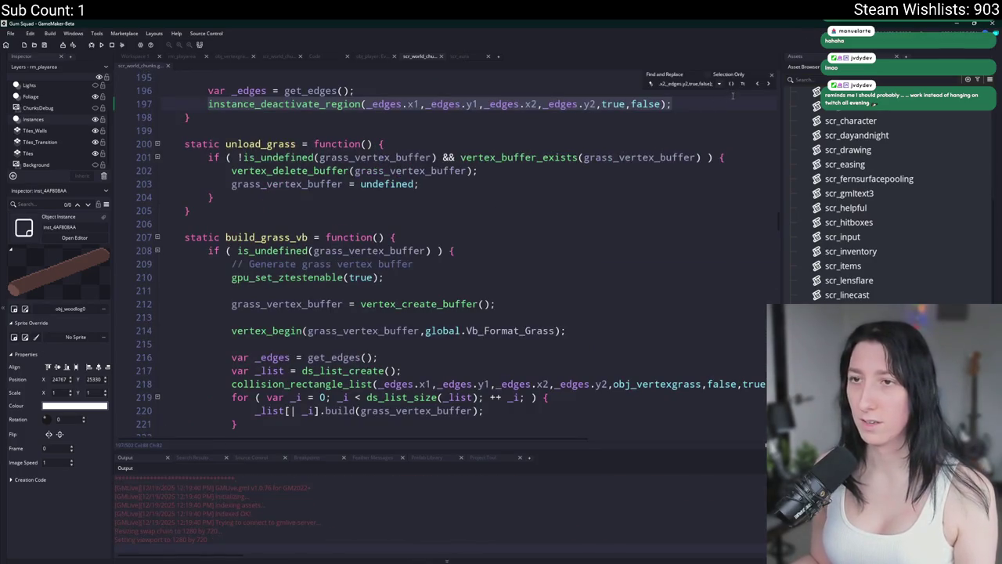
left_click(724, 157)
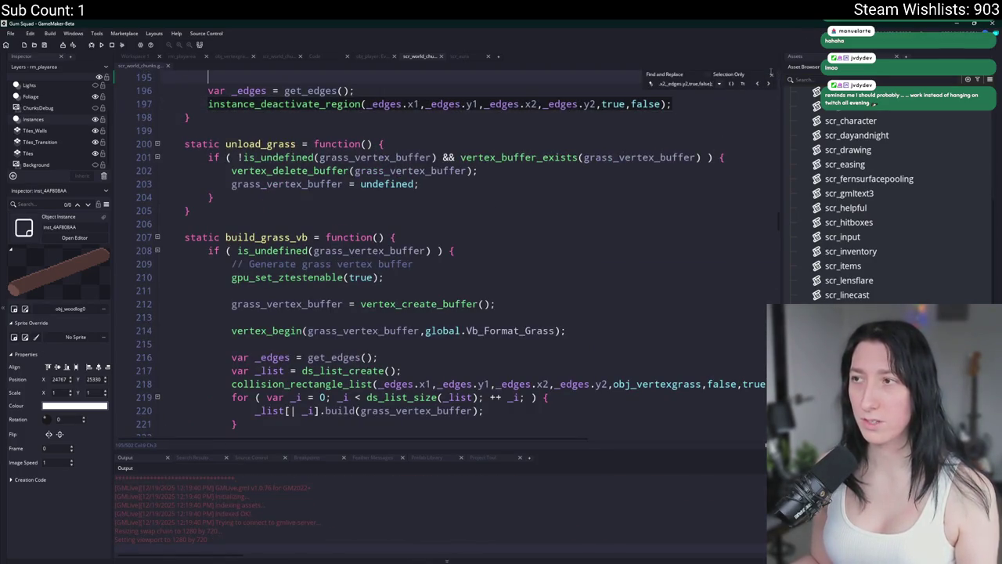
Close the find bar, review the unload function, then switch to the 'icky' Google results.
left_click(771, 74)
scroll(314, 249, "up", 5)
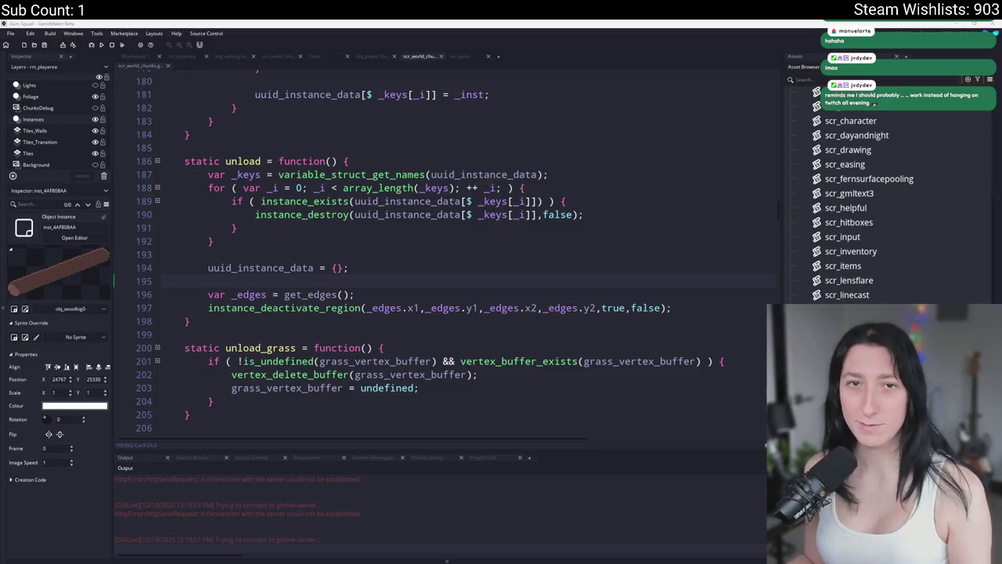
key("alt+Tab")
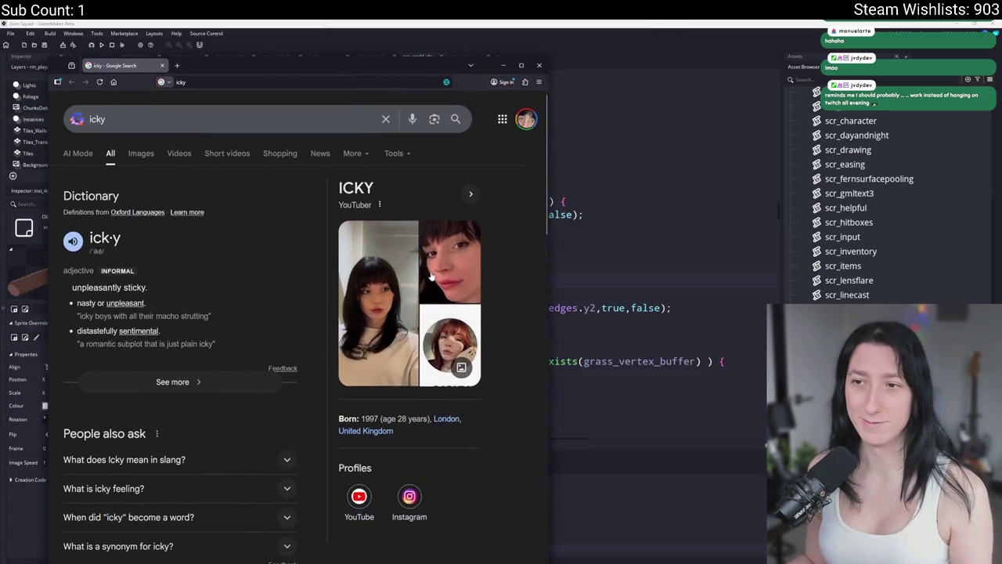
Preview an image result, browse related images, then minimise the browser to reveal Gum Squad.
left_click(393, 286)
mouse_move(420, 68)
left_mouse_down()
mouse_move(300, 31)
mouse_move(361, 52)
left_mouse_up()
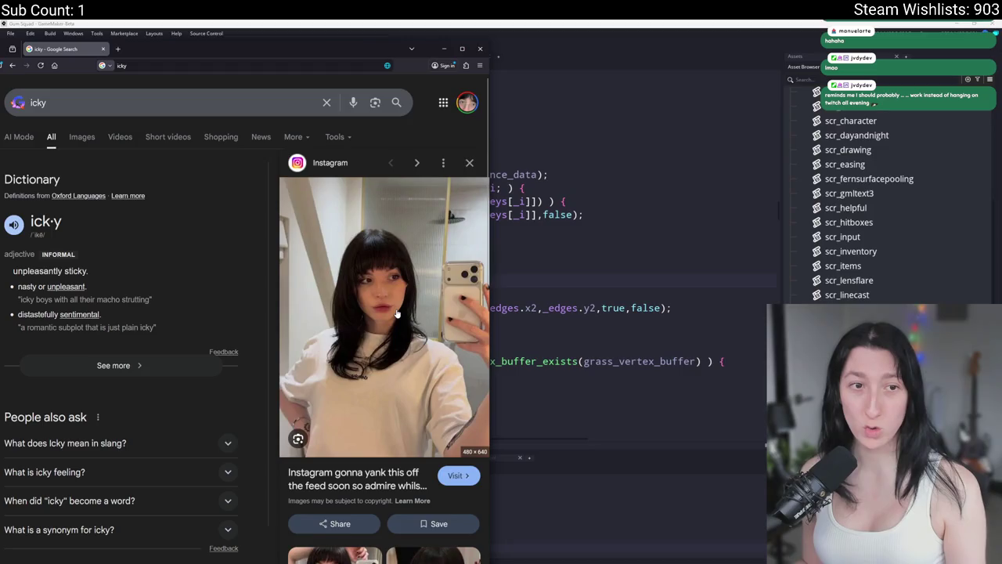
scroll(370, 305, "down", 5)
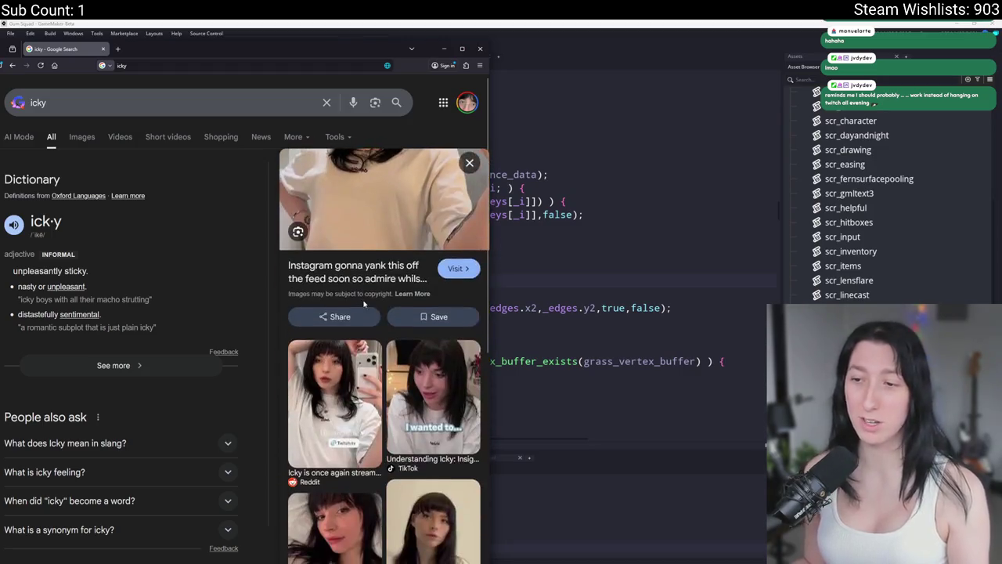
scroll(364, 266, "down", 2)
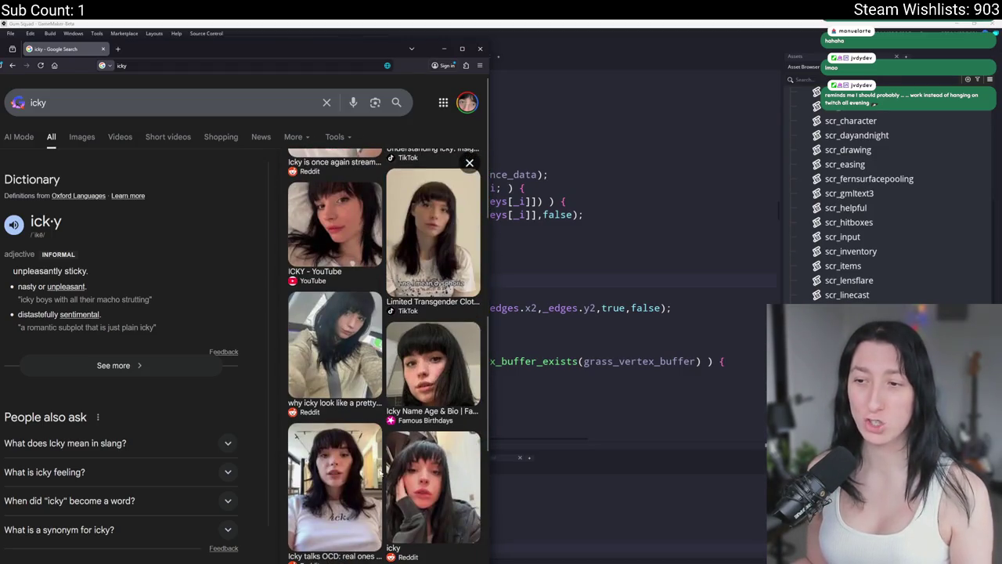
left_click(78, 40)
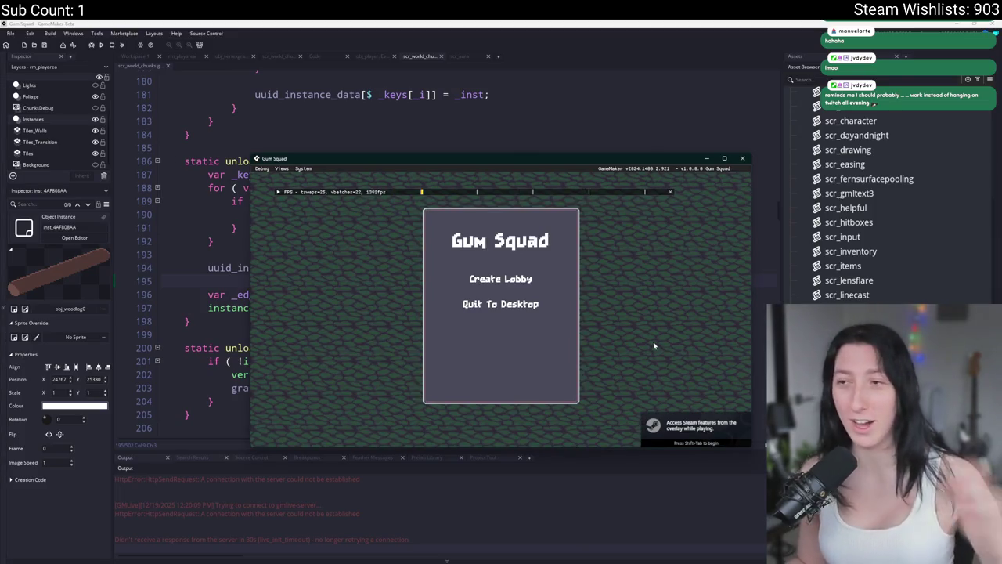
Create a Gum Squad lobby, walk the player right out of the loaded area, and abort the code error.
left_click(500, 278)
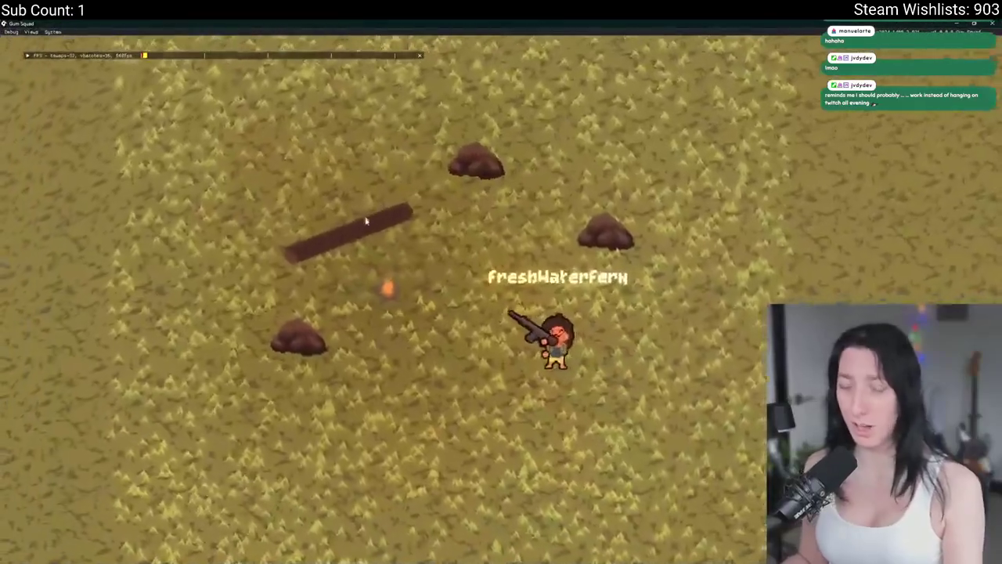
key("a")
key("d")
scroll(440, 372, "down", 5)
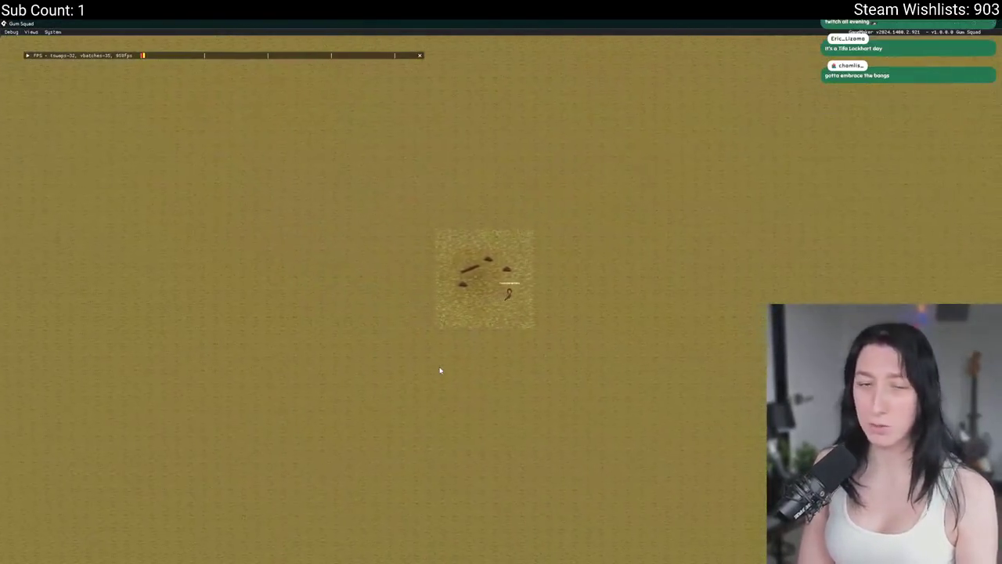
key("d")
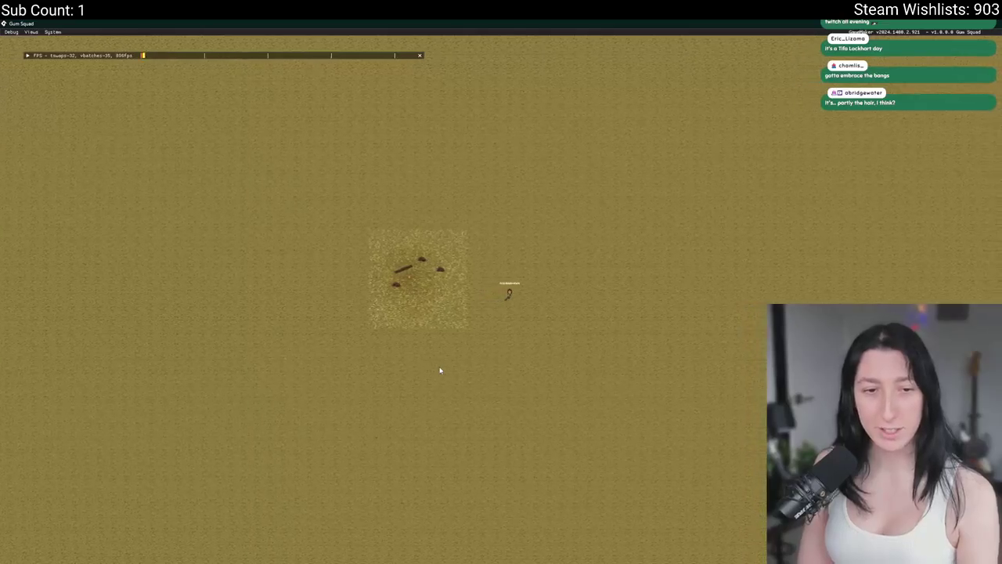
key("d")
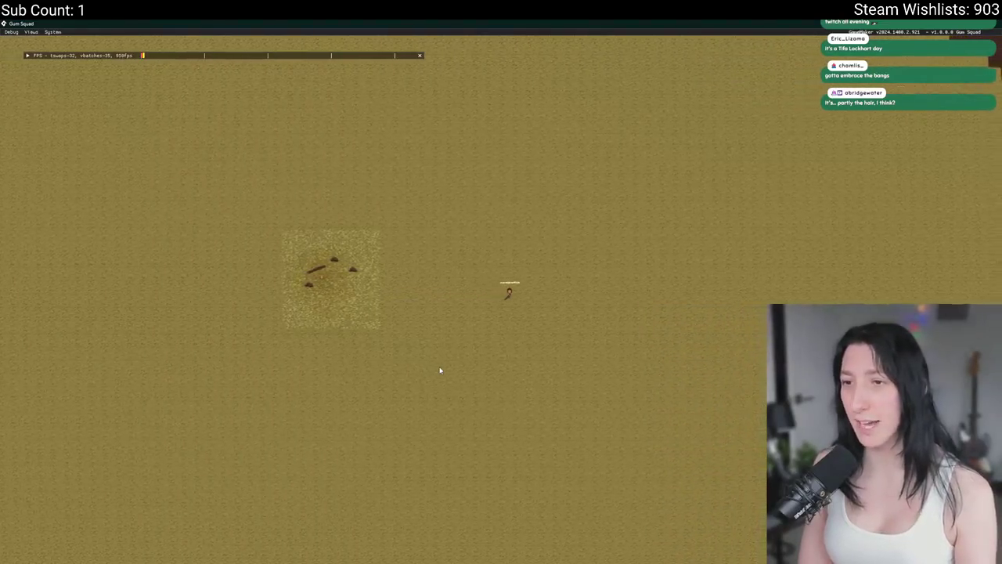
key("d")
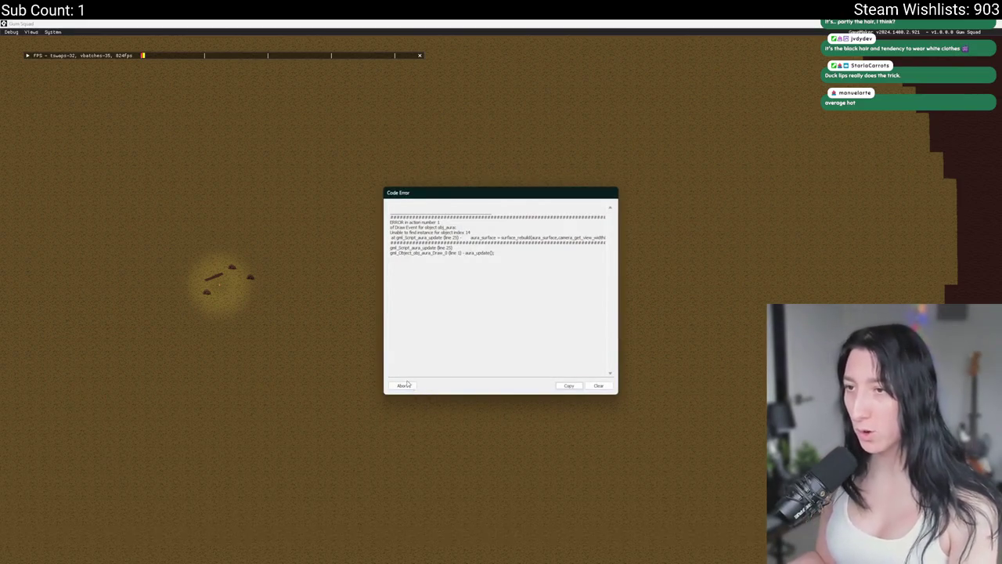
left_click(404, 383)
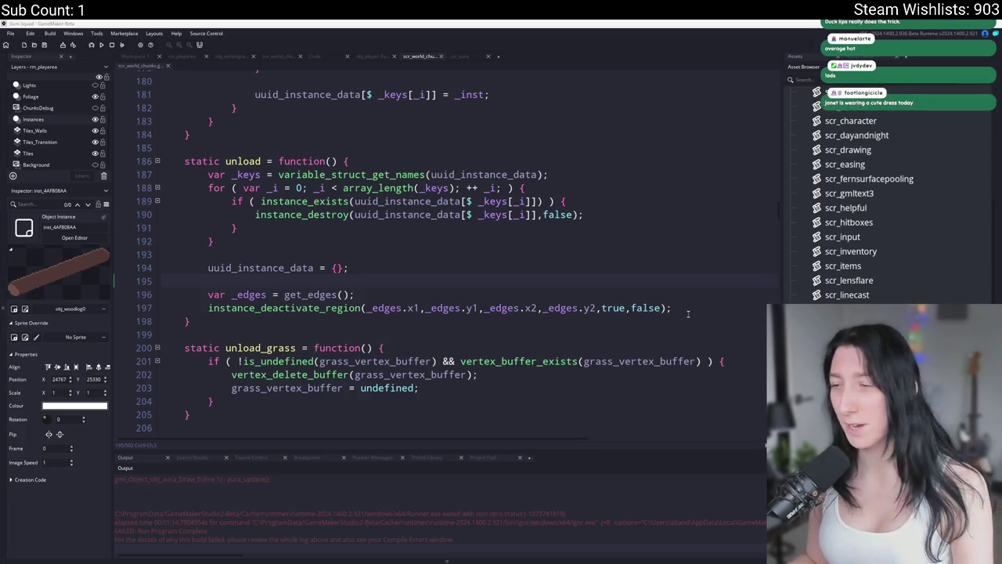
Remove lines 196–197 and scroll up to review the get_edges code.
left_click_drag(671, 308, 206, 294)
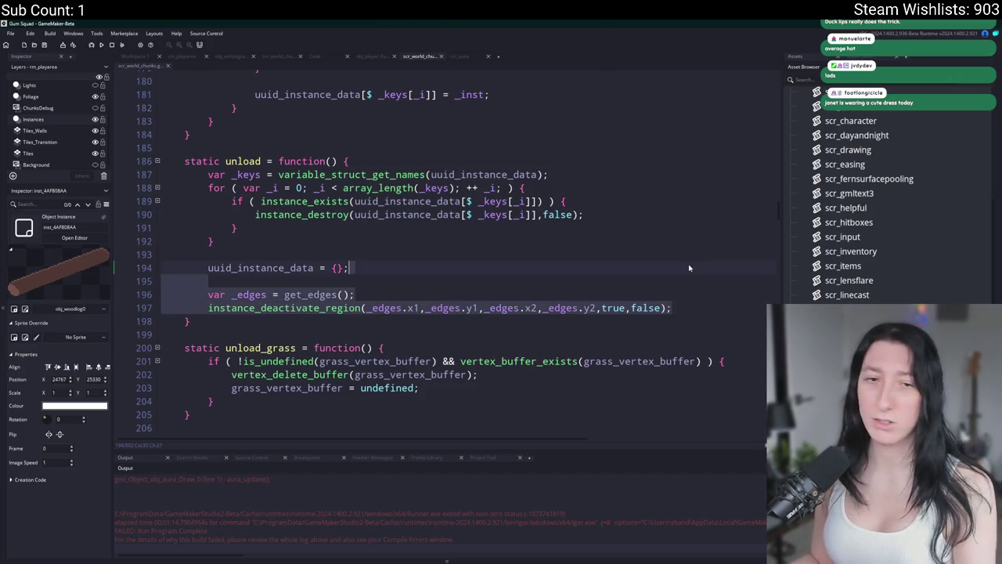
key("BackSpace")
scroll(448, 371, "up", 6)
scroll(449, 370, "up", 17)
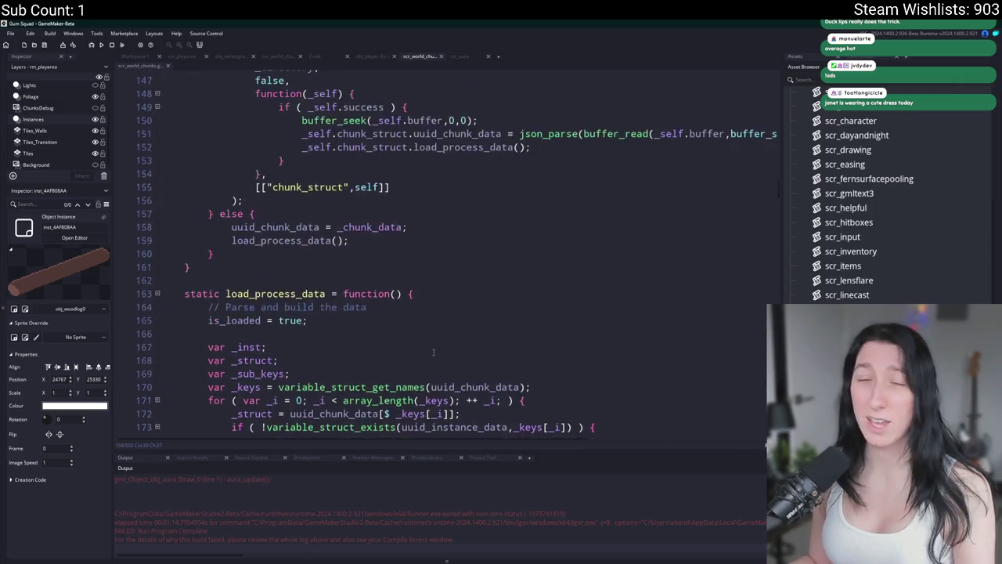
scroll(511, 377, "up", 19)
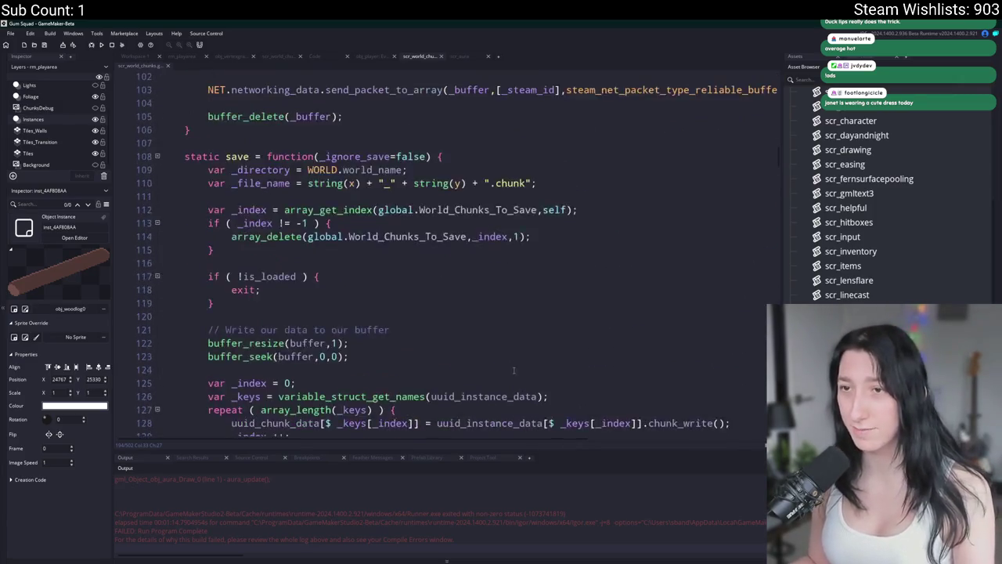
scroll(334, 186, "up", 11)
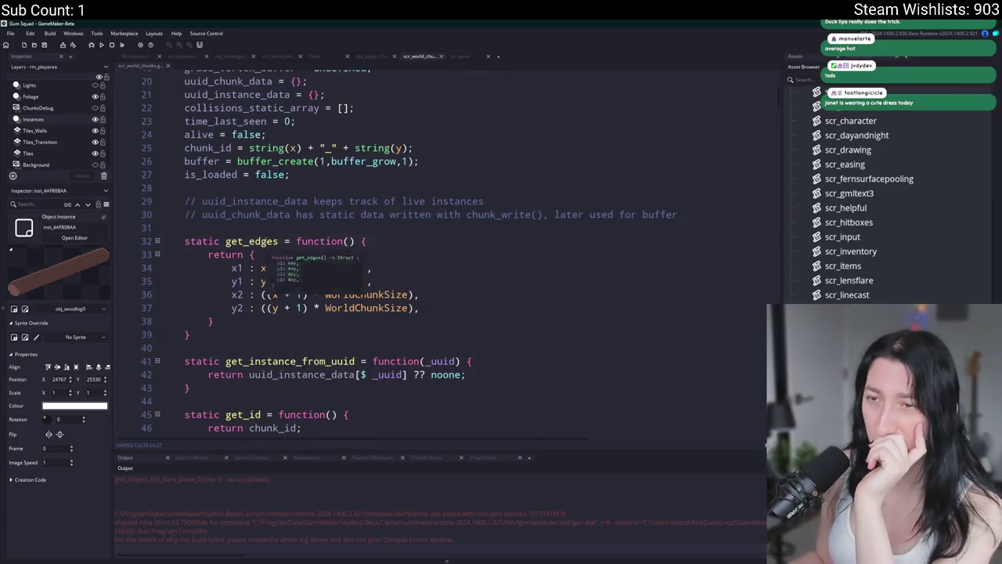
Restore the instance_deactivate_region call above unload and bring up the asset search.
scroll(265, 245, "down", 3)
key("ctrl+z")
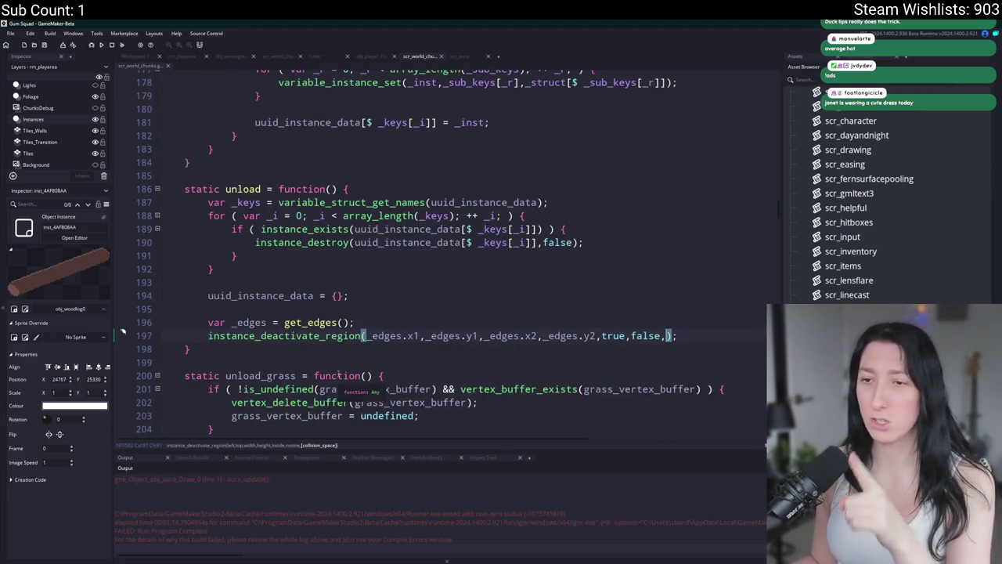
scroll(344, 313, "up", 3)
scroll(352, 259, "down", 2)
left_click(358, 241)
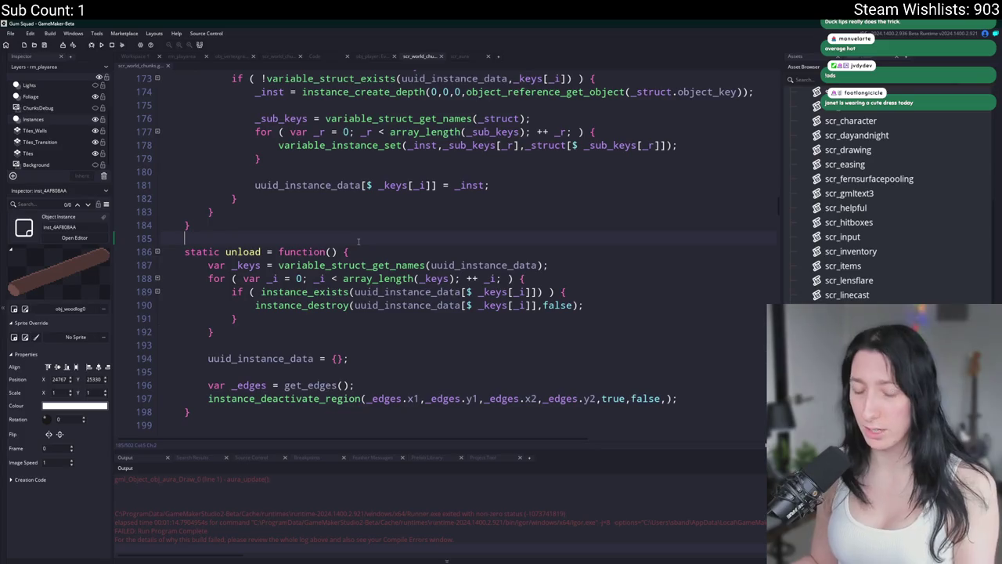
key("ctrl+t")
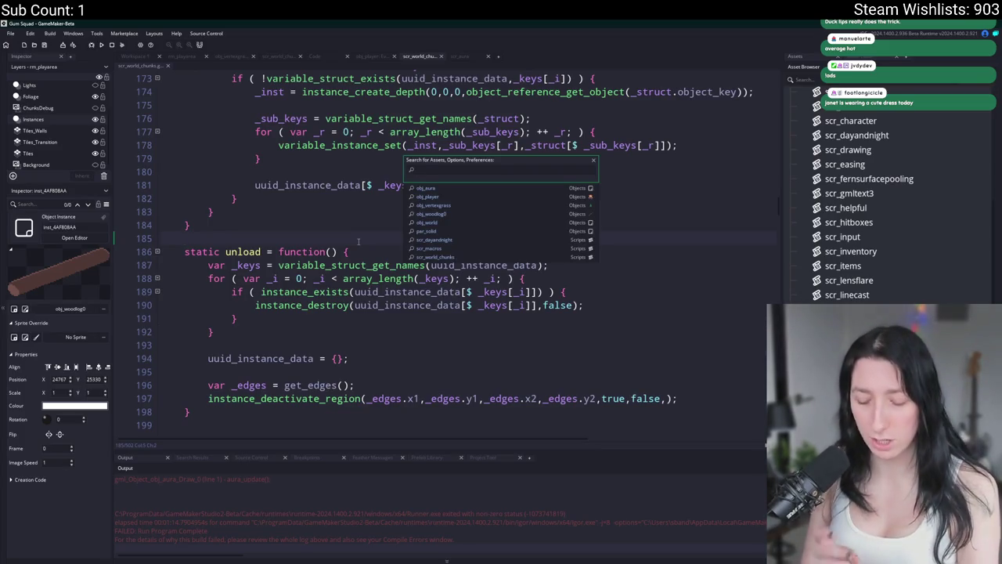
Create a new empty object named obj_manager, without a sprite or events.
type("edgewrite = function() {")
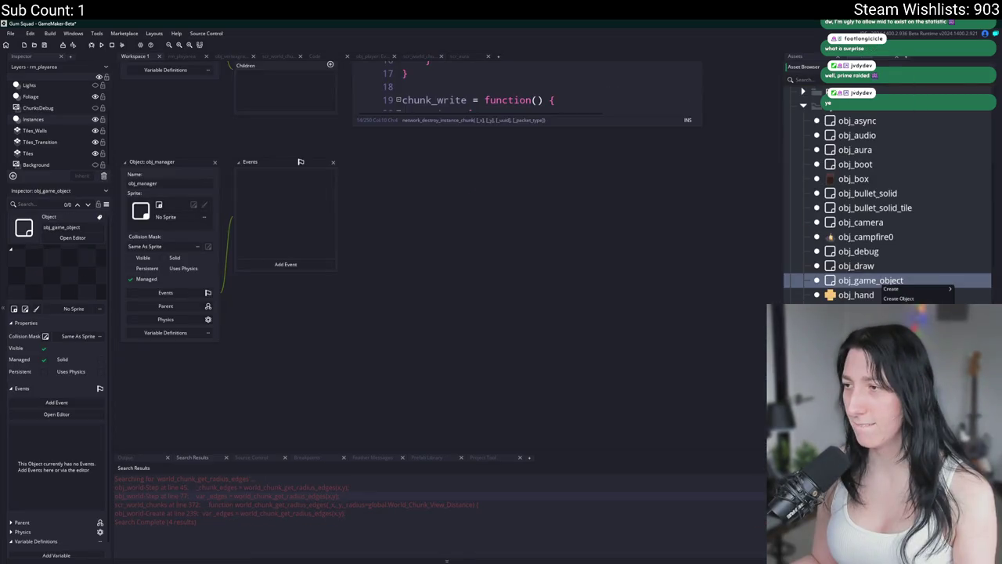
left_click(717, 307)
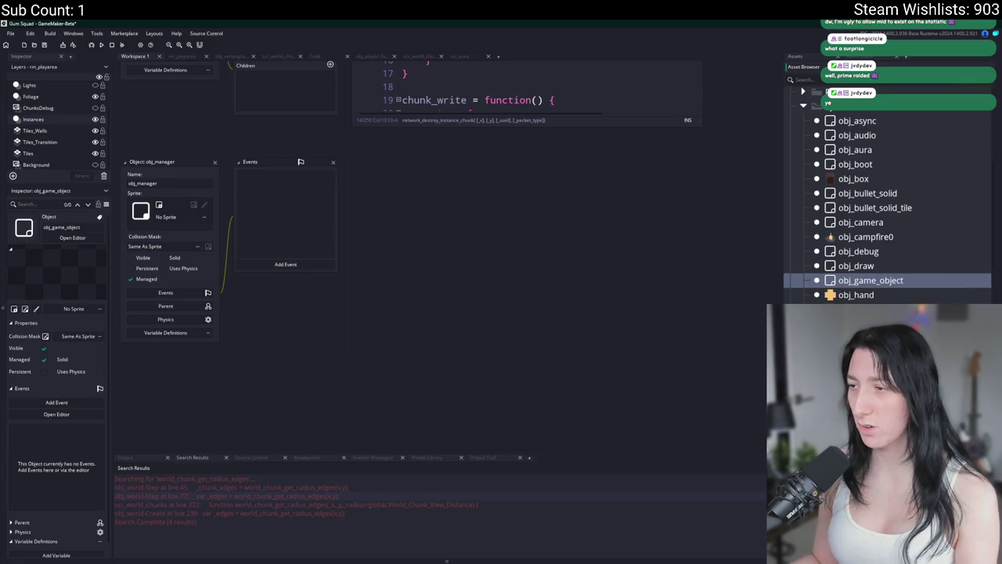
Set obj_input's parent to obj_manager.
left_click(371, 357)
left_click_drag(373, 360, 381, 363)
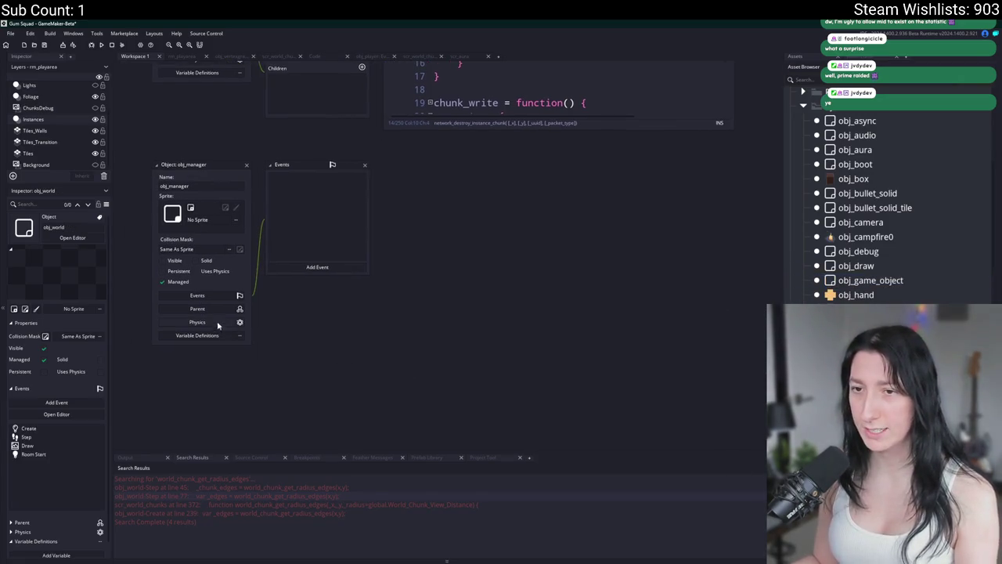
left_click(856, 295)
key("Down")
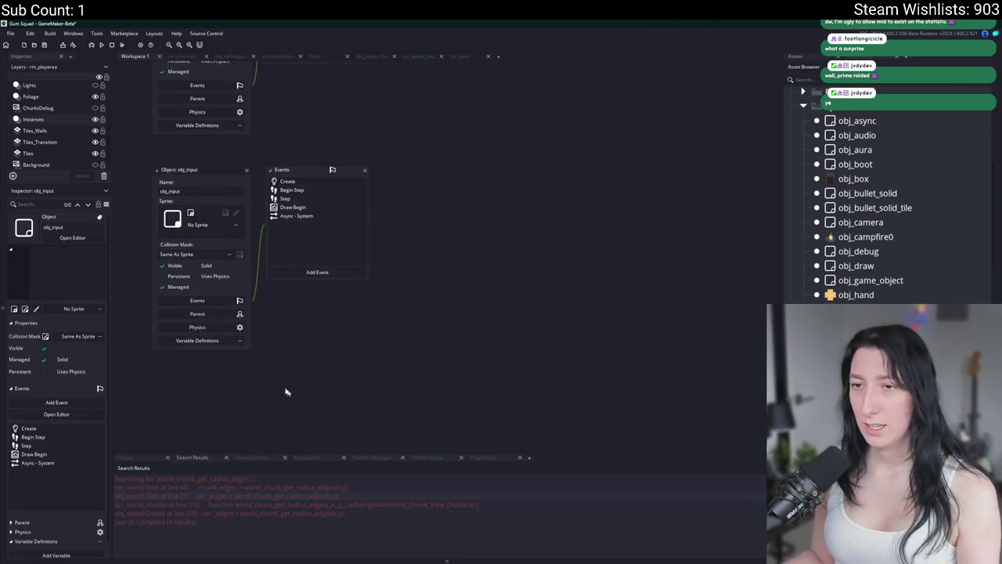
left_click(188, 306)
left_click(302, 310)
type("obj_man")
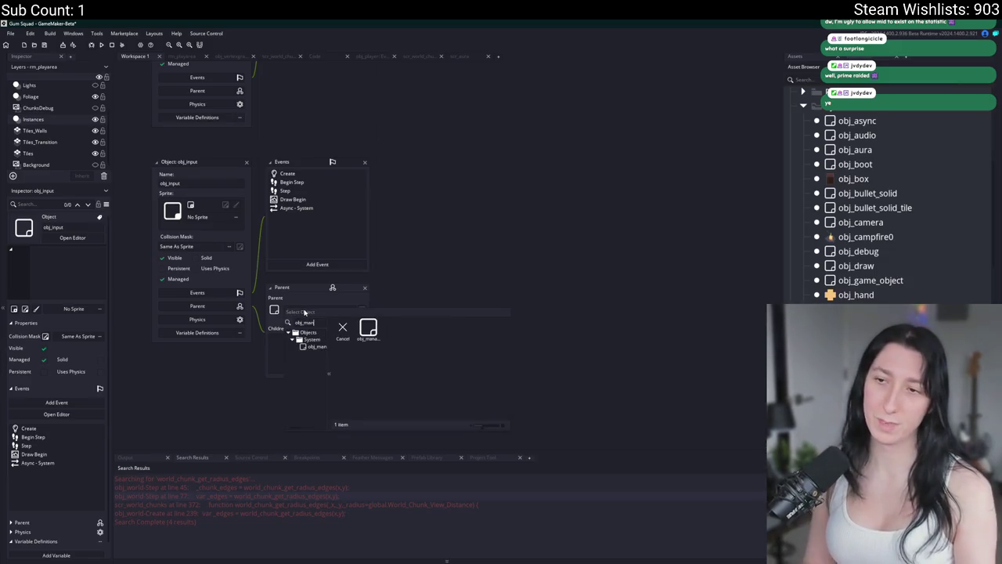
left_click(368, 328)
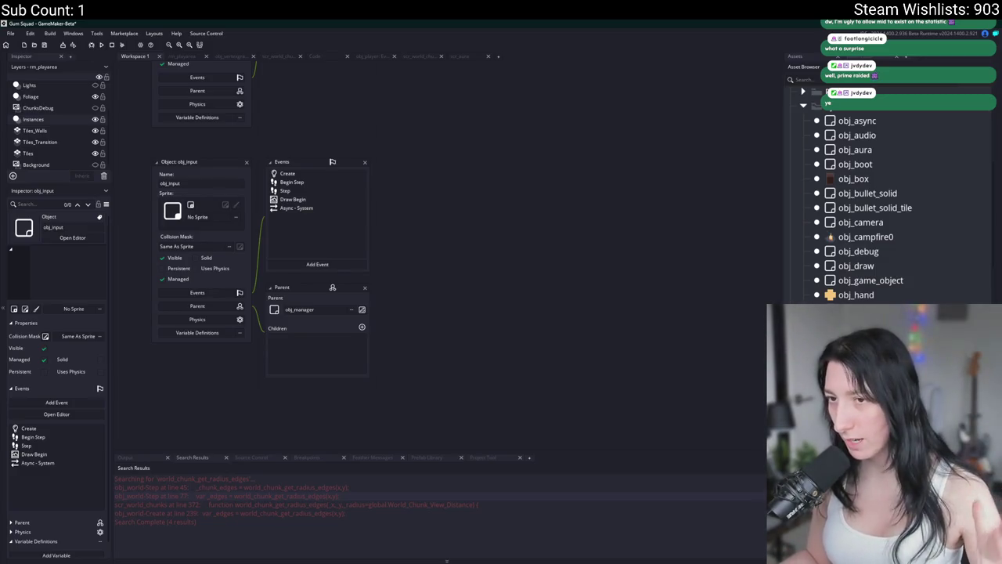
Close the obj_input and obj_interactable editors and set obj_networking's parent to obj_manager.
left_click(247, 162)
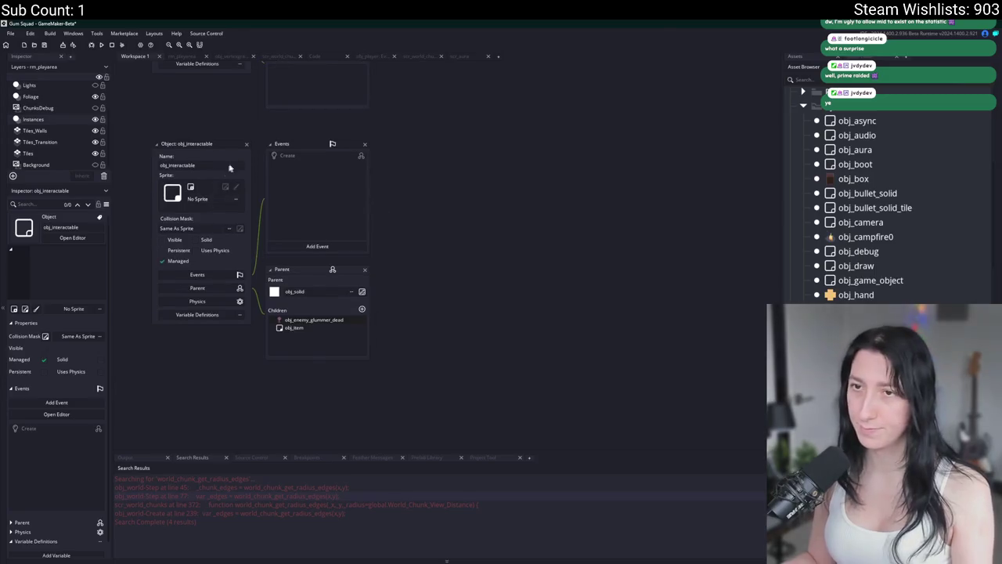
left_click(248, 145)
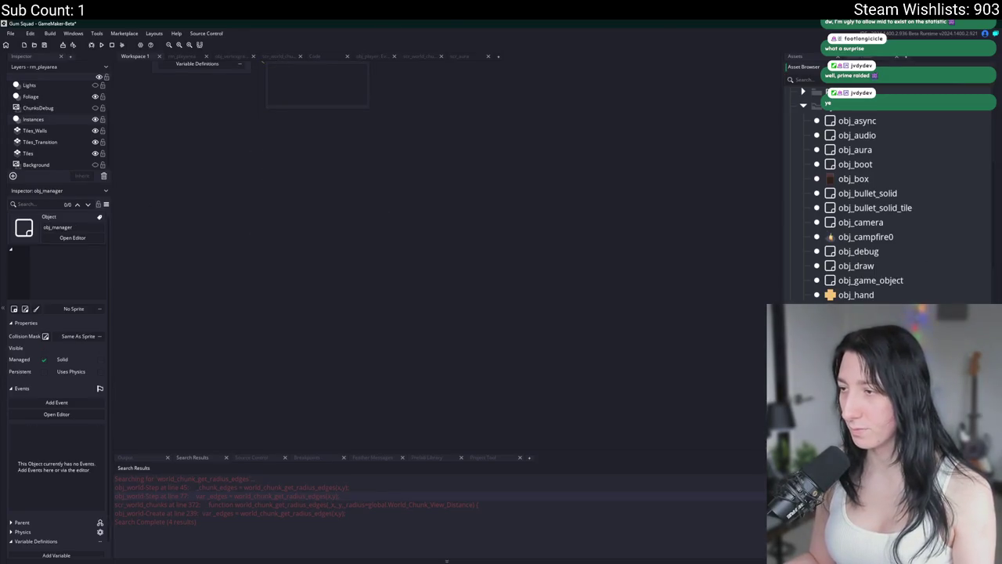
left_click(221, 291)
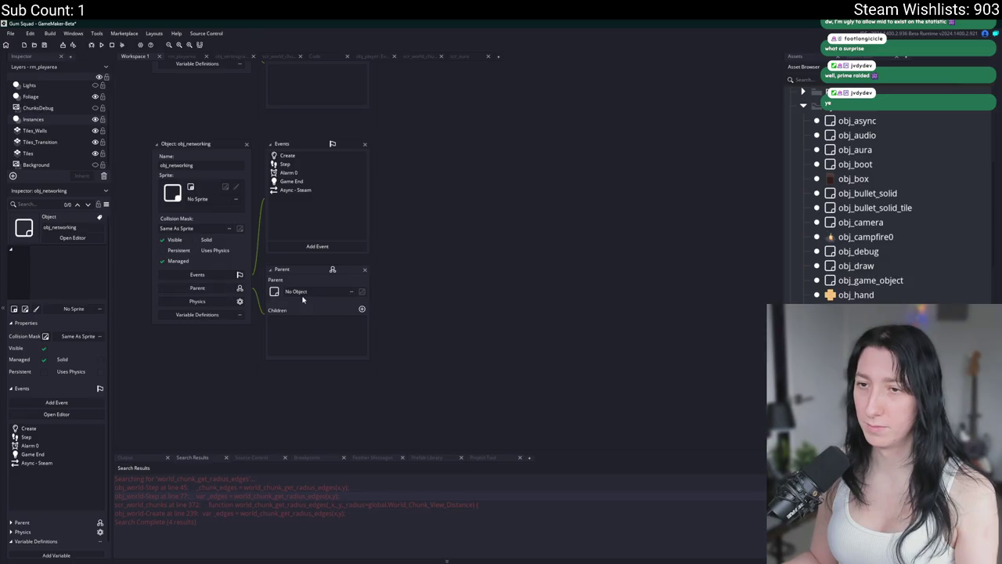
left_click(305, 294)
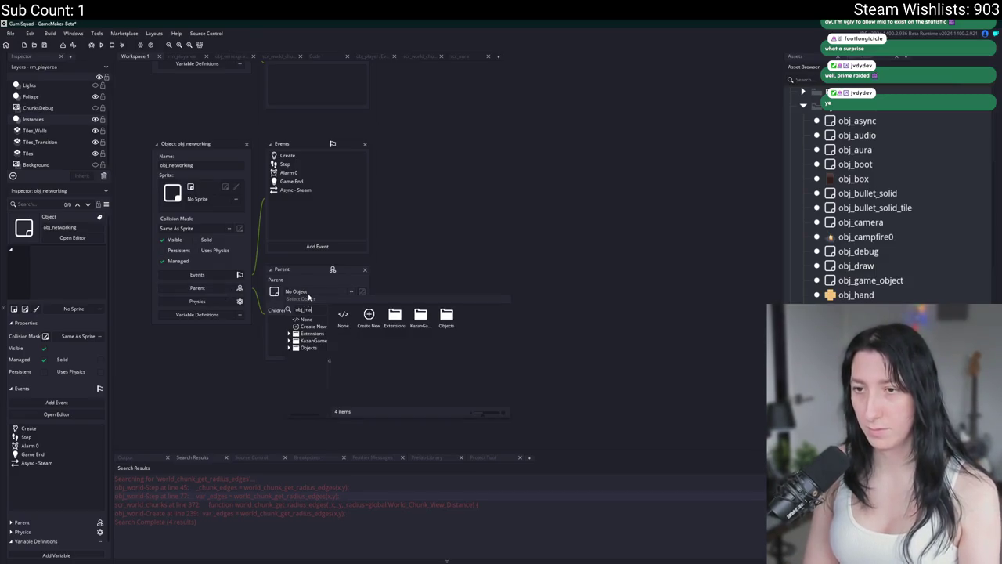
left_click(375, 335)
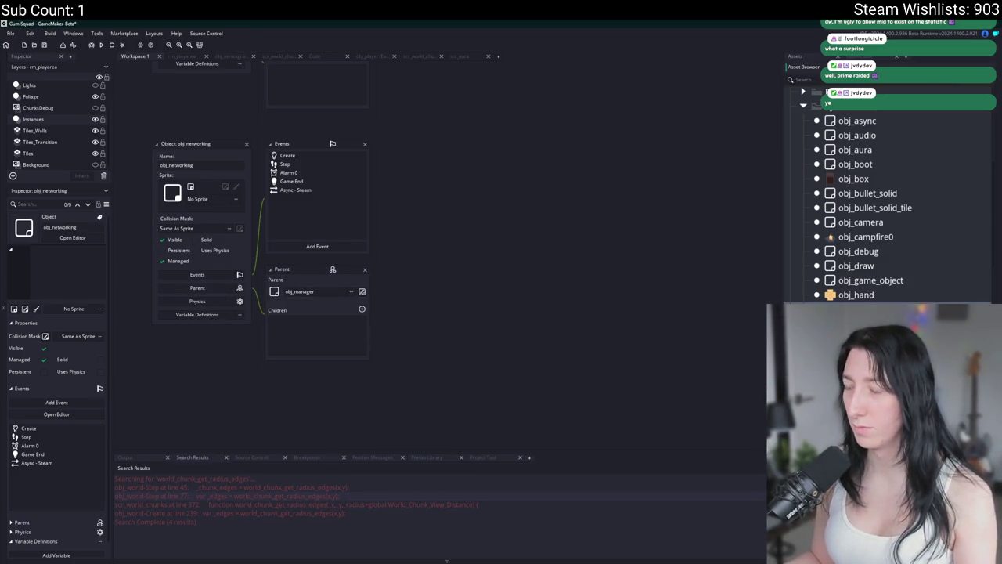
left_click(856, 294)
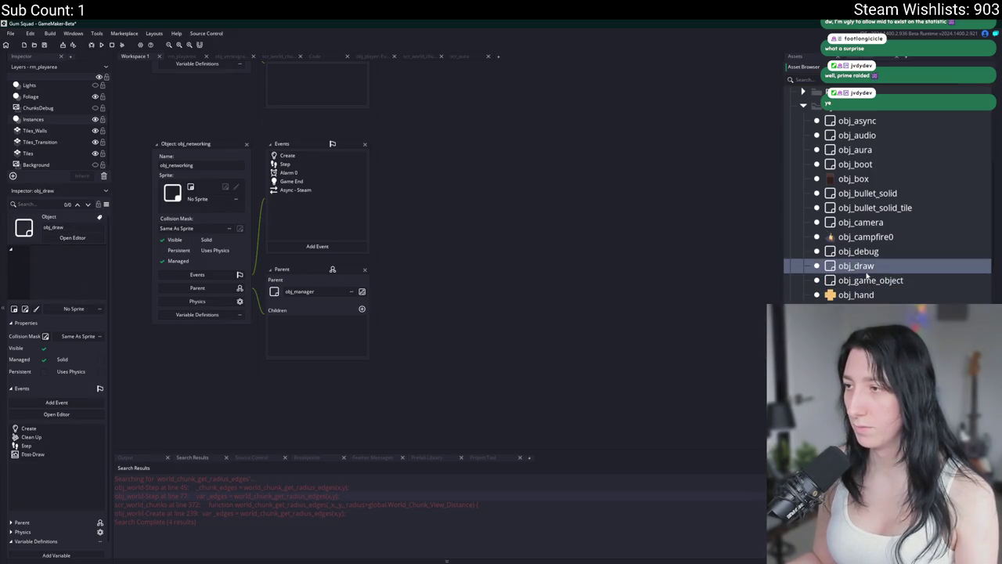
Make obj_manager the parent of obj_draw and obj_camera.
double_click(861, 267)
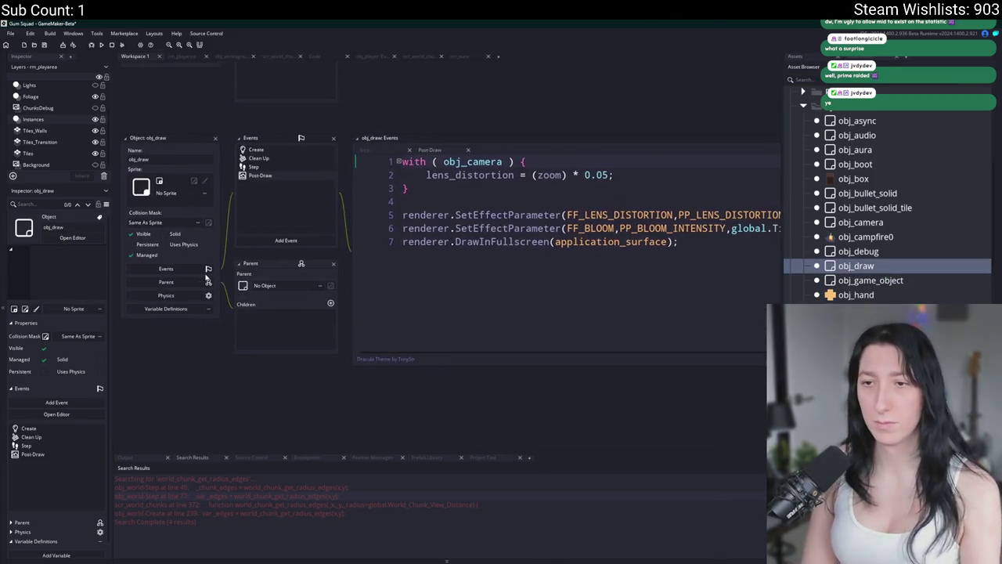
left_click(270, 286)
type("obj_man")
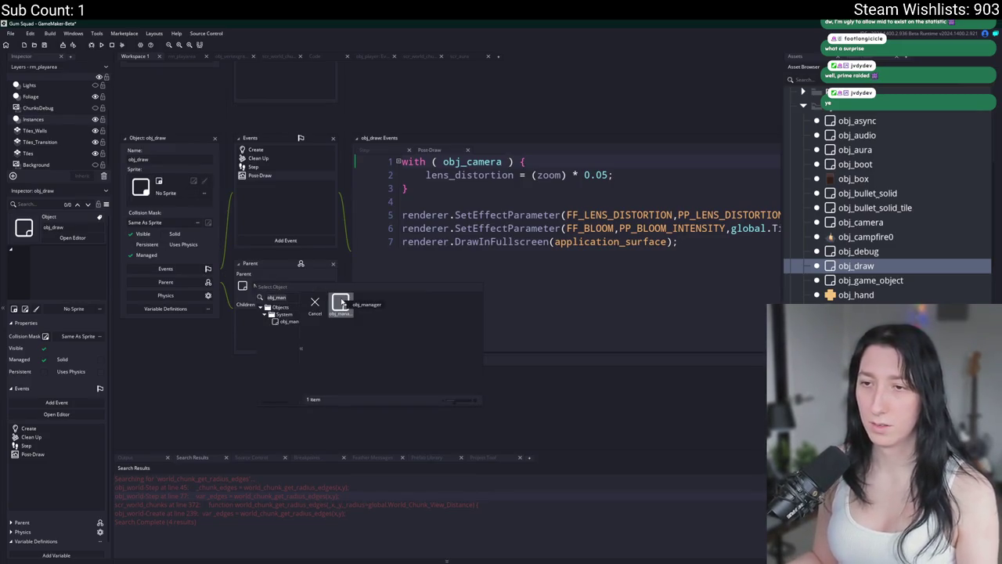
left_click(342, 304)
double_click(861, 223)
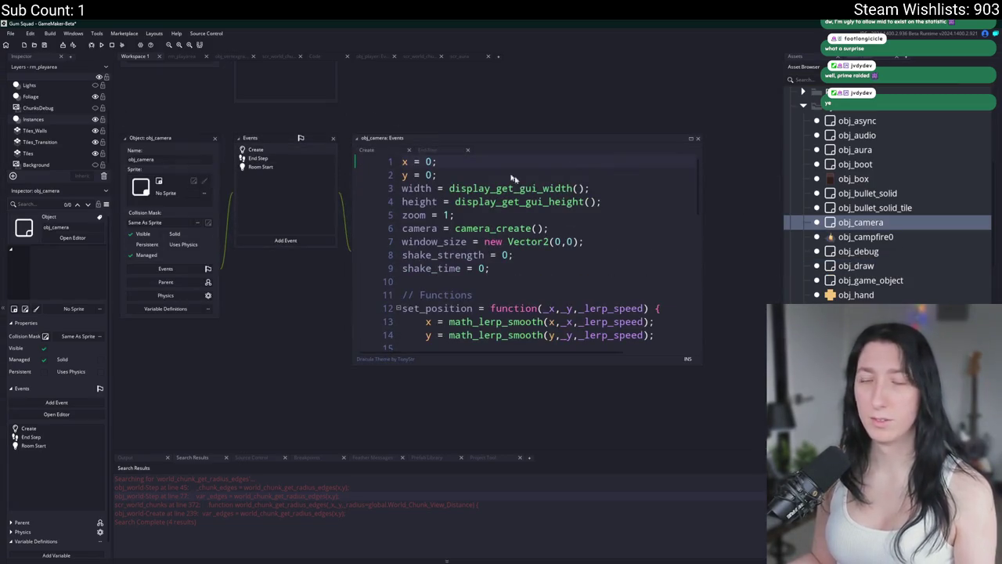
double_click(861, 208)
double_click(812, 221)
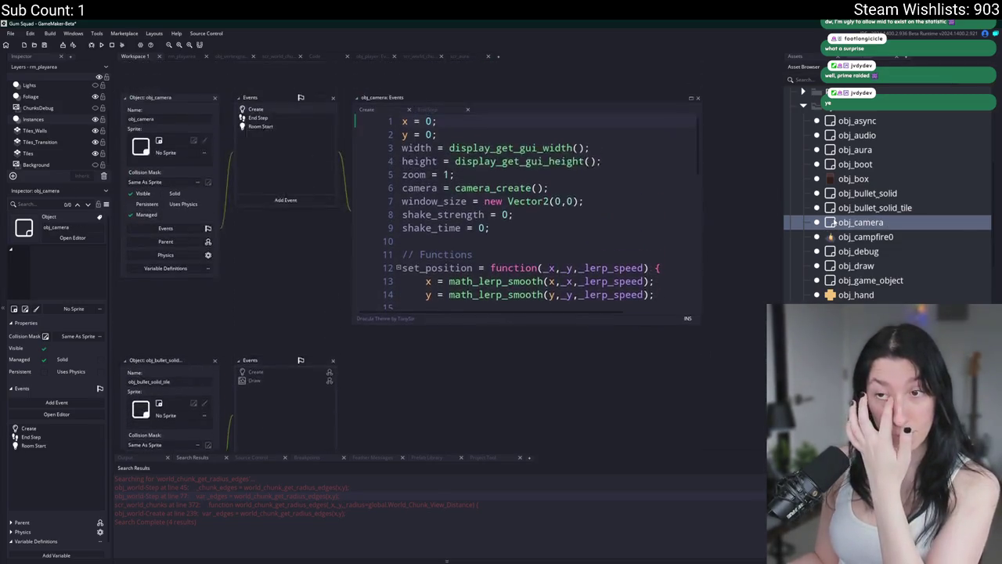
left_click(165, 282)
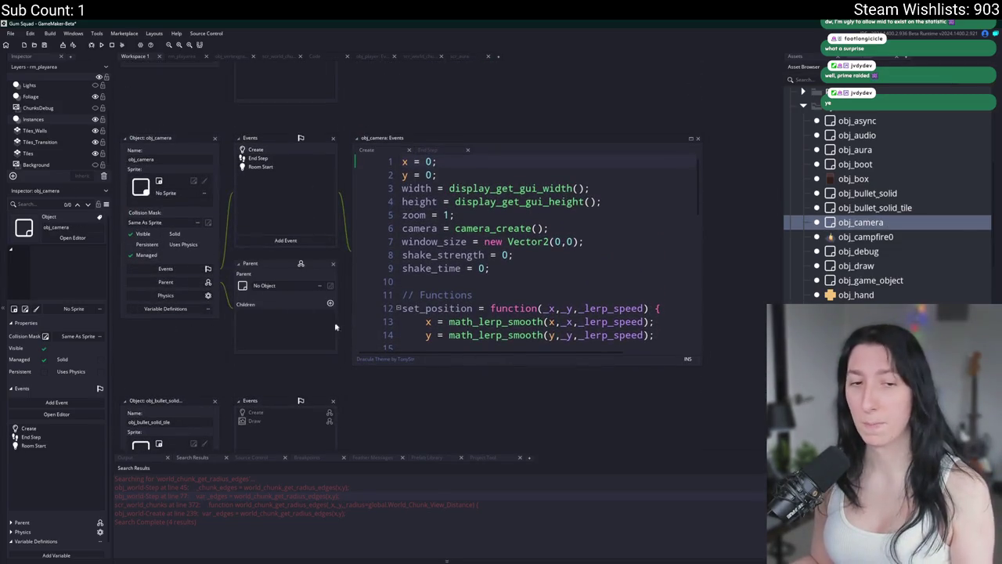
left_click(305, 292)
left_click(298, 307)
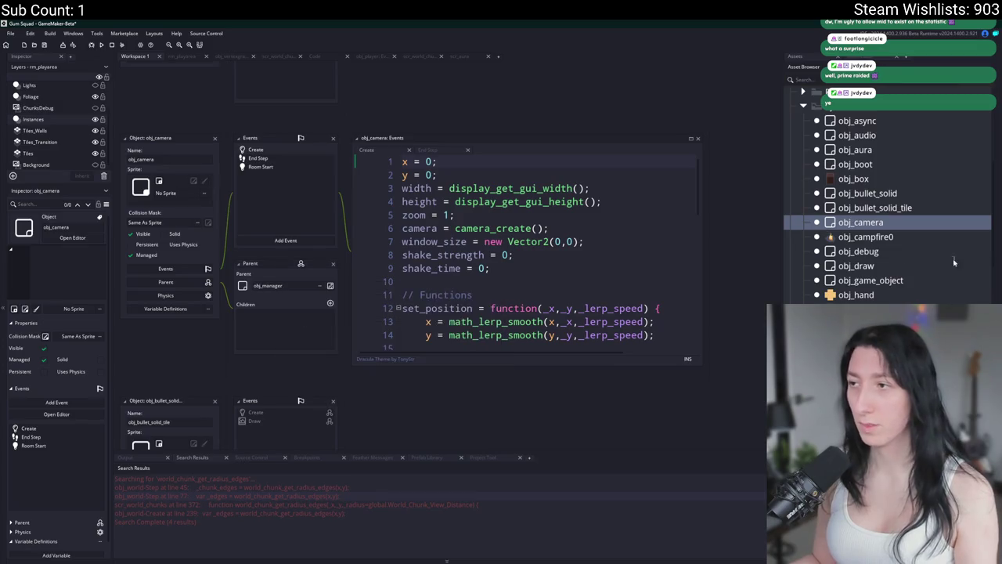
left_click(923, 208)
Parent obj_aura and obj_async to obj_manager.
double_click(900, 149)
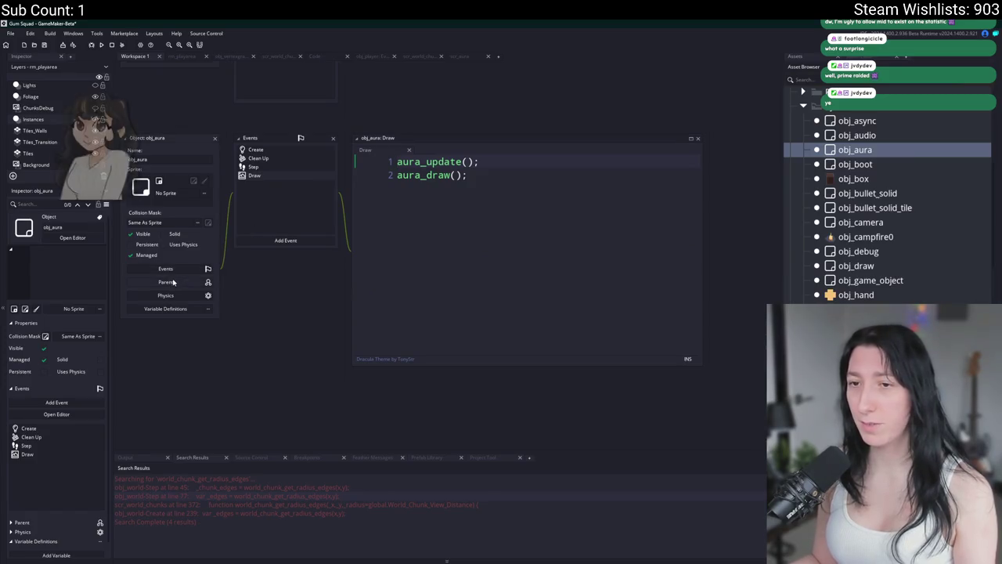
left_click(172, 281)
left_click(295, 290)
left_click(291, 314)
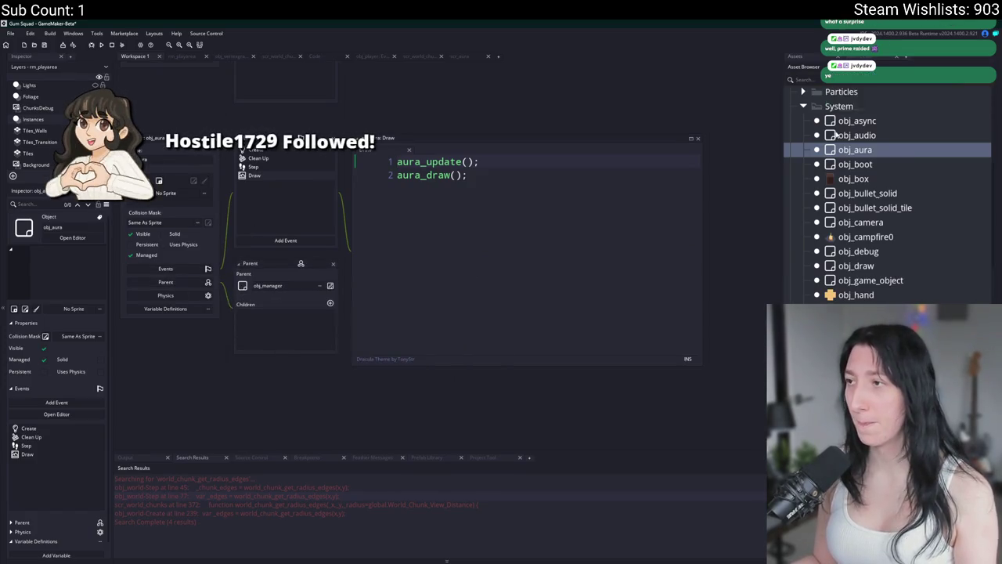
left_click(165, 305)
left_click(298, 311)
left_click(291, 330)
Set obj_manager as the parent of obj_audio and obj_boot.
double_click(858, 136)
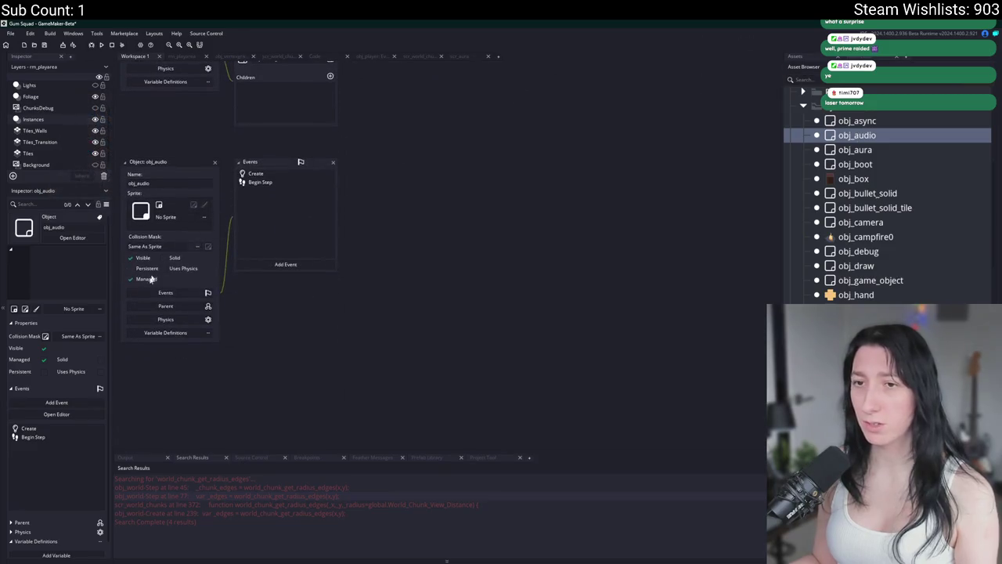
left_click(166, 306)
left_click(297, 309)
left_click(364, 337)
double_click(851, 165)
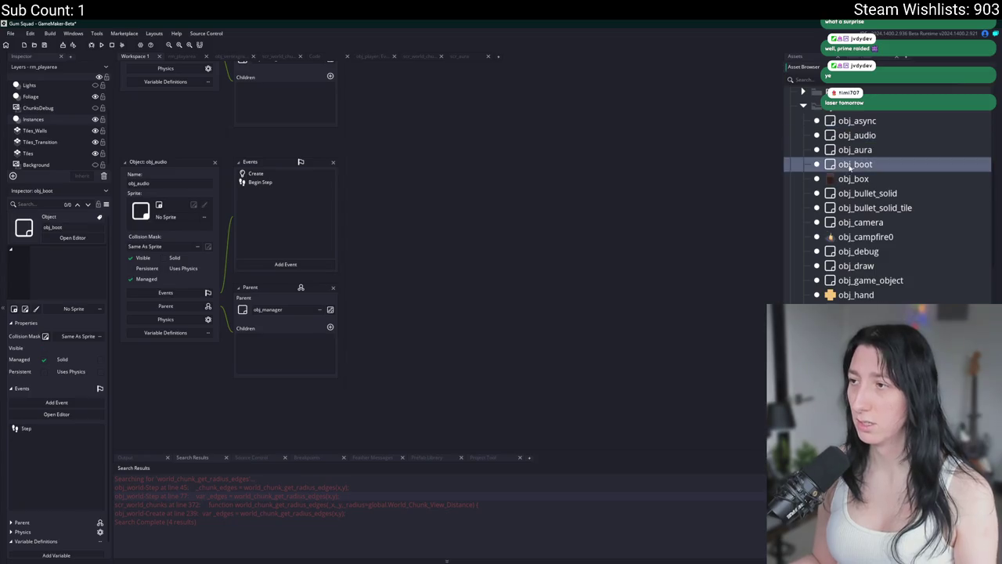
left_click(166, 306)
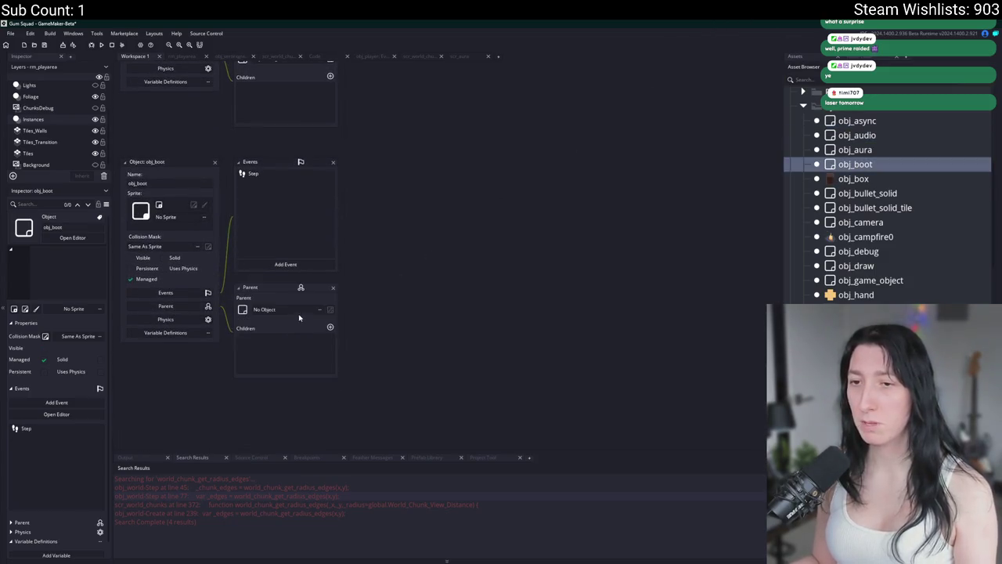
left_click(300, 310)
left_click(376, 338)
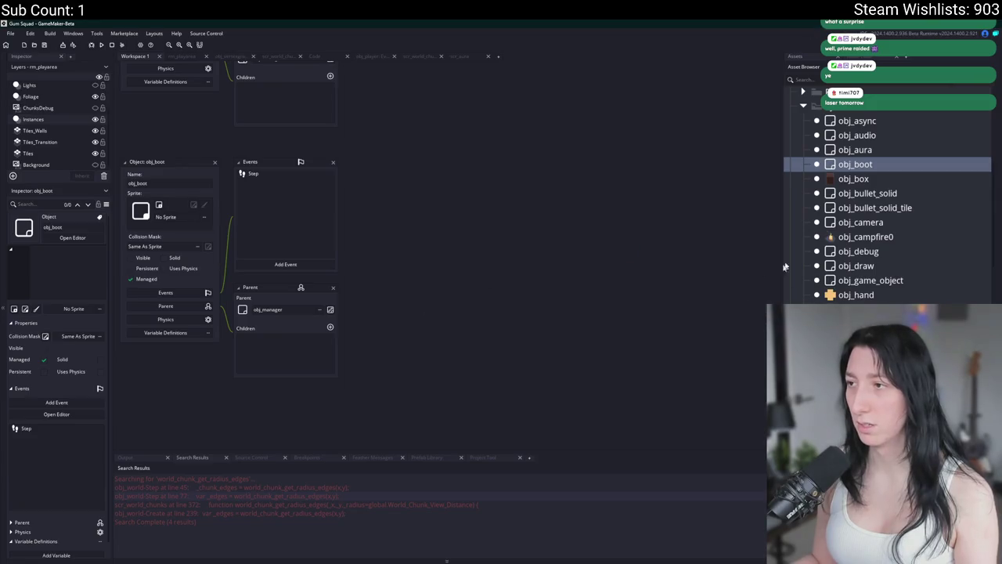
Parent obj_debug_audio and obj_debug_networking to obj_manager.
scroll(884, 204, "down", 3)
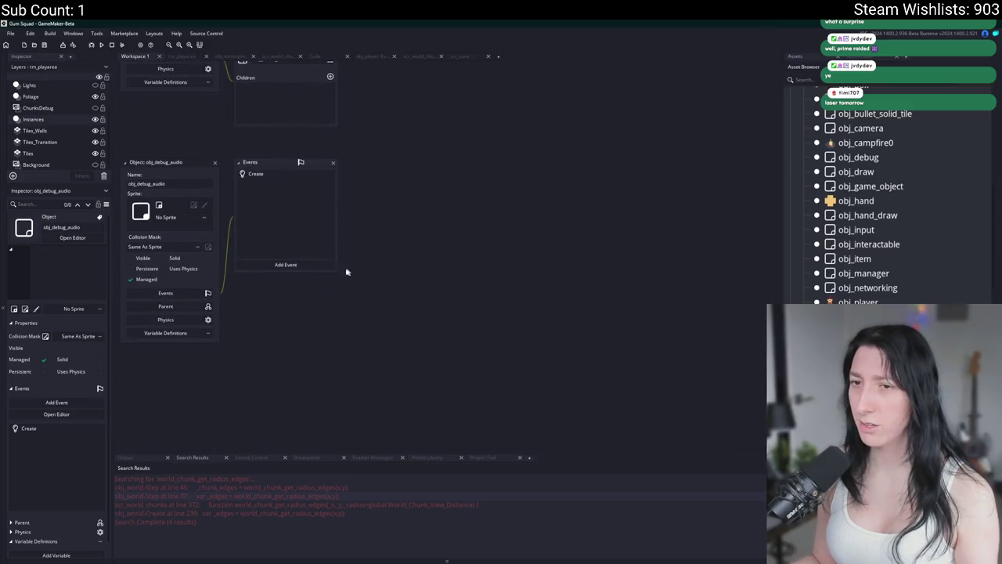
left_click(264, 309)
type("obj_man")
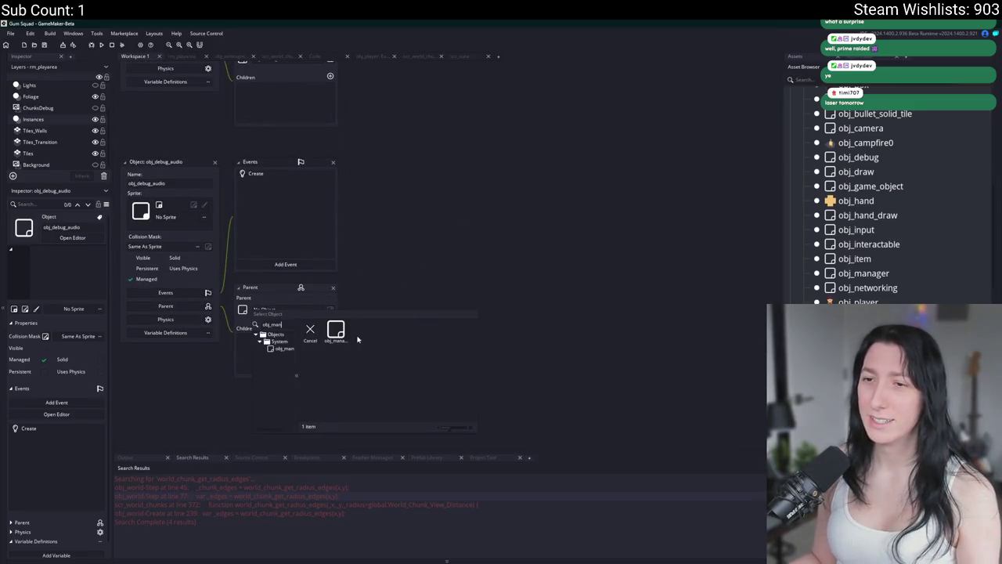
left_click(336, 332)
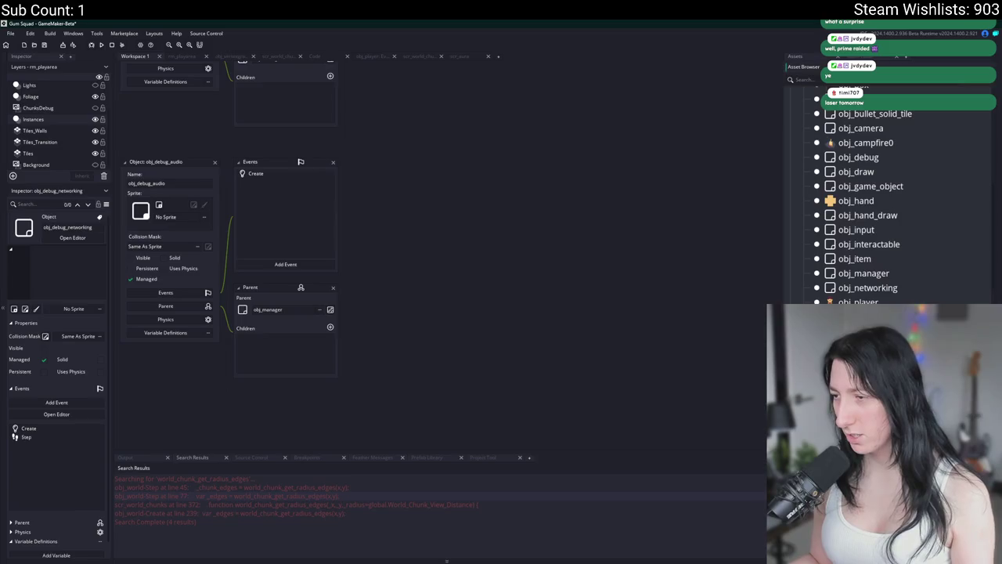
double_click(256, 173)
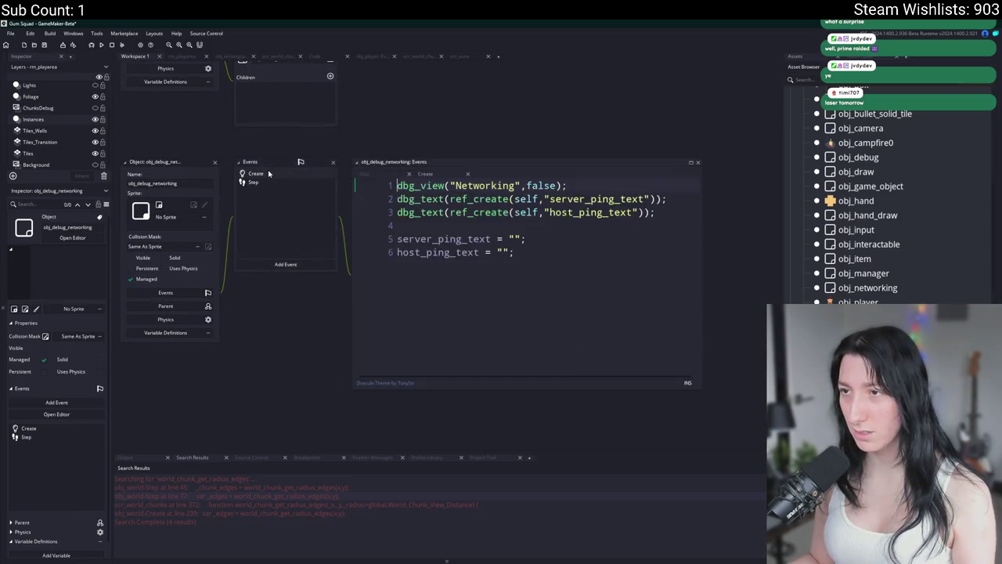
left_click(174, 305)
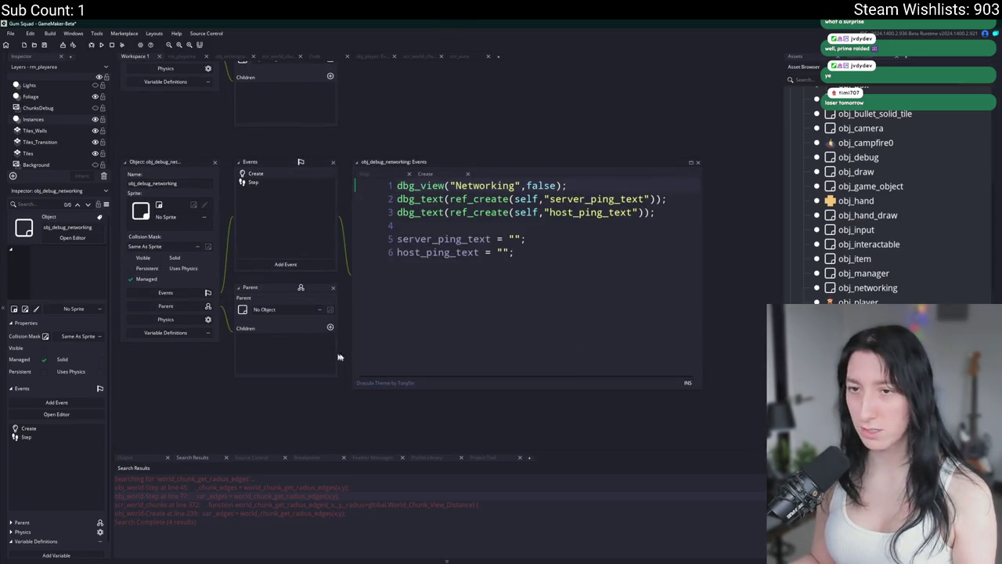
left_click(301, 309)
left_click(364, 333)
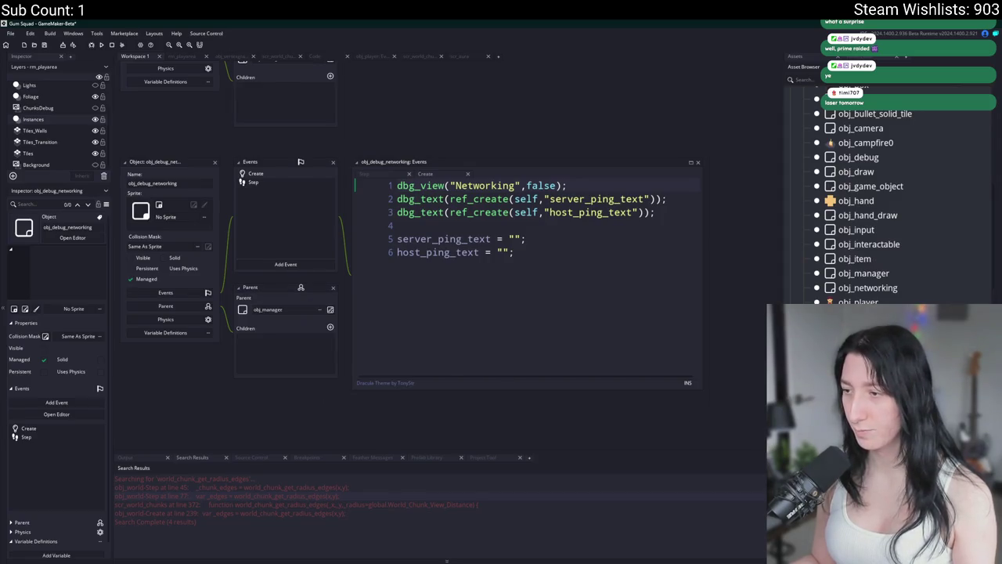
scroll(861, 203, "down", 3)
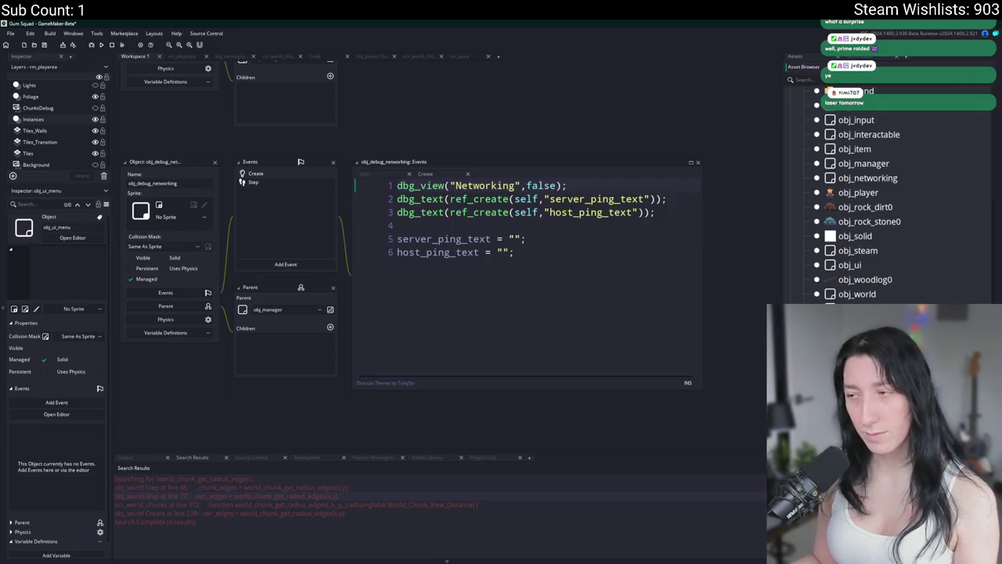
Parent obj_ui_menu and obj_ui_element to obj_manager.
left_click(72, 237)
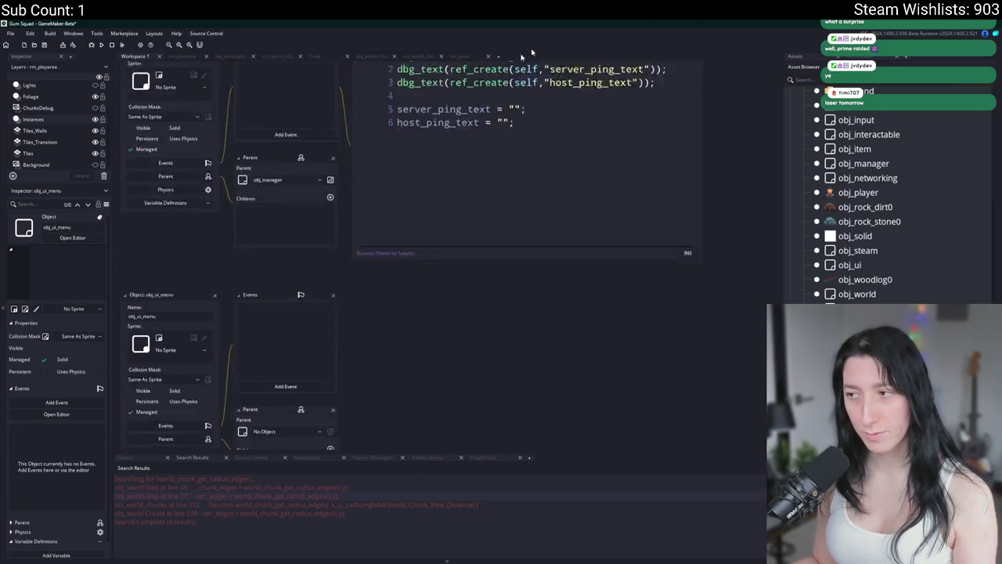
left_click(272, 293)
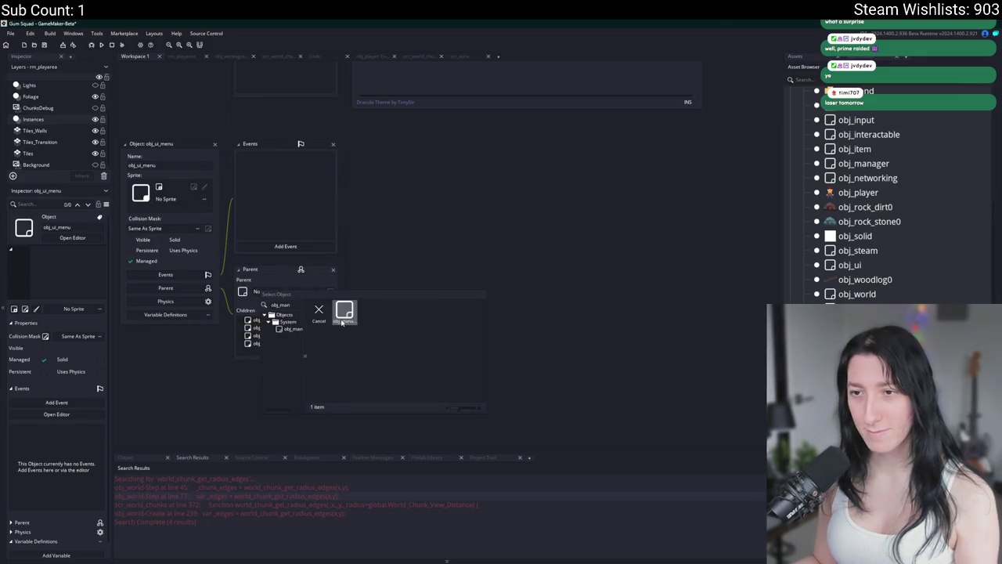
left_click(331, 291)
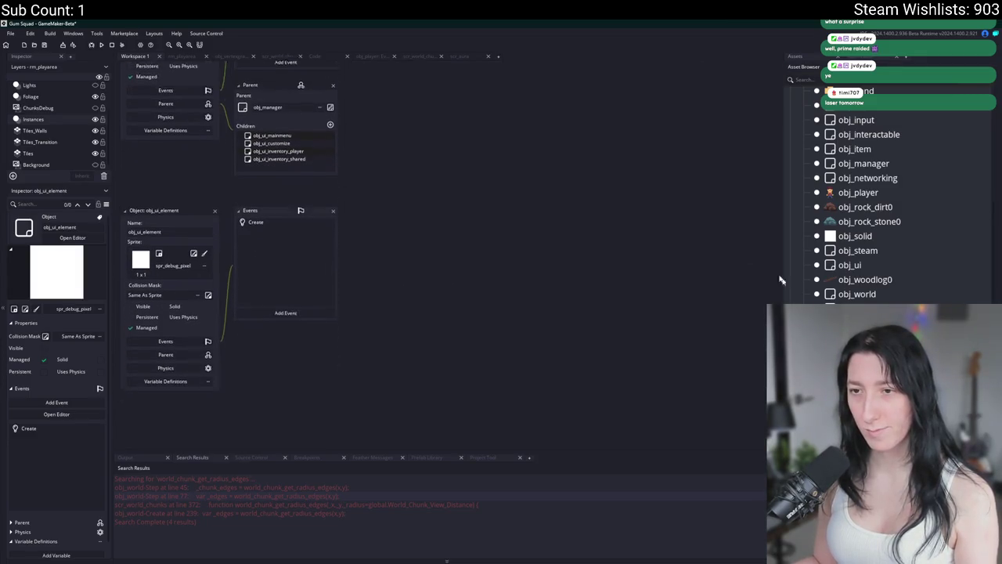
left_click(268, 310)
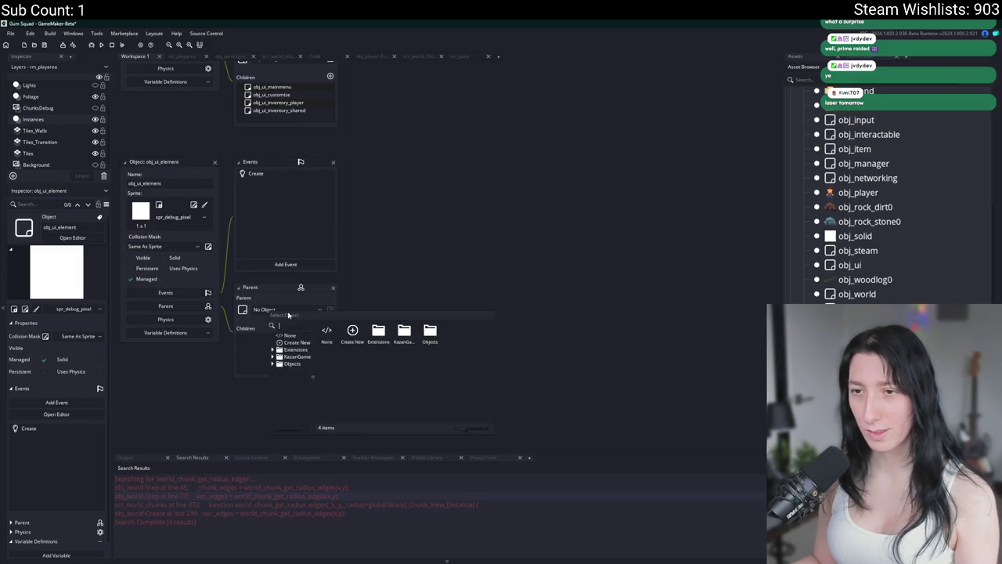
type("obj_man")
left_click(345, 335)
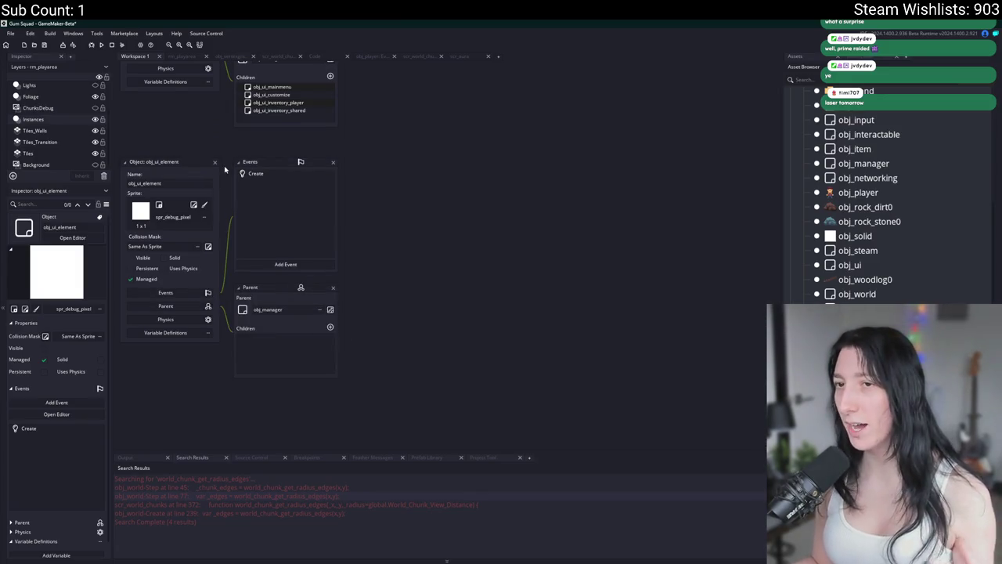
left_click(216, 163)
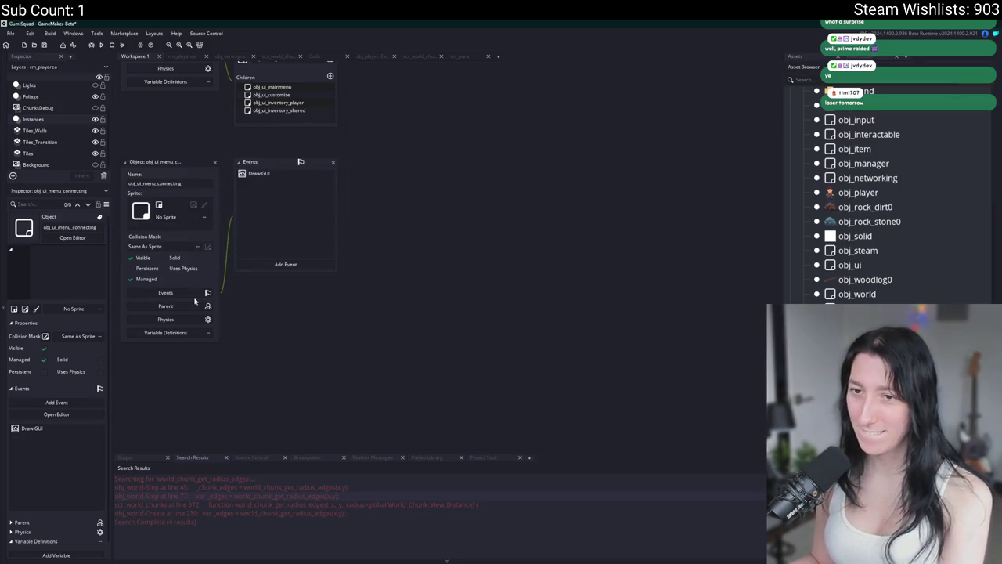
Make obj_ui_menu the parent of obj_ui_menu_connecting and obj_ui_menu_foreground.
left_click(186, 306)
left_click(271, 308)
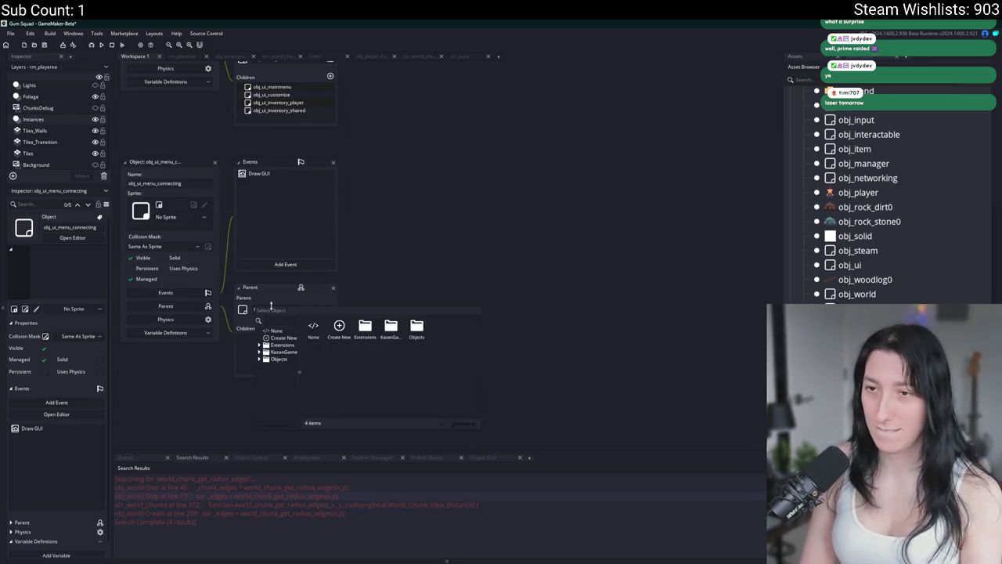
type("par_menu")
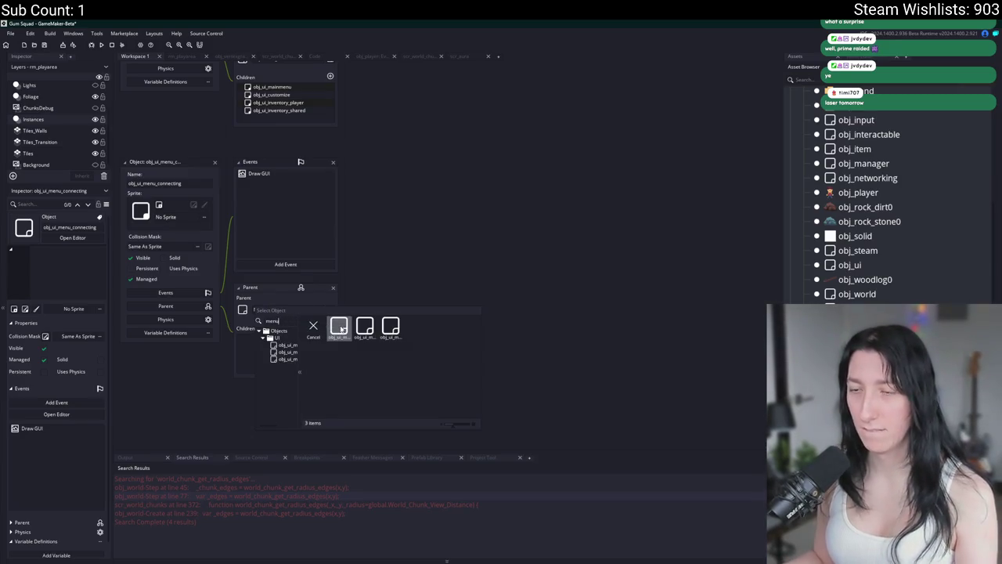
left_click(287, 346)
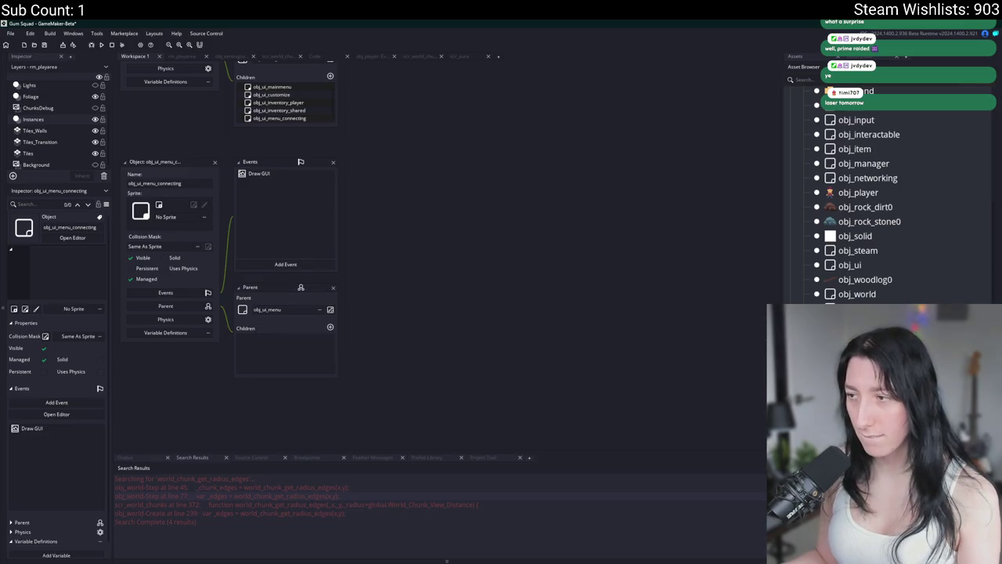
left_click(170, 310)
left_click(269, 311)
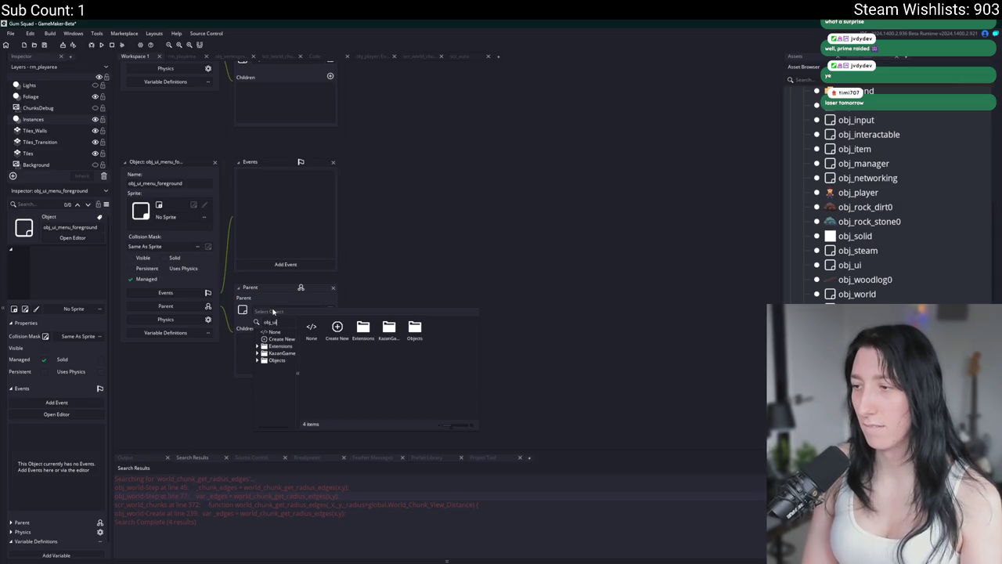
type("_me")
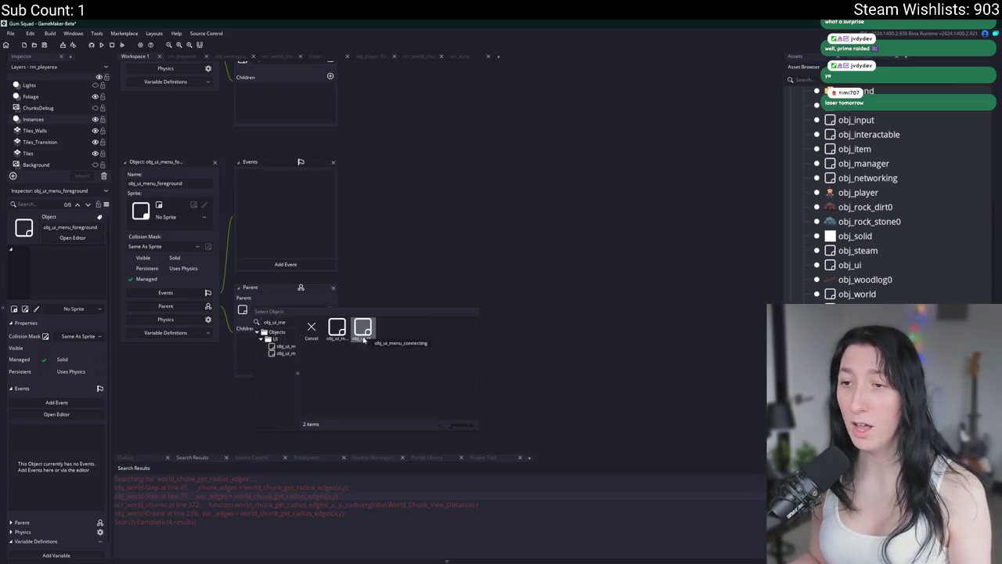
left_click(337, 327)
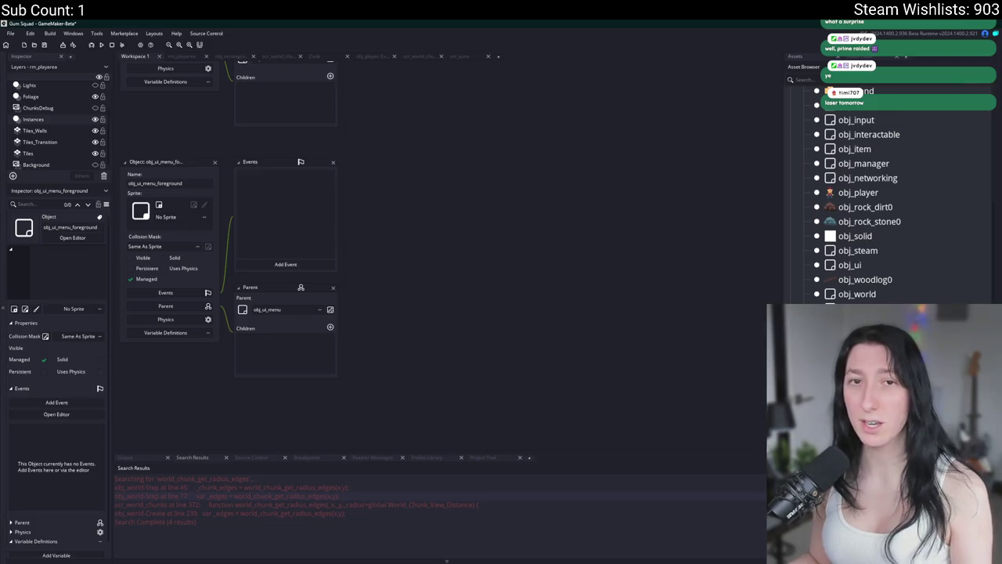
left_click(215, 162)
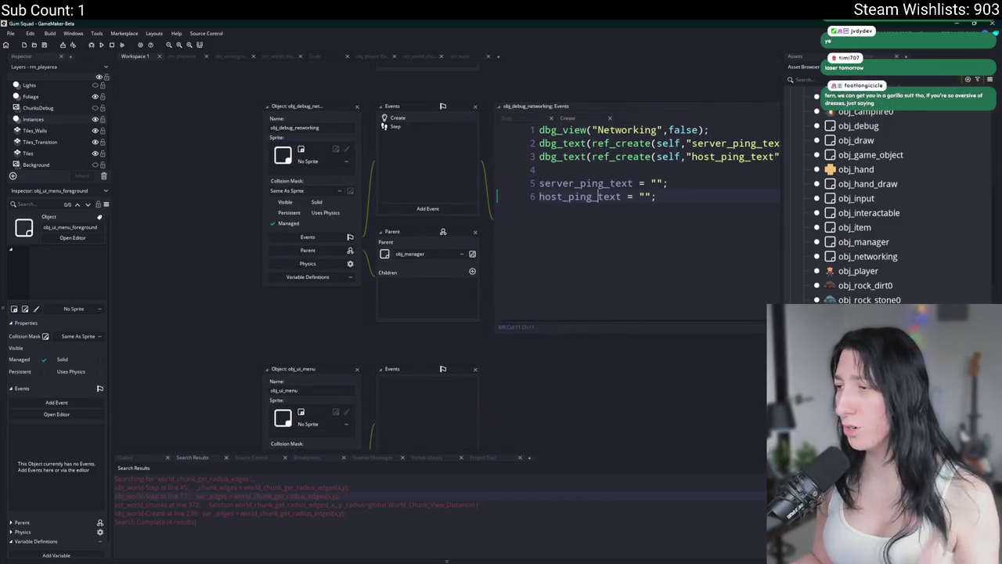
Close the obj_debug_networking and obj_zone windows and parent obj_steam to obj_manager.
left_click(357, 103)
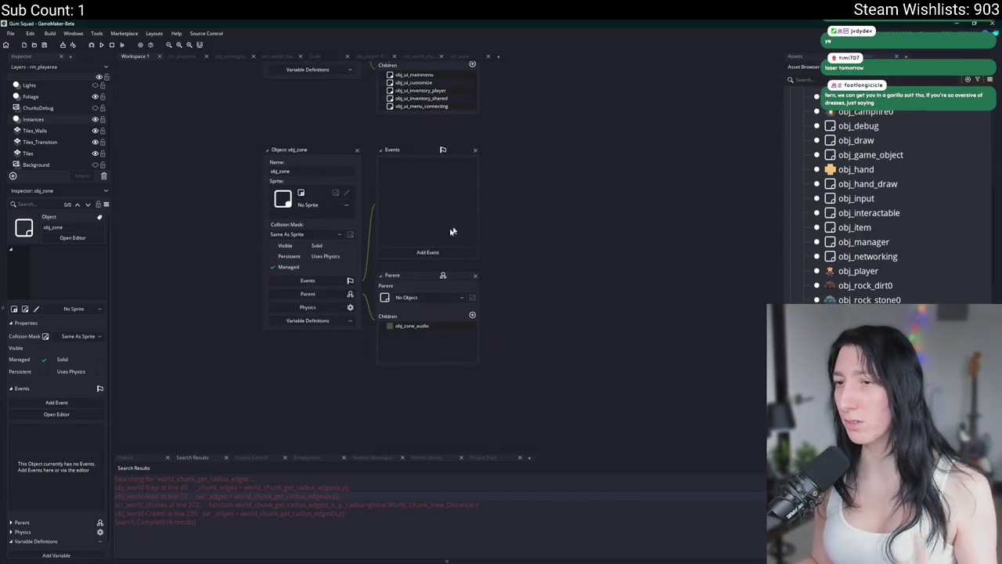
left_click(357, 146)
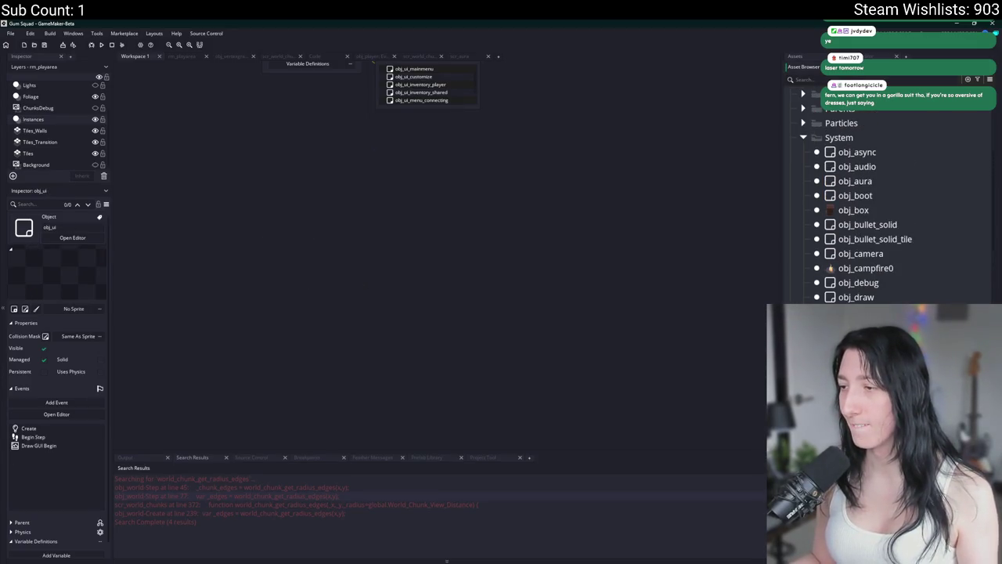
left_click(306, 288)
left_click(437, 291)
double_click(503, 311)
double_click(503, 313)
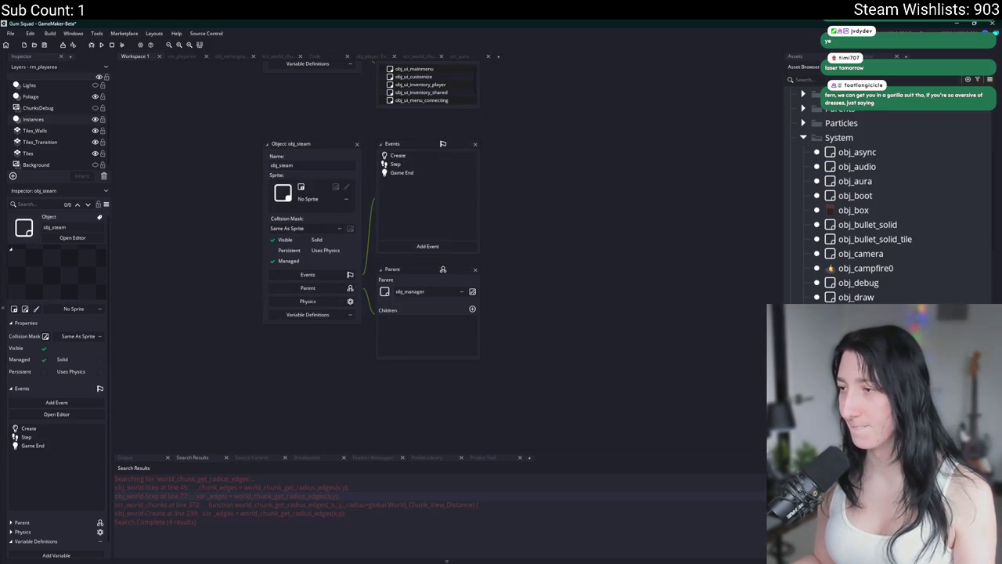
Browse the Asset Browser object folders, then open obj_world Step at world_chunk_get_radius_edges.
scroll(884, 196, "up", 3)
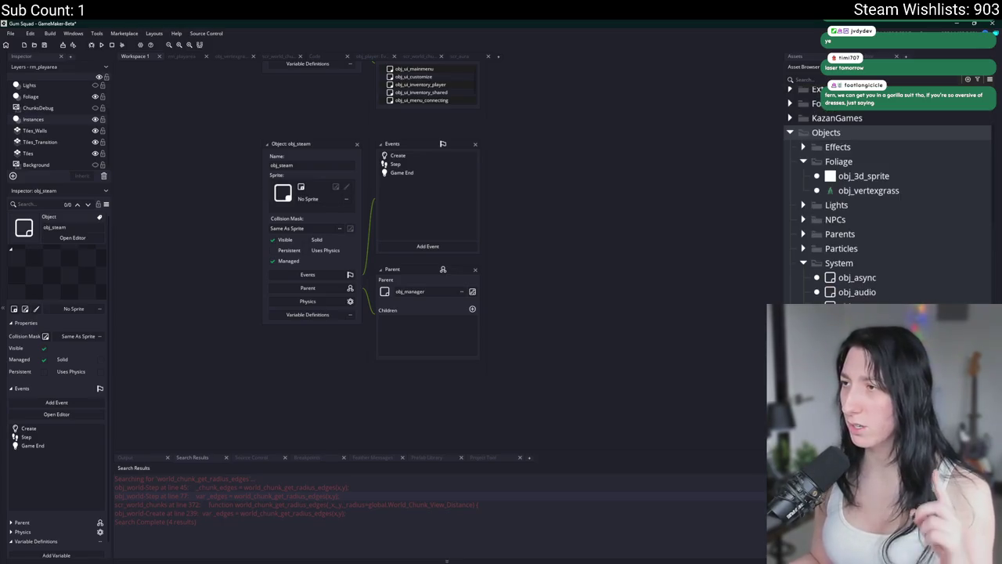
left_click(803, 248)
left_click(804, 248)
left_click(804, 233)
left_click(803, 233)
left_click(803, 233)
left_click(803, 221)
left_click(802, 205)
left_click(803, 205)
left_click(802, 219)
left_click(806, 231)
left_click(803, 146)
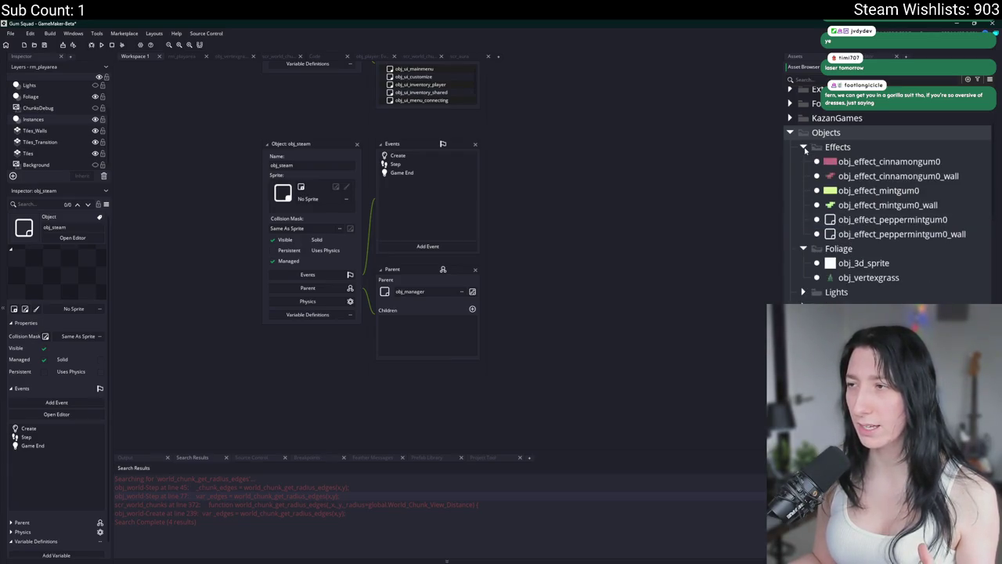
left_click(804, 146)
scroll(548, 454, "up", 5)
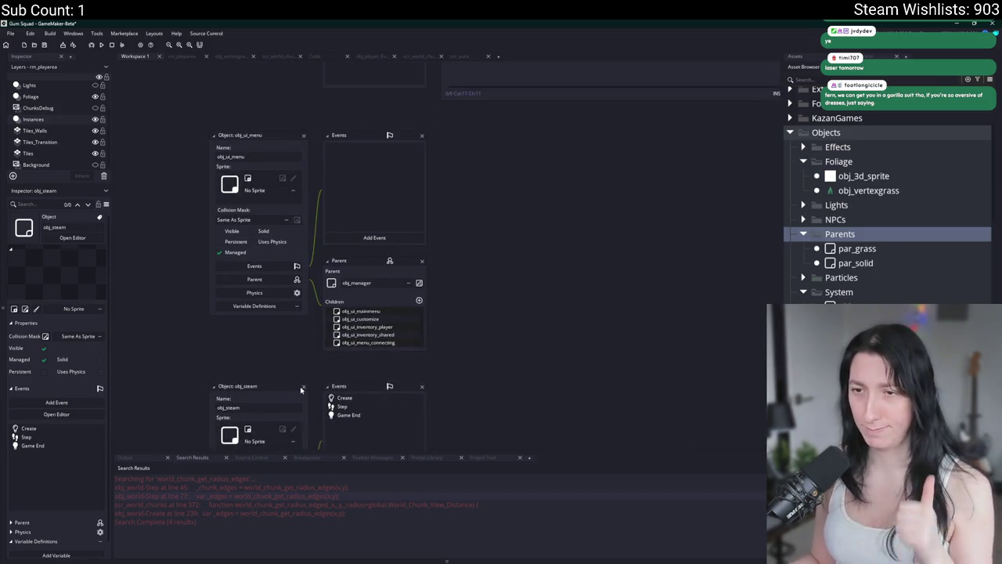
left_click_drag(581, 217, 613, 365)
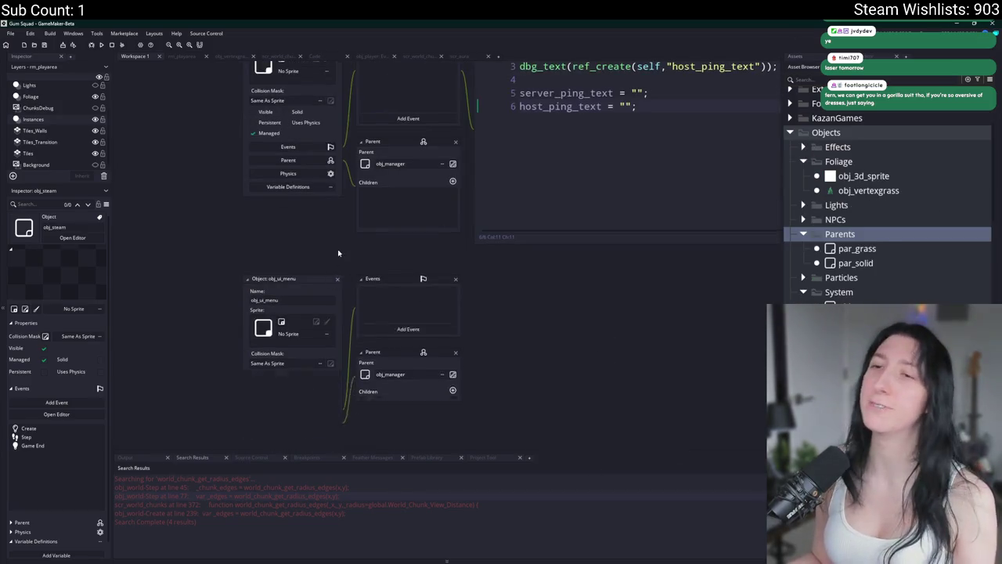
scroll(339, 253, "up", 8)
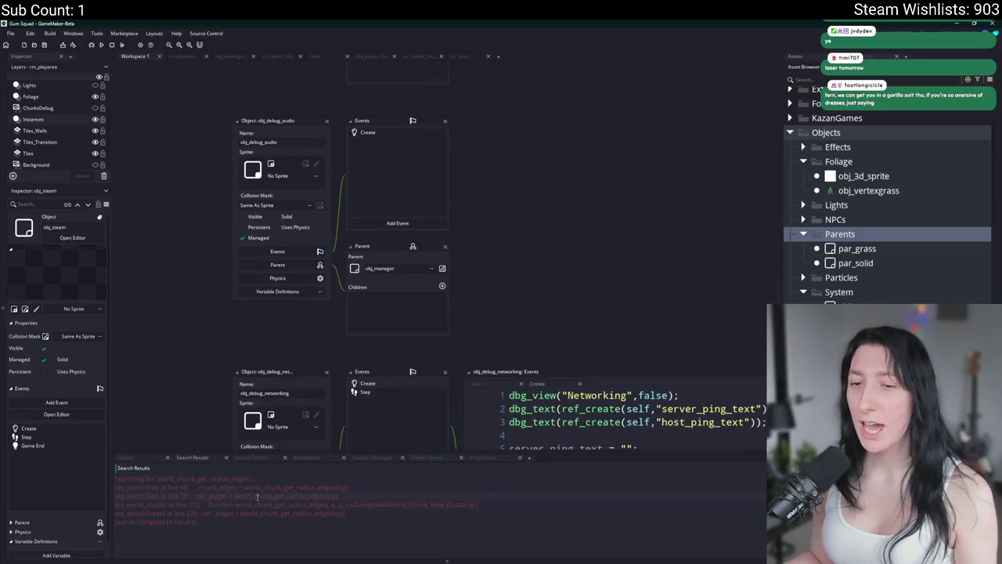
double_click(255, 497)
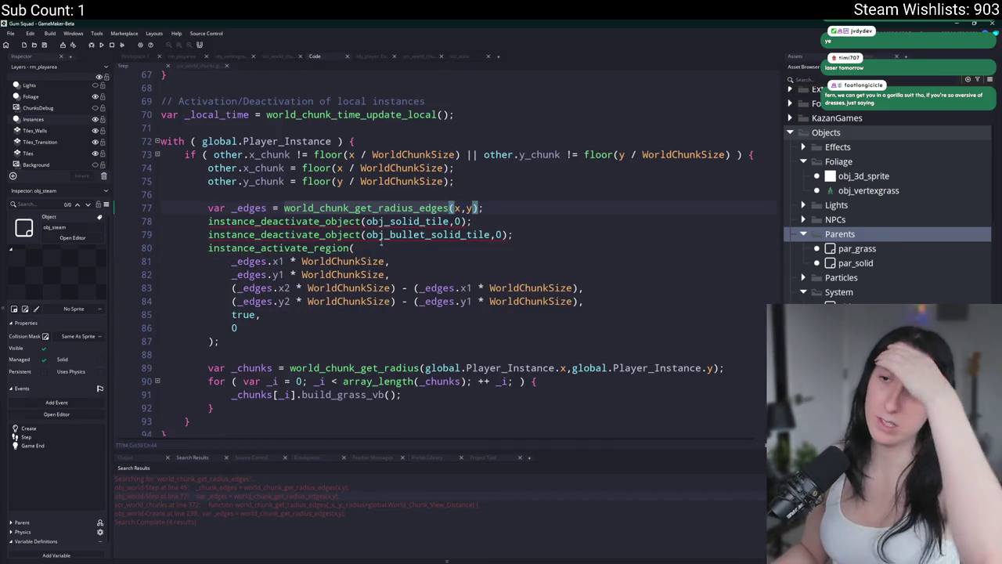
scroll(415, 198, "down", 1)
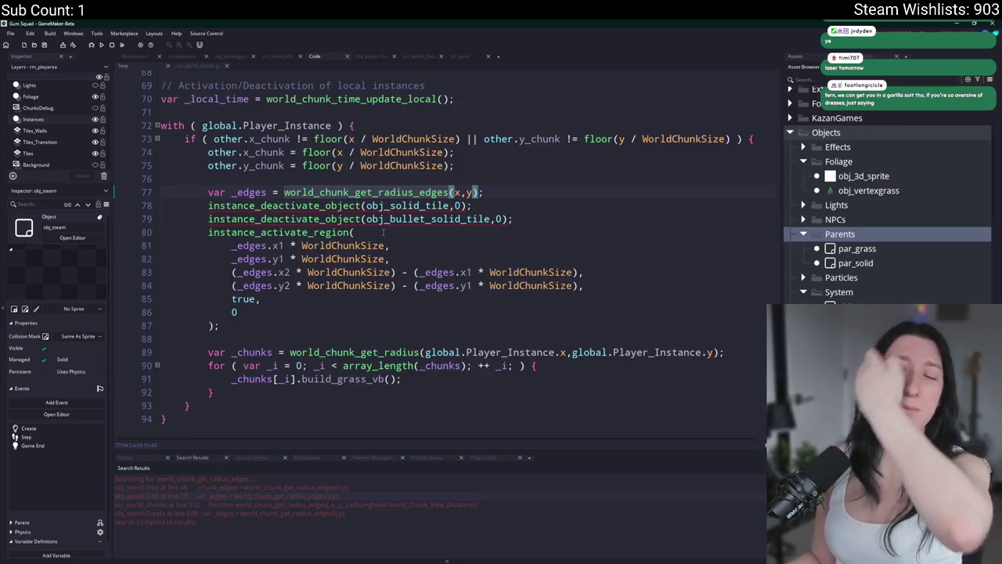
scroll(415, 198, "up", 2)
scroll(415, 199, "up", 4)
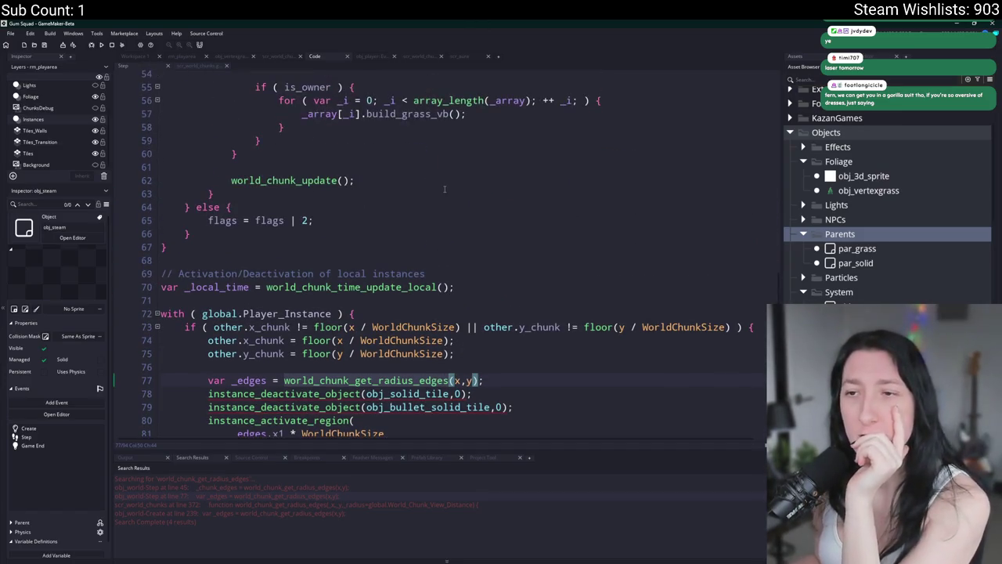
scroll(444, 190, "down", 2)
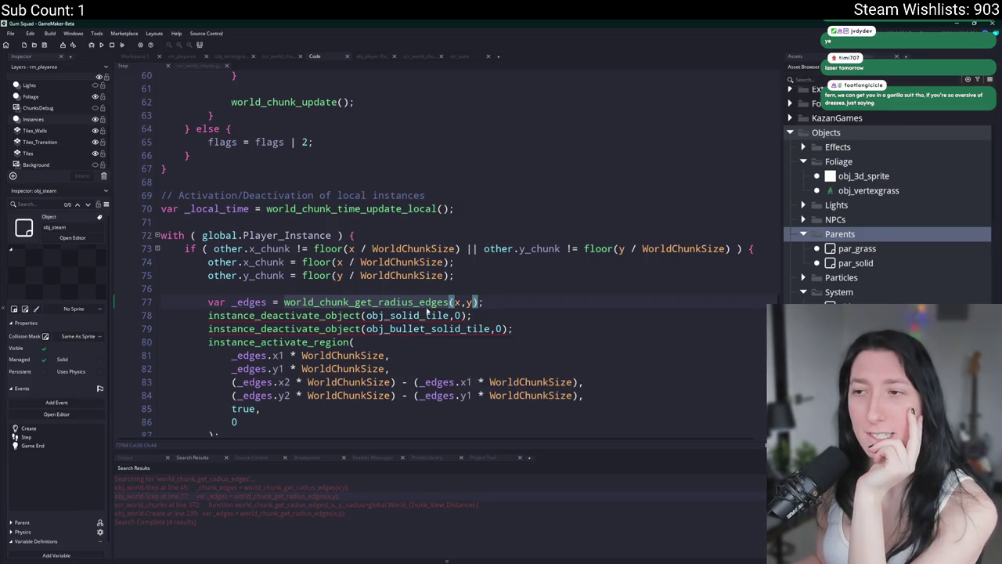
scroll(563, 323, "down", 3)
scroll(560, 301, "up", 2)
scroll(687, 267, "up", 6)
left_click_drag(778, 263, 770, 95)
scroll(770, 95, "down", 8)
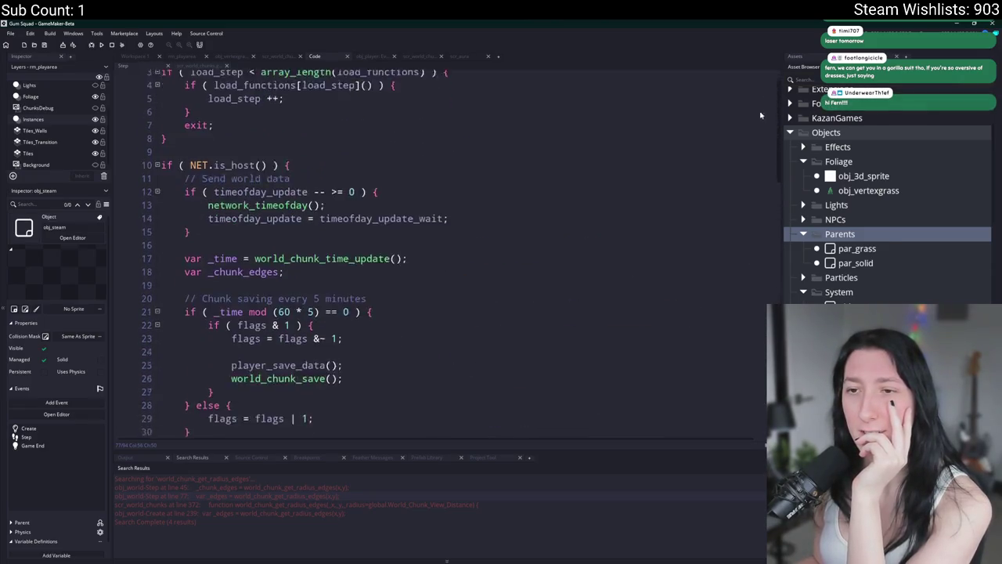
scroll(732, 138, "up", 5)
scroll(732, 138, "down", 11)
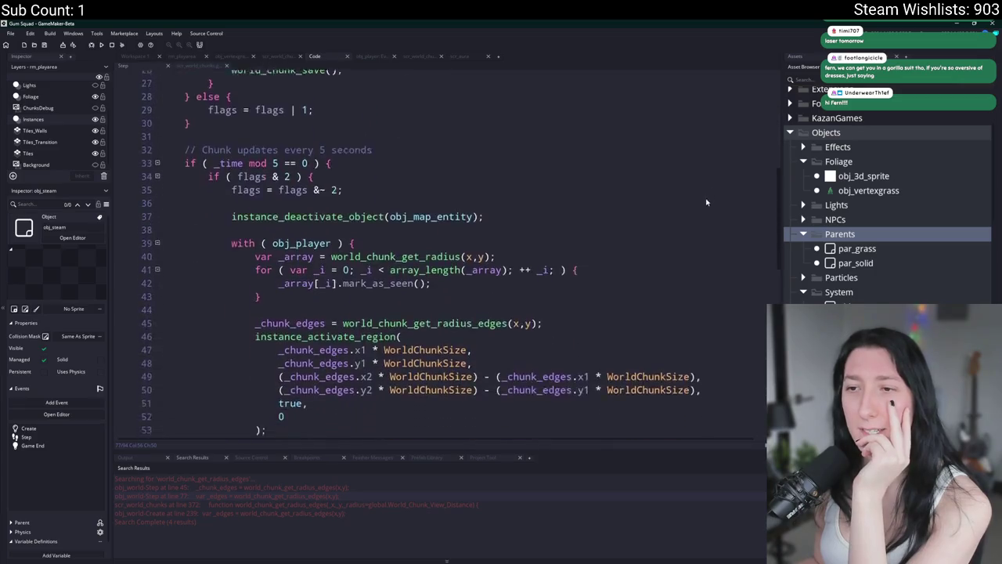
scroll(668, 259, "down", 7)
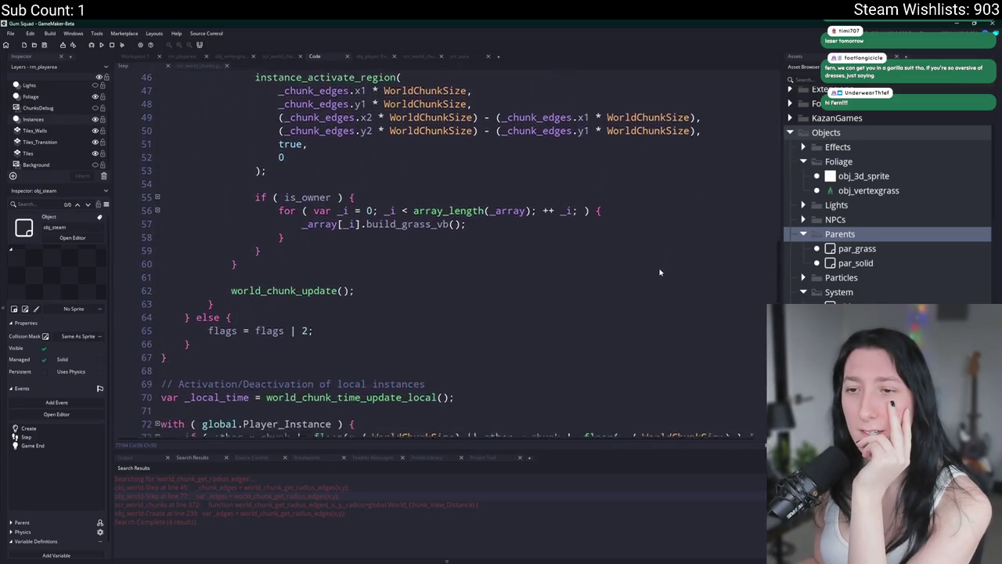
scroll(604, 334, "down", 3)
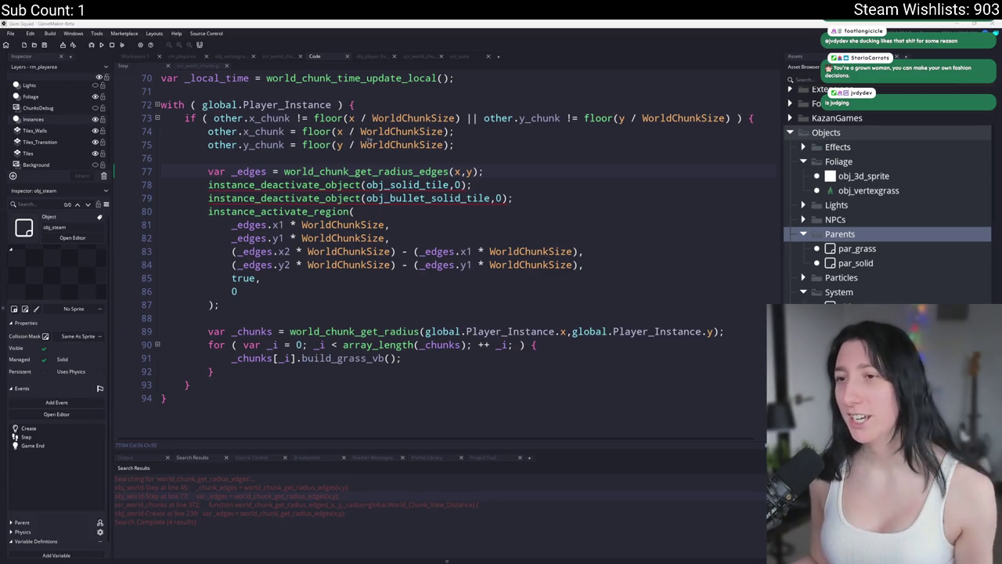
left_click(515, 166)
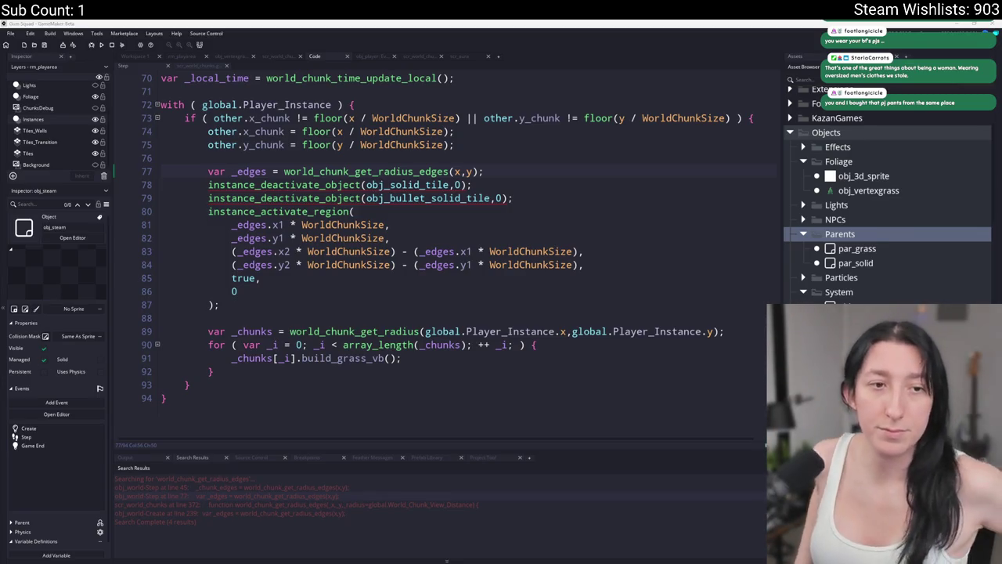
mouse_move(535, 561)
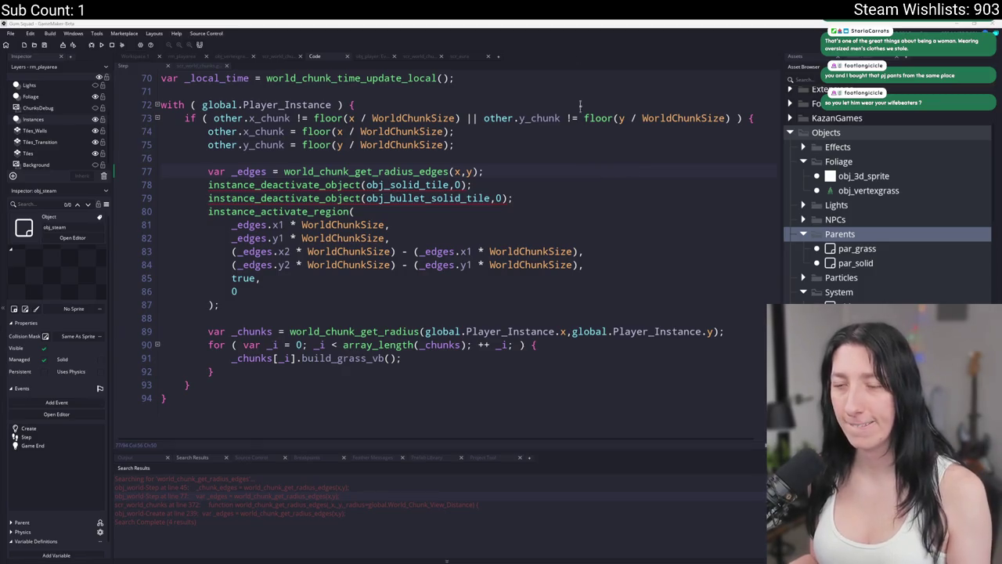
scroll(544, 162, "up", 1)
Insert 'if ( NET.is_host() ) {' and '} else {' after the _edges assignment.
left_click(539, 247)
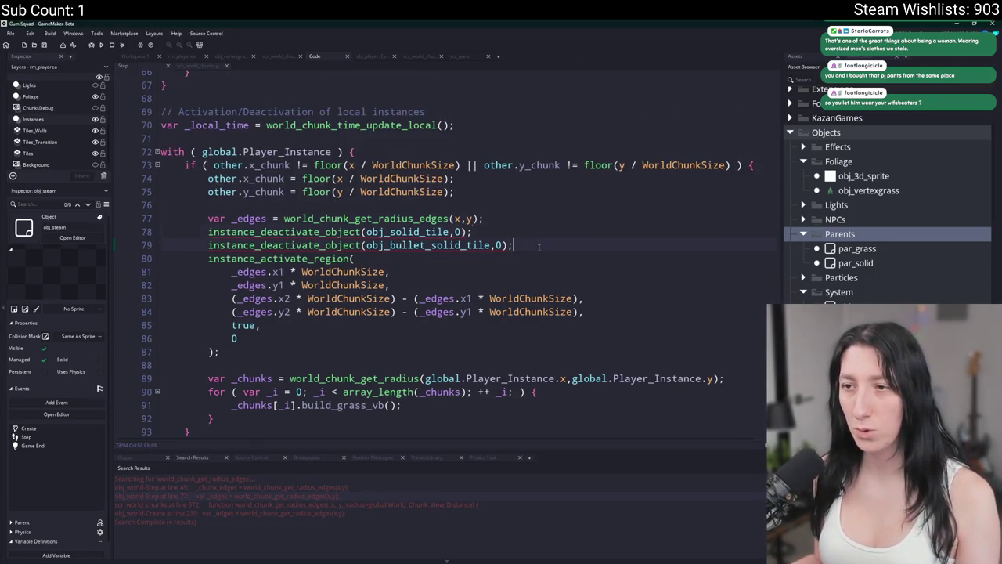
key("F12")
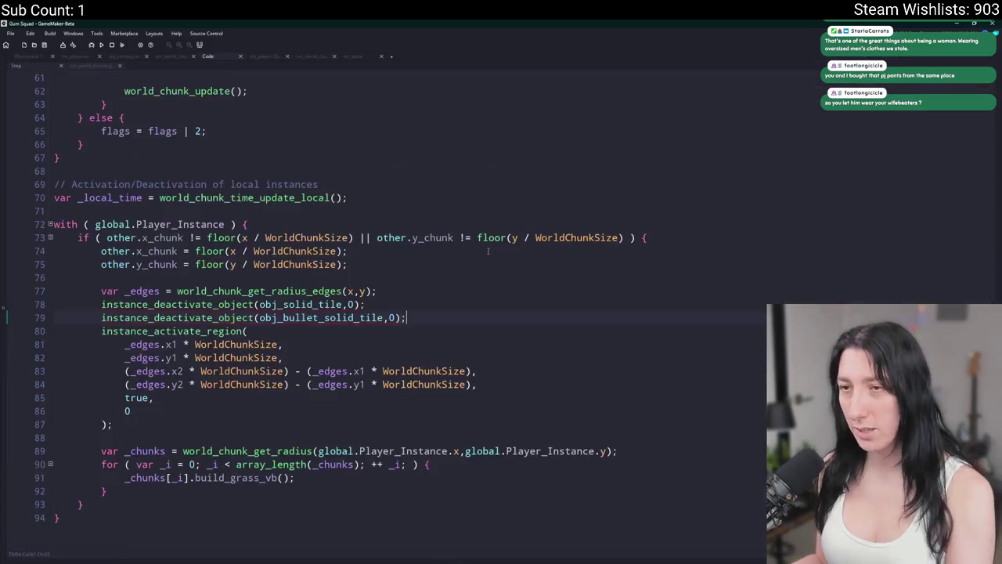
key("F12")
key("F12")
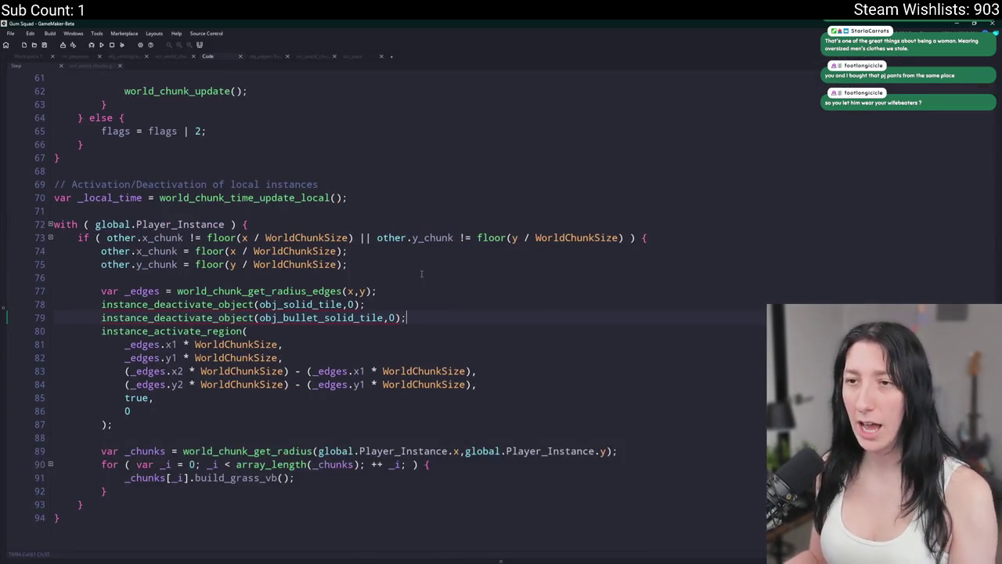
left_click(387, 294)
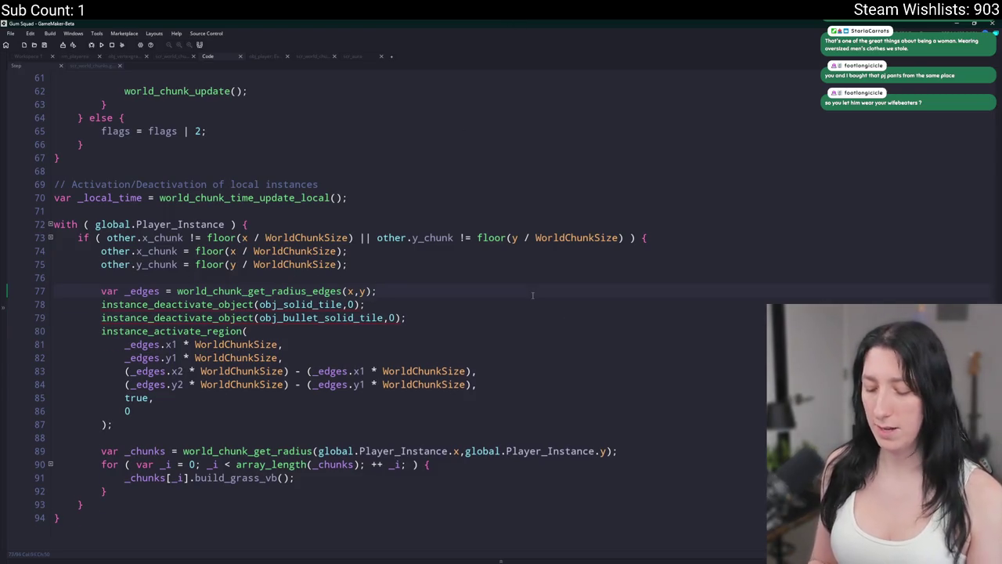
key("Return")
type("if (")
type("is_host() ) {")
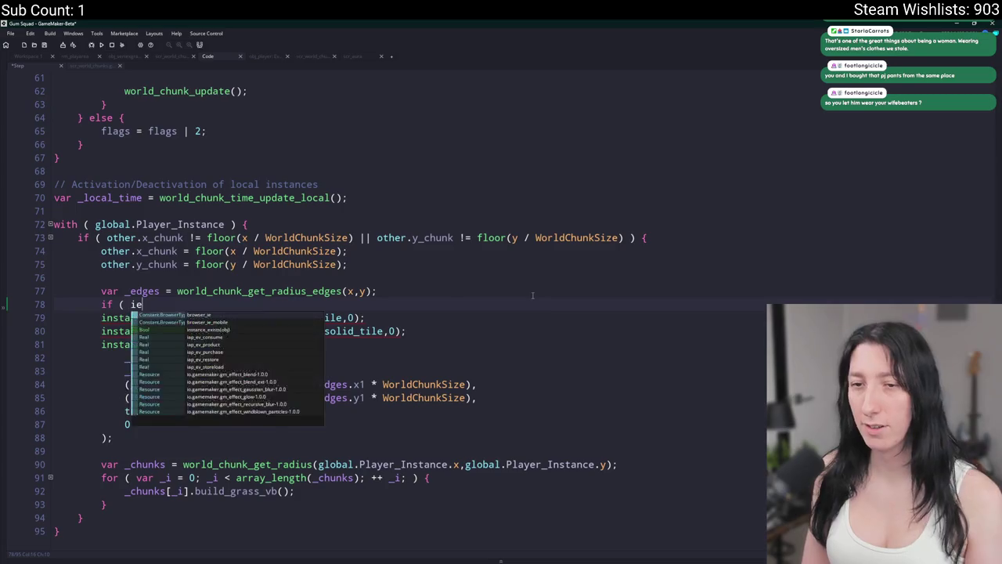
key("BackSpace")
type("NET.is_host() ) {")
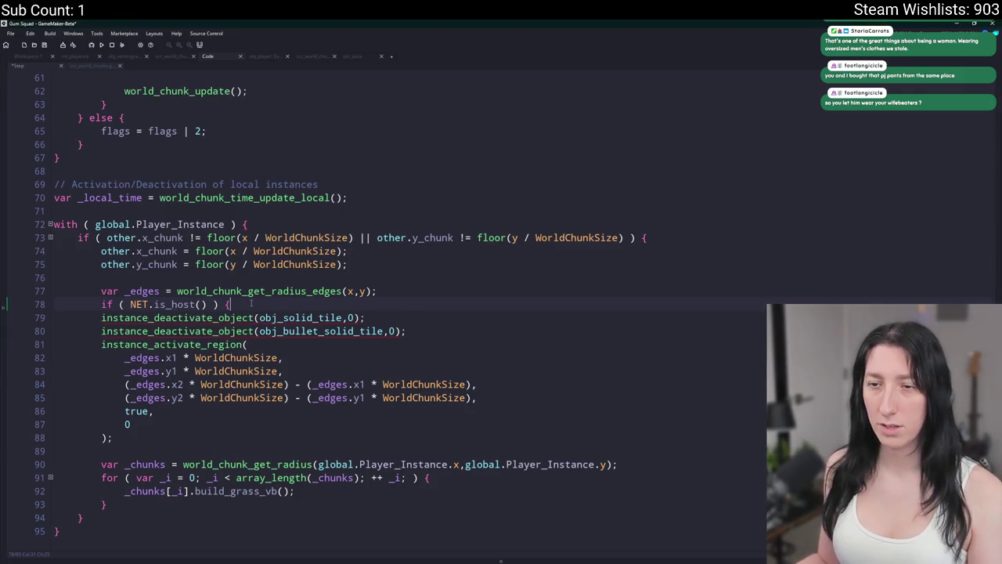
key("Return")
key("Return")
type("} else {")
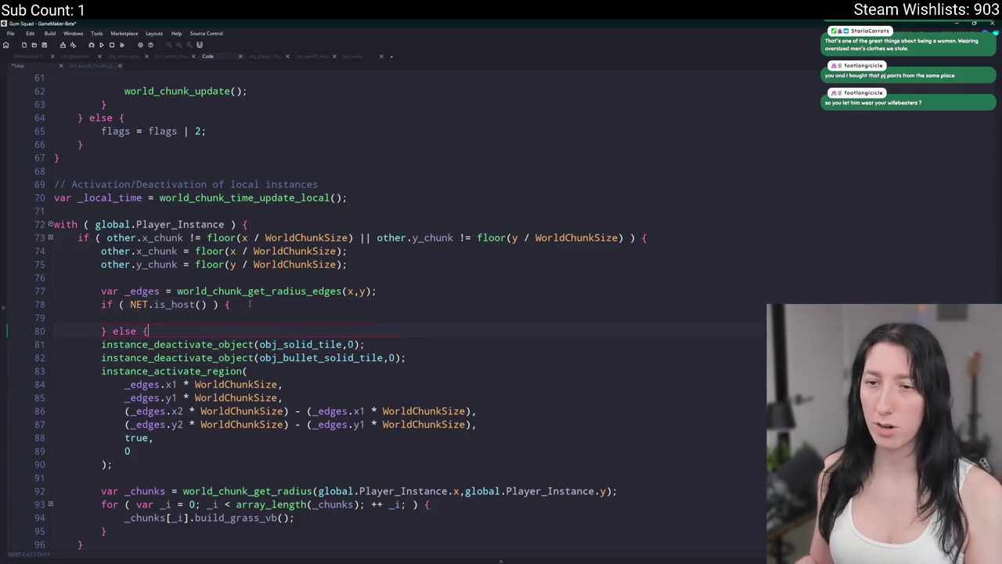
Close the else with '}', indent lines 81–95 into it, and label it '// Client'.
left_click(209, 527)
key("Return")
type("}")
mouse_move(108, 491)
left_mouse_down()
mouse_move(154, 478)
mouse_move(106, 304)
left_mouse_up()
key("Tab")
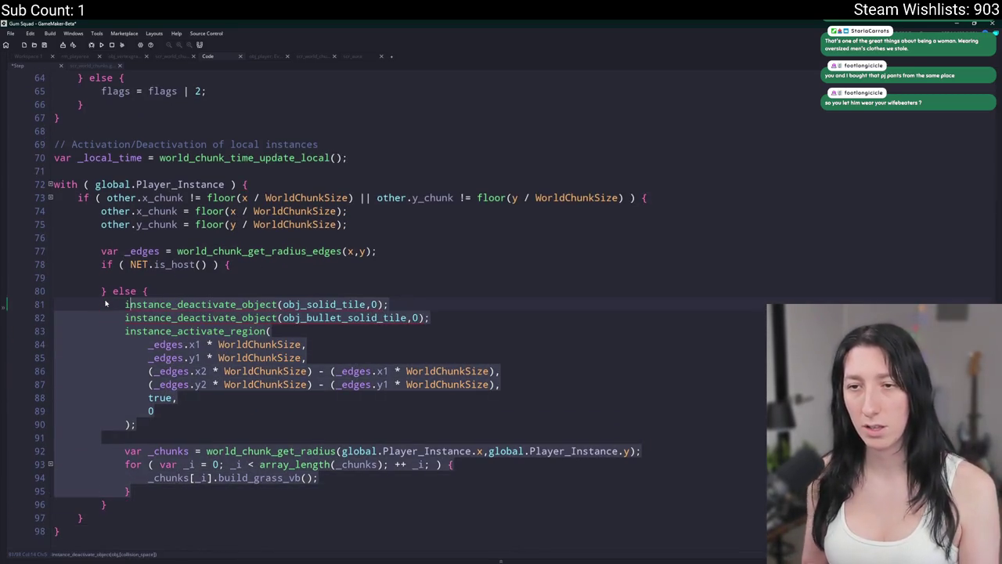
left_click(165, 285)
key("Return")
type("// ")
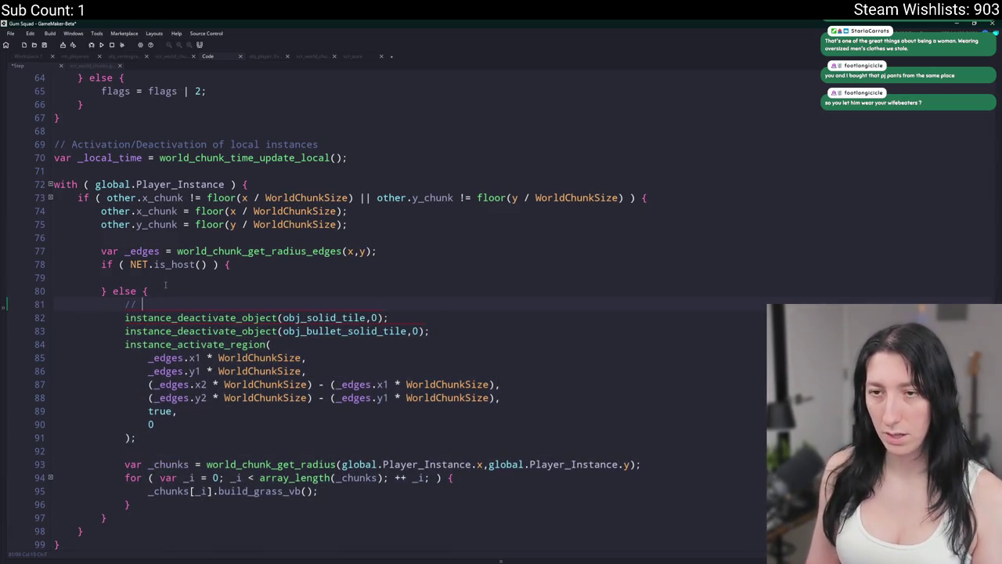
type("Client")
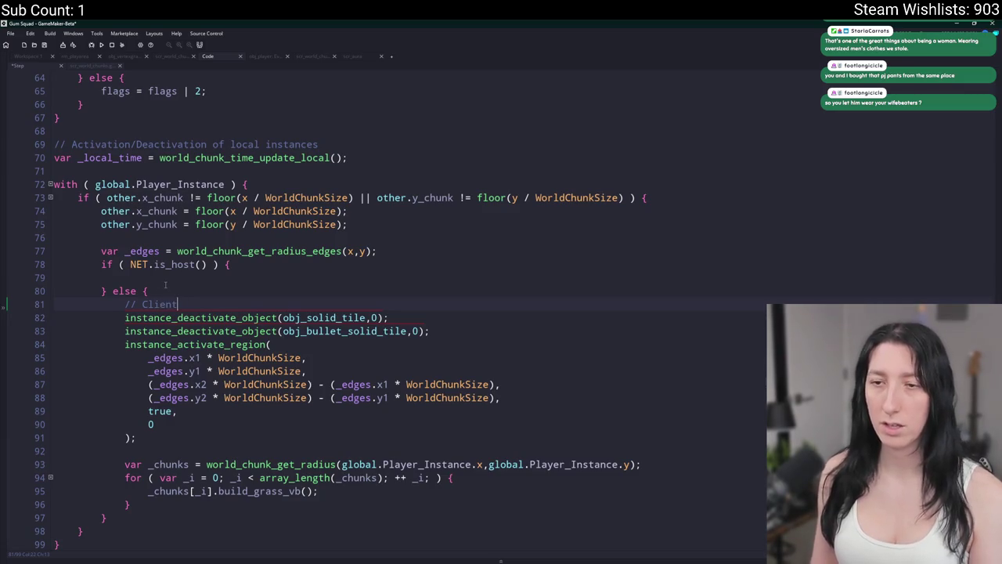
scroll(165, 285, "down", 1)
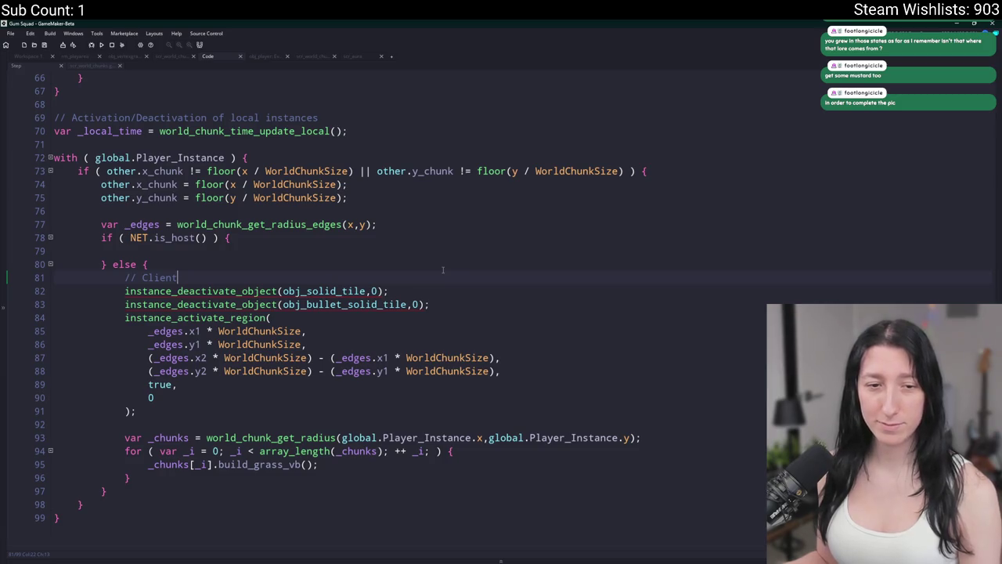
Add an empty instance_deactivate_object() call after the bullet tile deactivation.
key("Up")
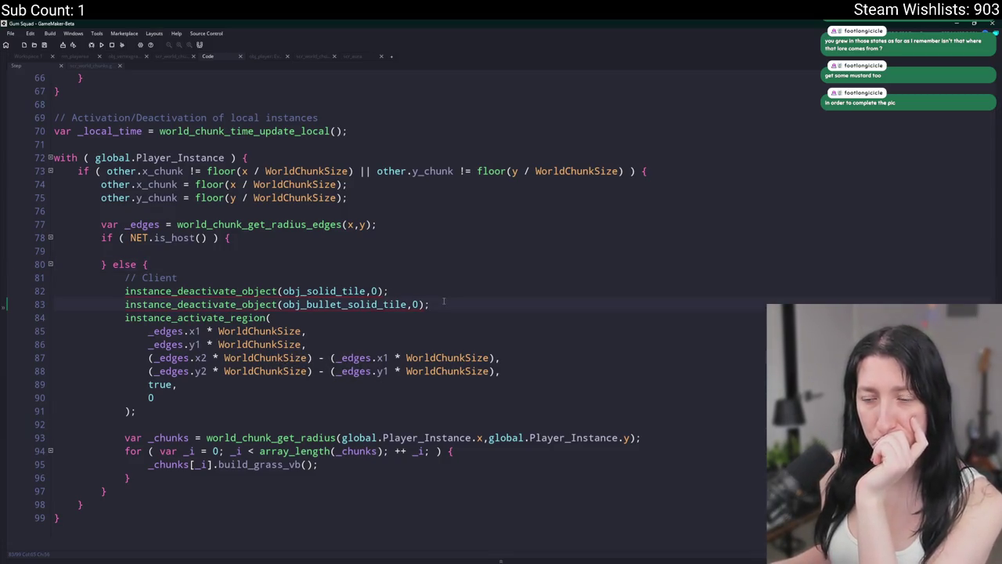
key("Return")
type("instance_deact")
key("Down")
key("Down")
key("Return")
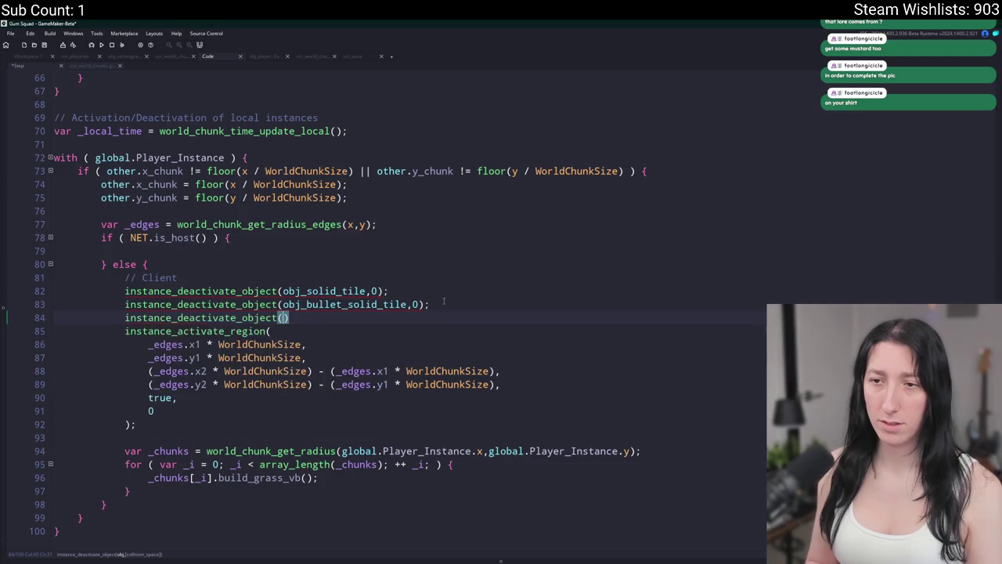
key("Escape")
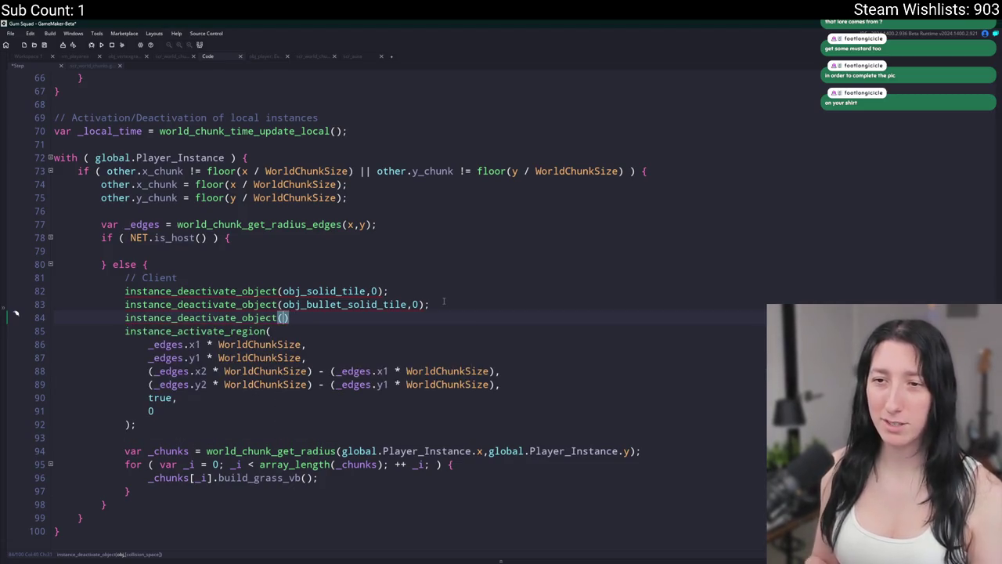
Copy the instance_activate_region call and paste a duplicate below line 84.
left_click(249, 331)
mouse_move(136, 424)
left_mouse_down()
mouse_move(147, 345)
mouse_move(125, 331)
left_mouse_up()
key("ctrl+c")
left_click(290, 317)
key("Return")
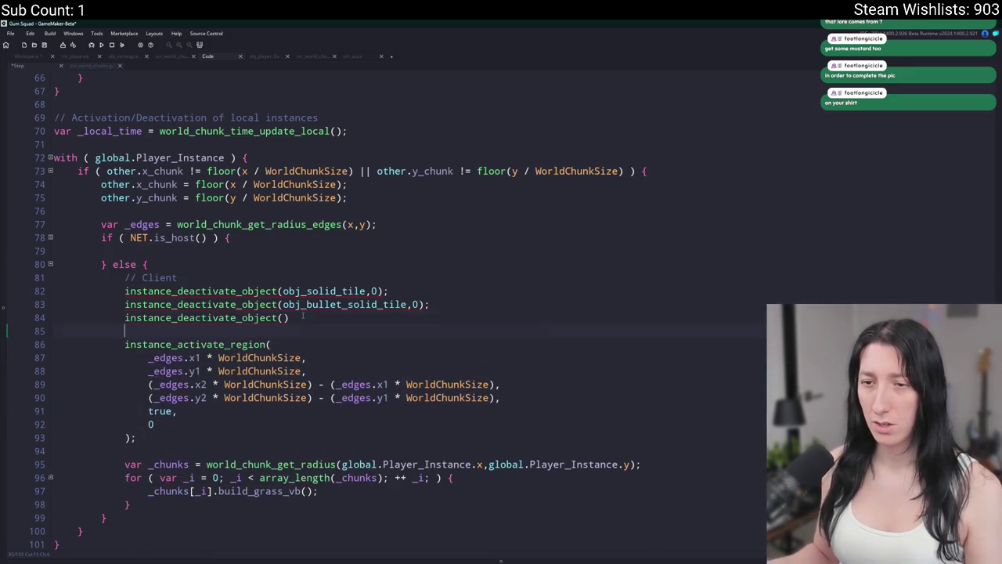
key("ctrl+v")
Rename the pasted call to instance_deactivate_region.
left_click(284, 317)
left_click(178, 331)
type("de")
left_click(277, 331)
key("BackSpace")
key("BackSpace")
key("BackSpace")
type("region")
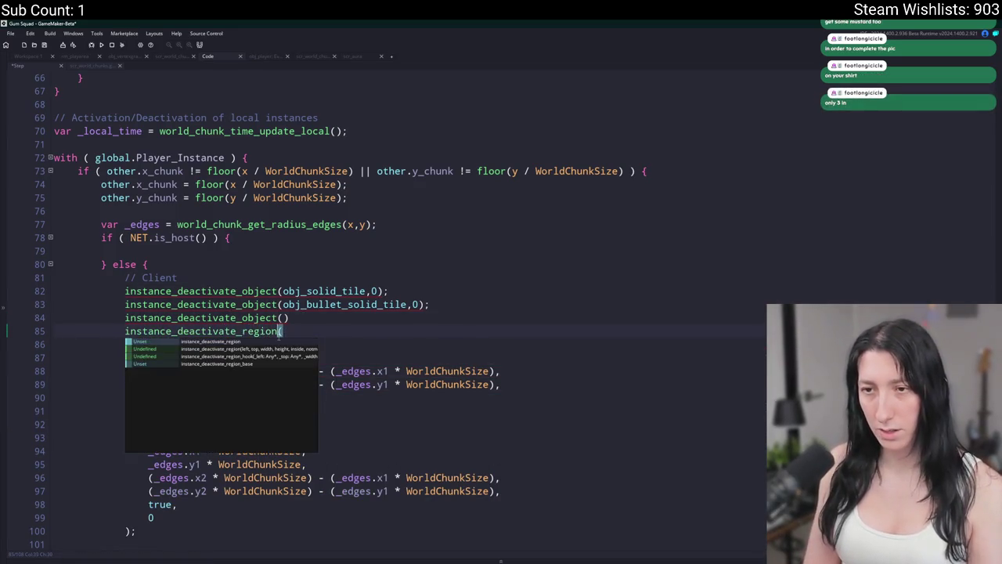
left_click(330, 334)
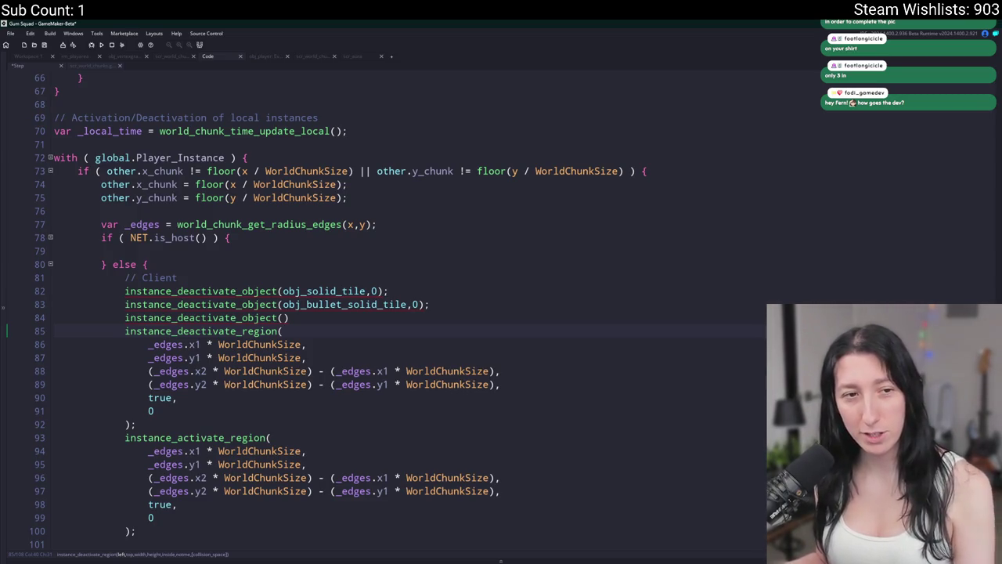
Change the deactivation call's last two arguments to false, true.
left_click(270, 344)
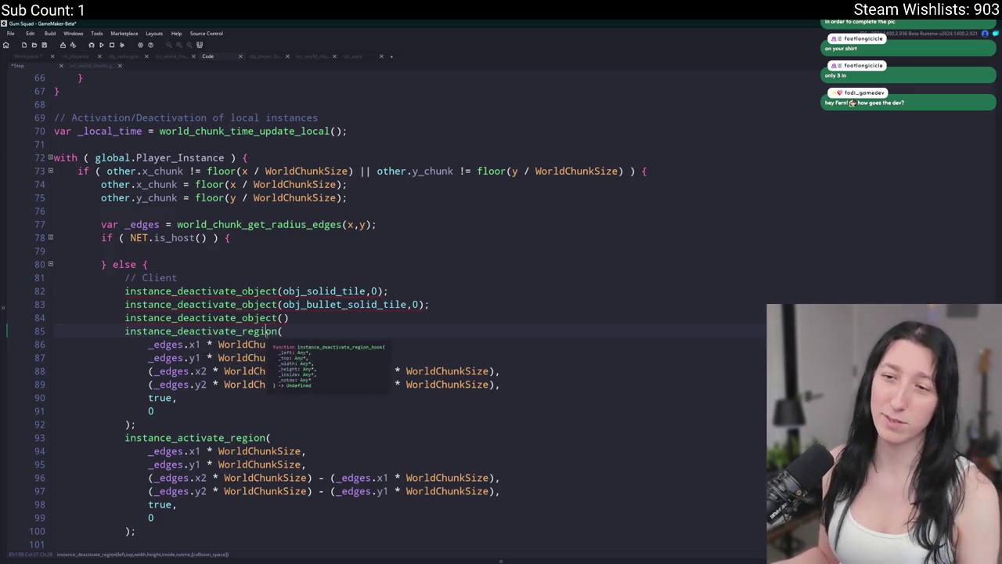
left_click(149, 409)
double_click(158, 396)
type("false,")
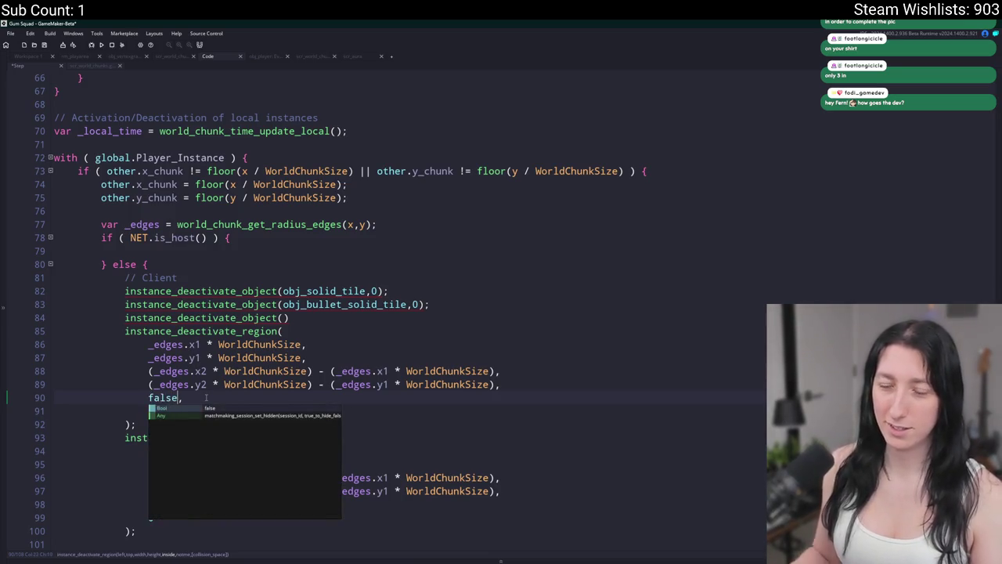
left_click(165, 409)
double_click(149, 410)
type("true")
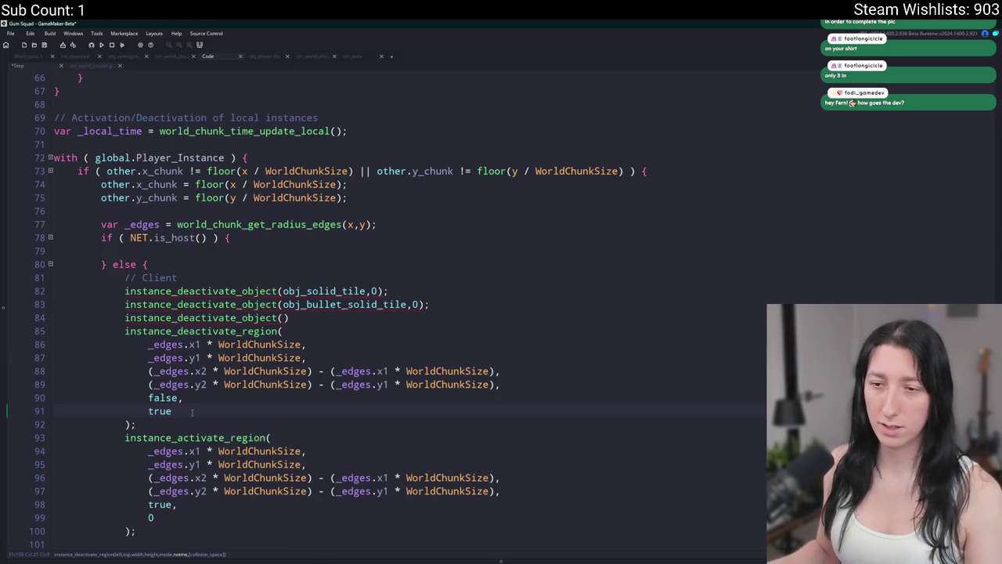
Remove the trailing 0 argument so instance_activate_region ends with true.
double_click(151, 518)
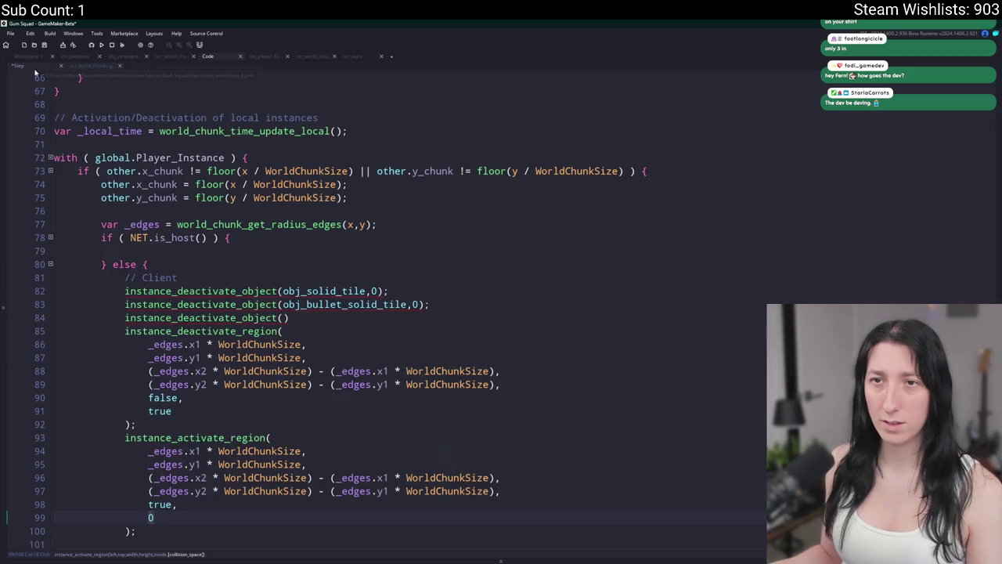
scroll(173, 328, "down", 2)
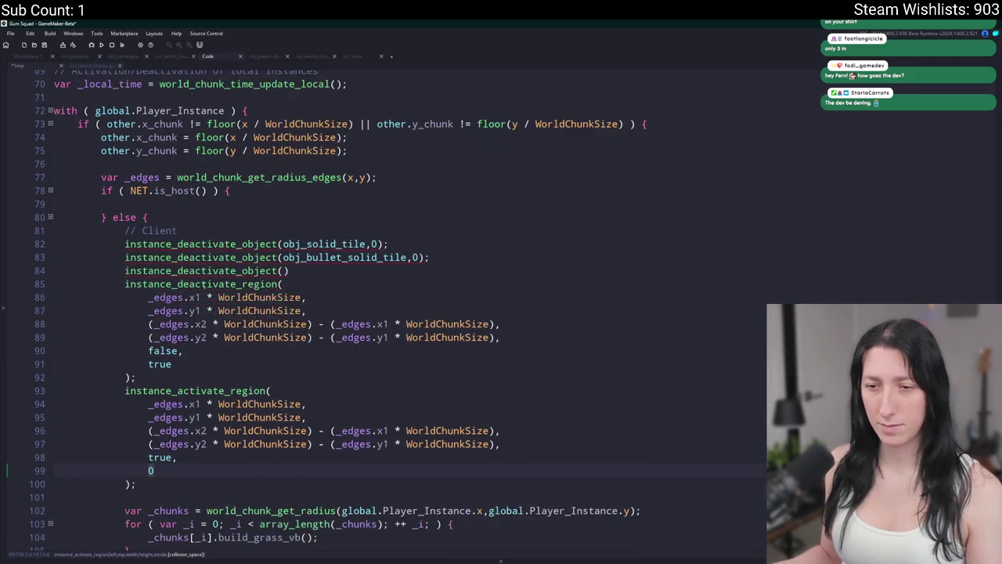
key("Up")
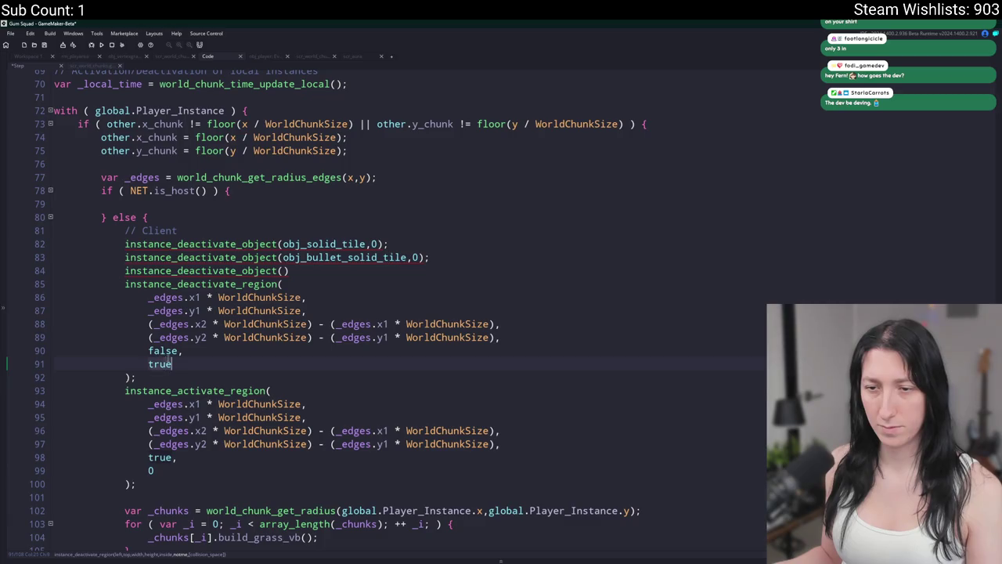
double_click(159, 364)
type("0")
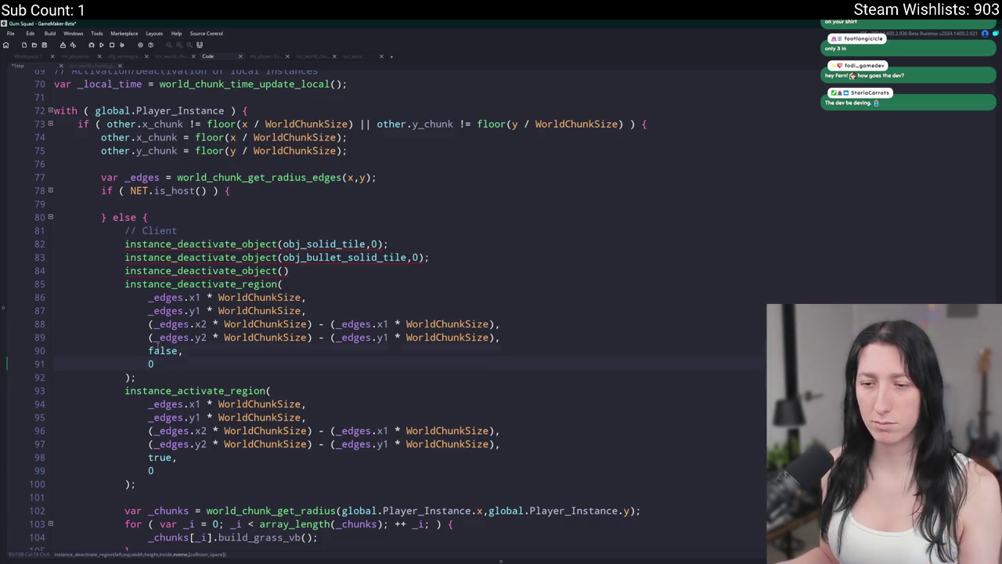
key("ctrl+z")
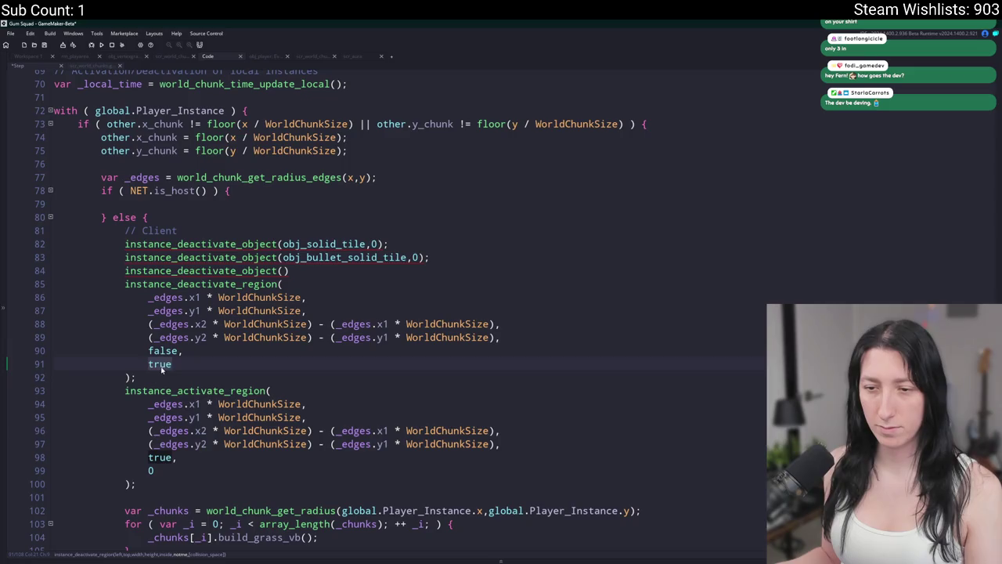
left_click(159, 457)
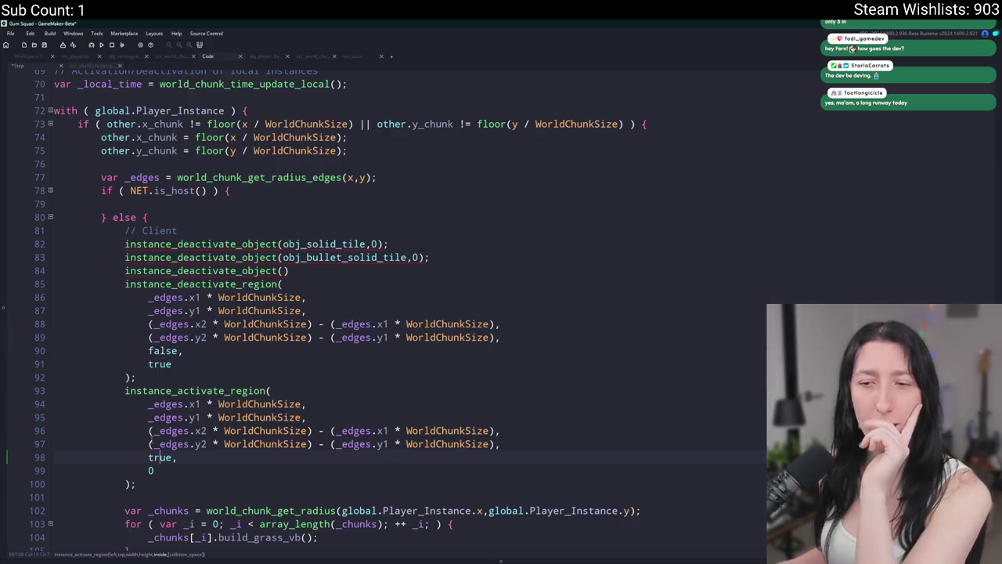
key("End")
key("shift+Down")
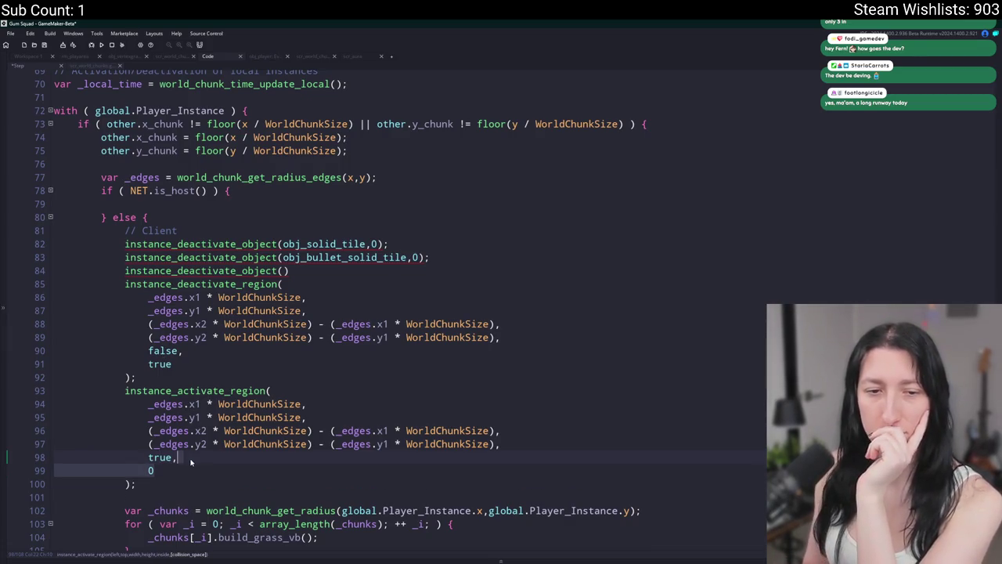
key("Home")
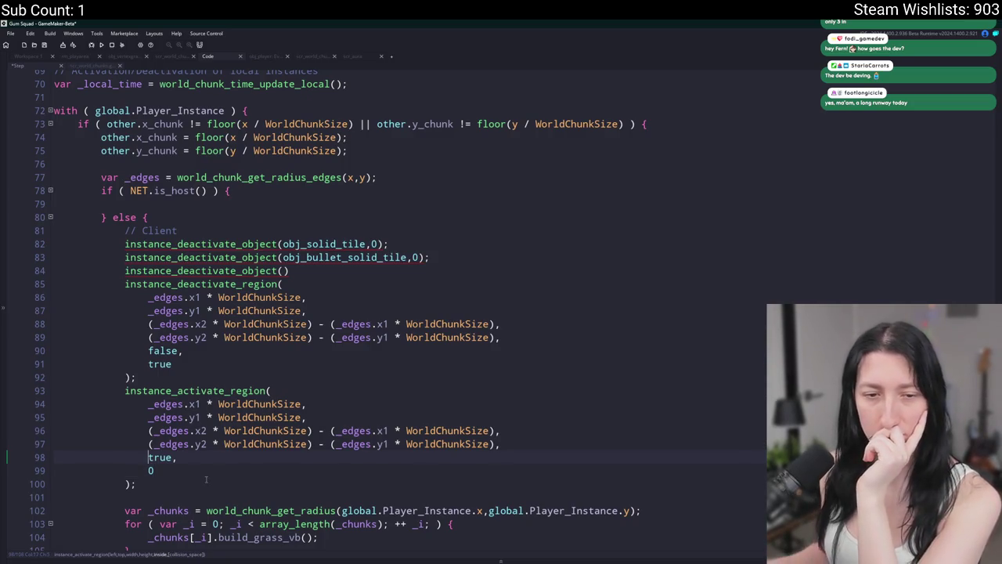
left_click(208, 479)
left_click(185, 469)
left_click_drag(185, 469, 187, 461)
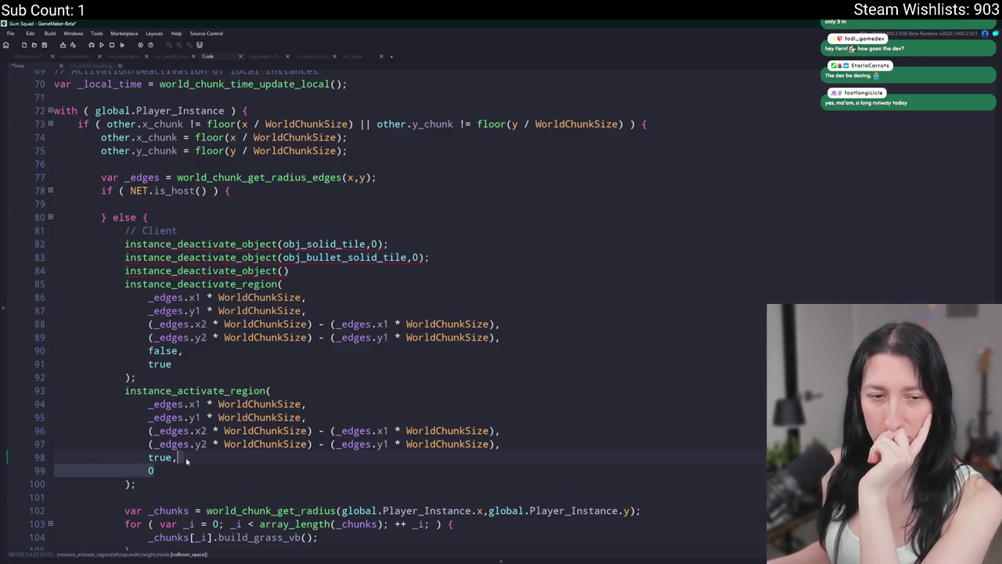
key("BackSpace")
key("BackSpace")
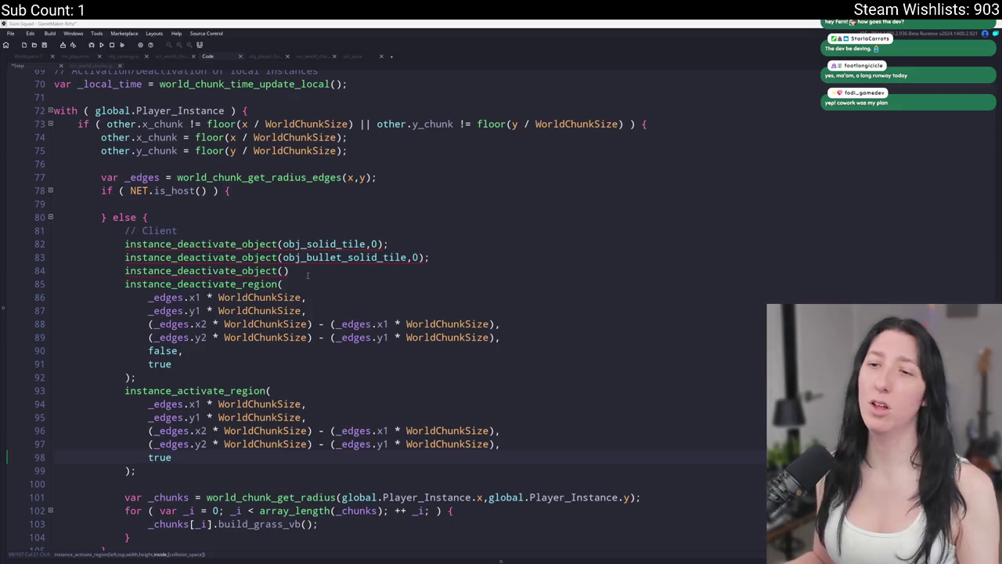
Delete the empty instance_deactivate_object() line and comment out the two tile deactivation calls.
left_click_drag(316, 270, 58, 270)
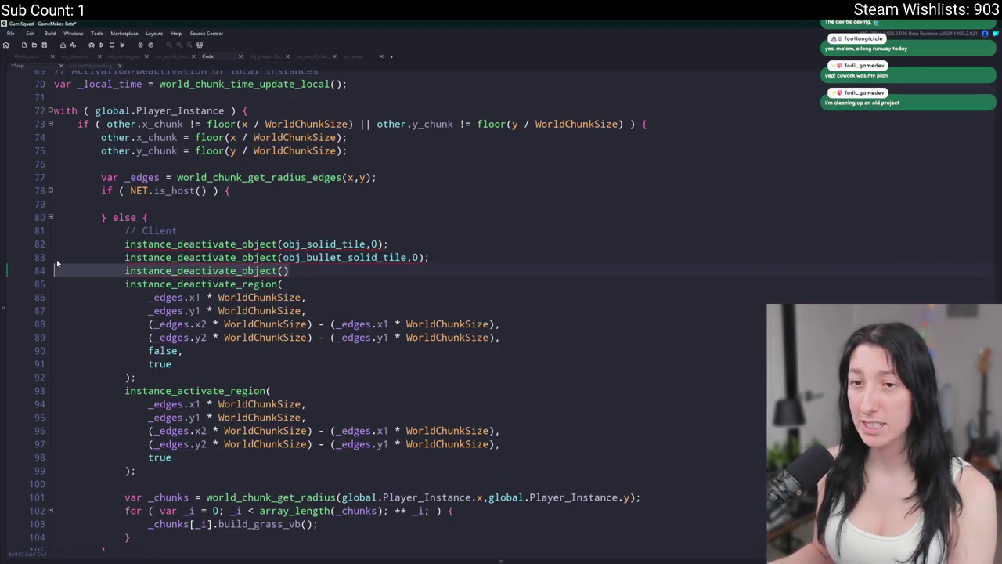
key("BackSpace")
key("BackSpace")
key("shift+Up")
key("ctrl+k")
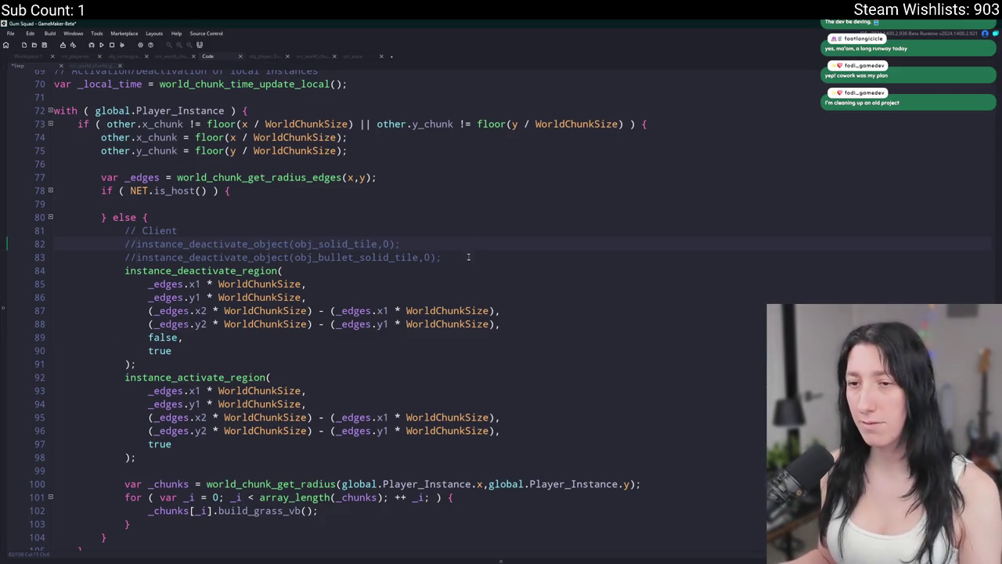
scroll(470, 323, "down", 1)
left_click(302, 252)
left_click(160, 304)
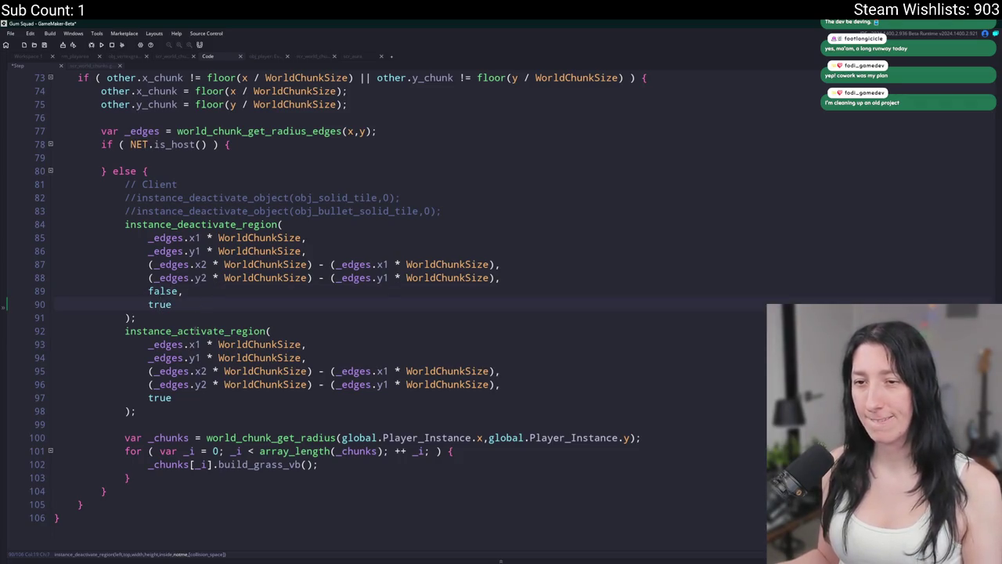
left_click(163, 290)
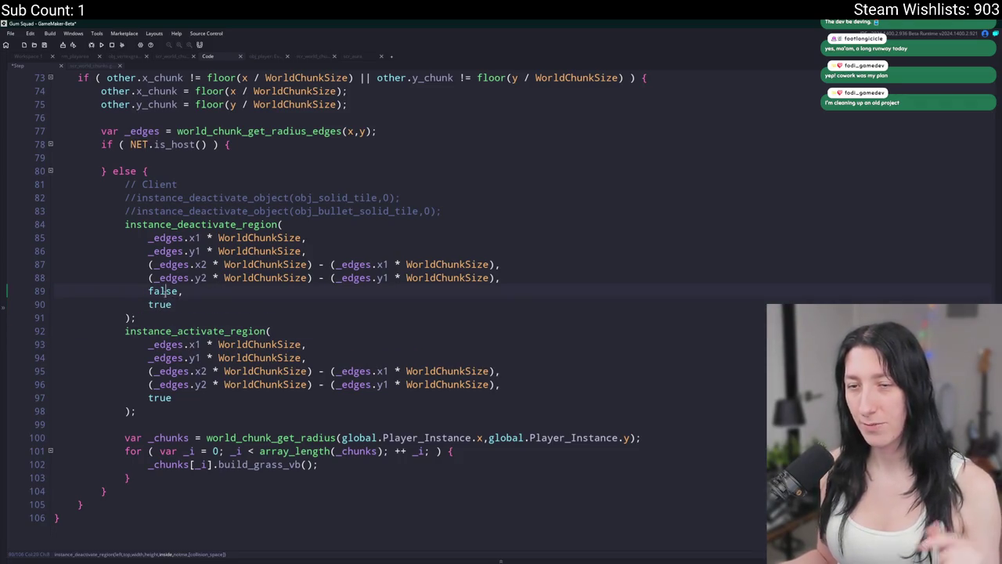
left_click(161, 384)
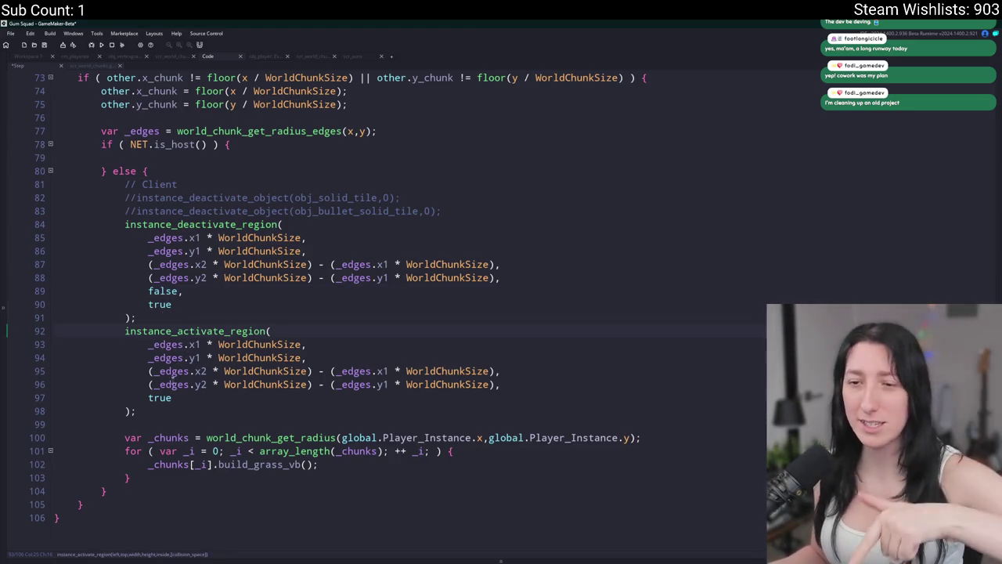
Add instance_activate_object(obj_manager); and instance_activate_object(obj_player); after the region calls.
left_click(172, 411)
key("Return")
key("Return")
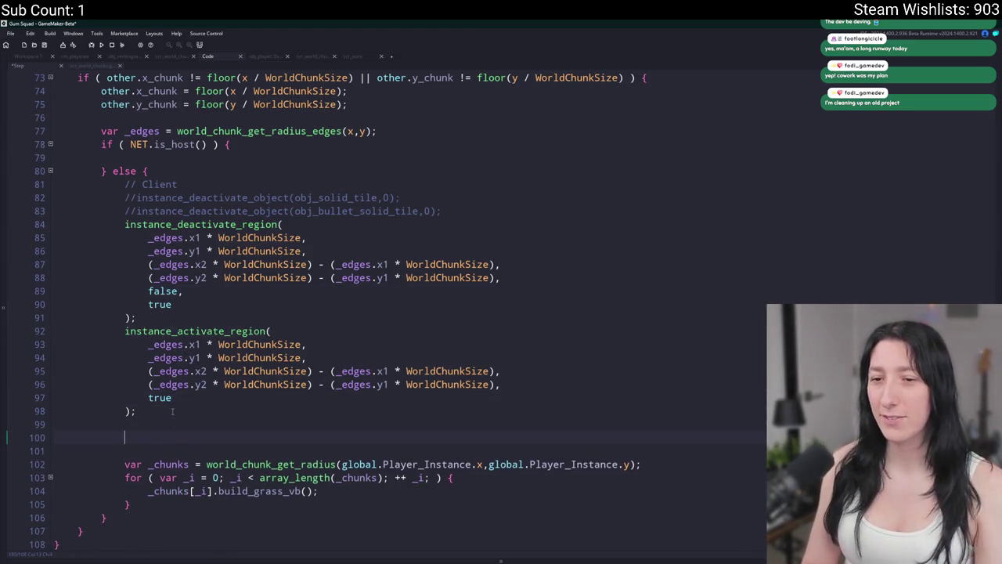
type("instance_act")
key("Down")
key("Down")
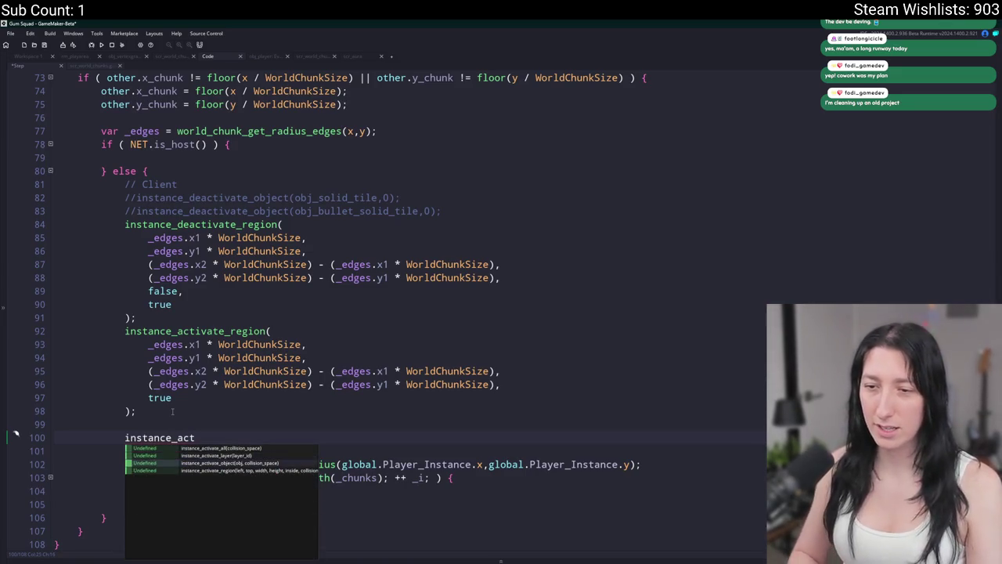
key("Return")
type("obj_manager")
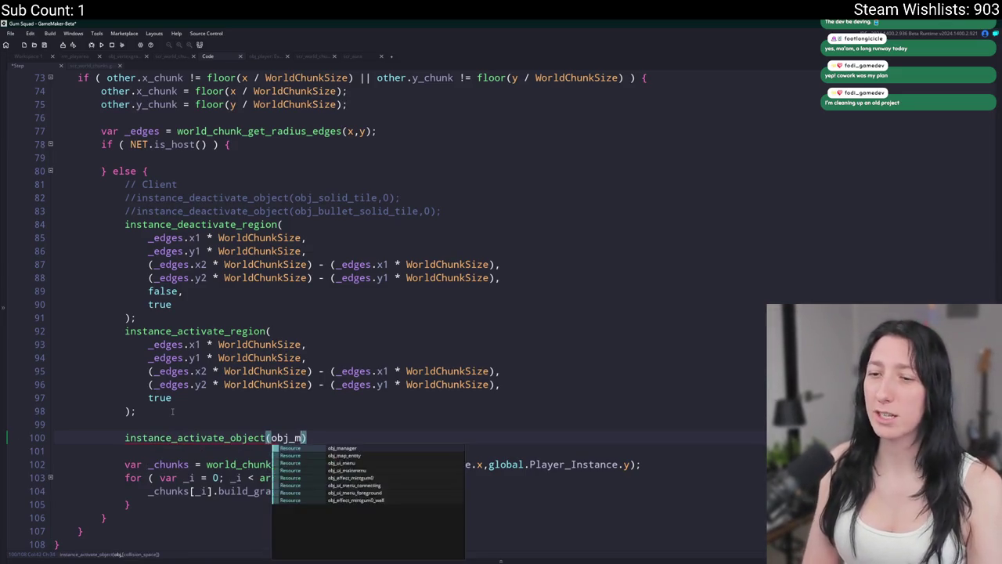
key("Escape")
key("End")
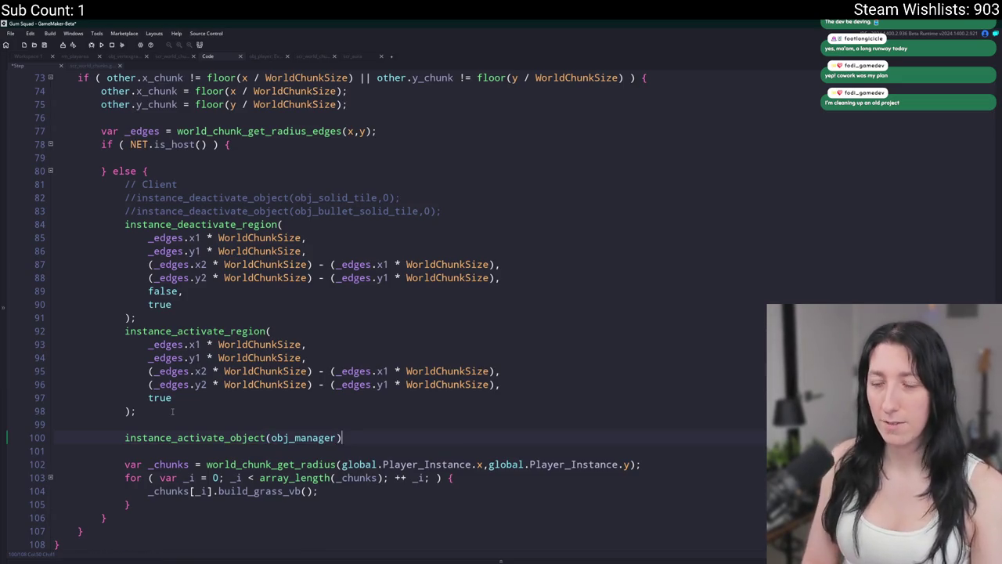
type(";")
key("ctrl+d")
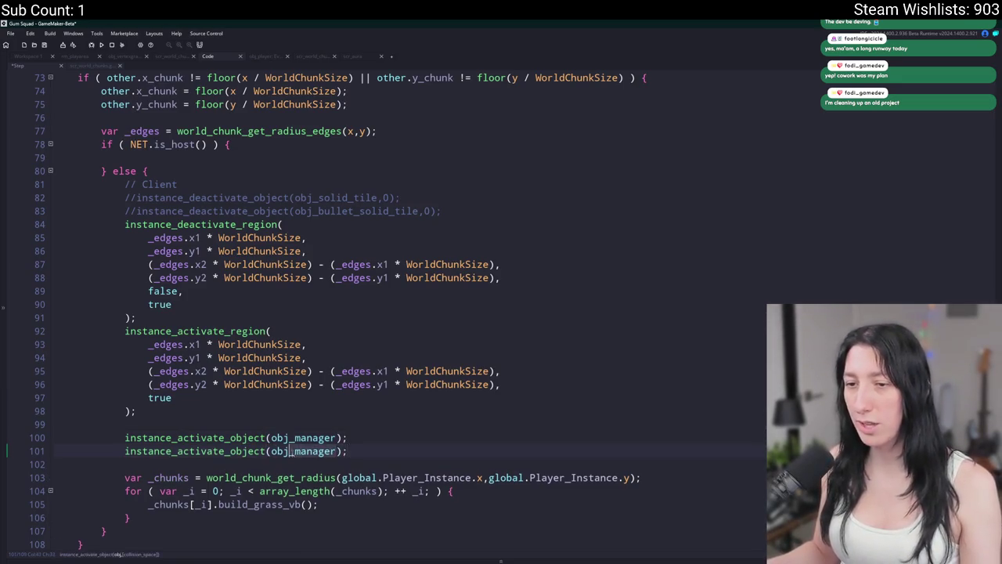
double_click(292, 451)
type("obj_o")
key("BackSpace")
key("BackSpace")
type("pl")
key("Return")
Delete the commented-out tile deactivation lines.
mouse_move(341, 451)
left_mouse_down()
mouse_move(59, 249)
mouse_move(125, 224)
left_mouse_up()
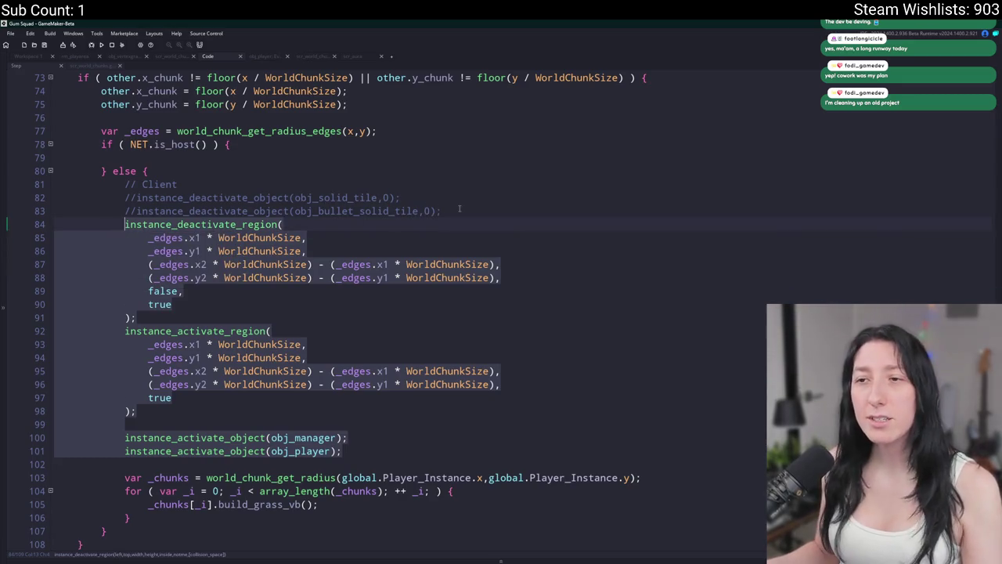
left_click_drag(442, 211, 463, 189)
key("BackSpace")
scroll(356, 242, "up", 2)
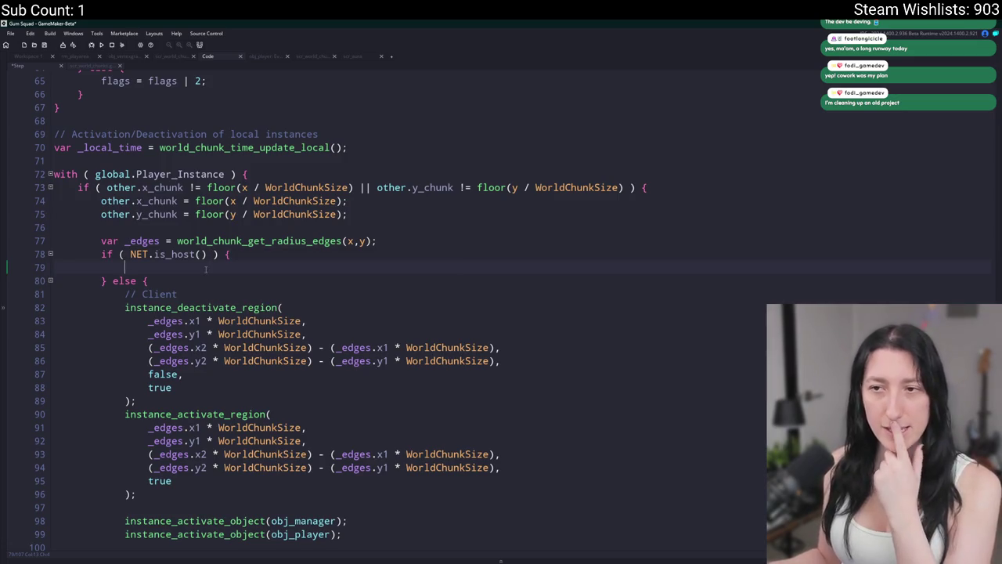
Remove the empty host branch and else, making the condition if ( !NET.is_host() ).
mouse_move(187, 283)
left_mouse_down()
mouse_move(55, 250)
mouse_move(233, 254)
left_mouse_up()
key("BackSpace")
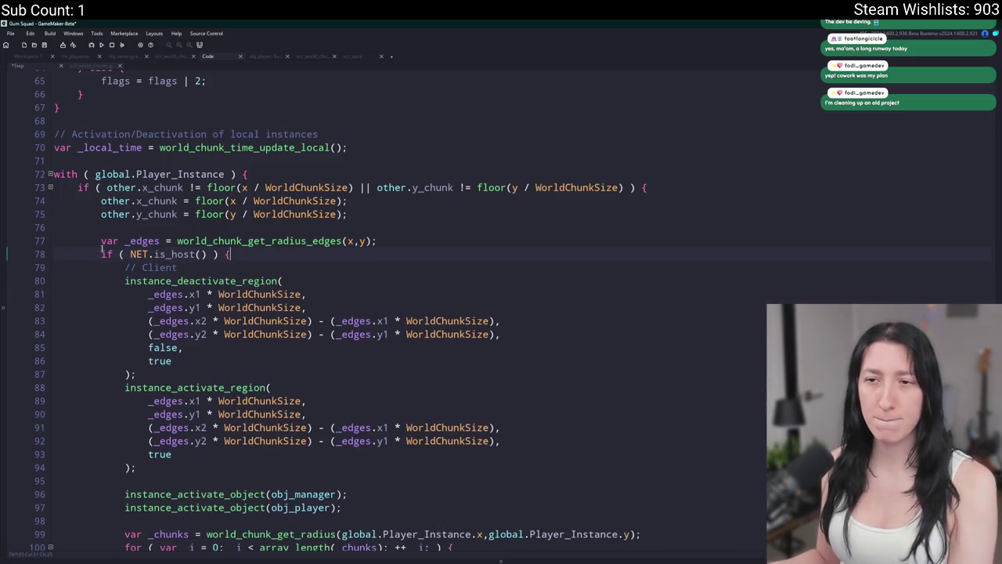
type("!")
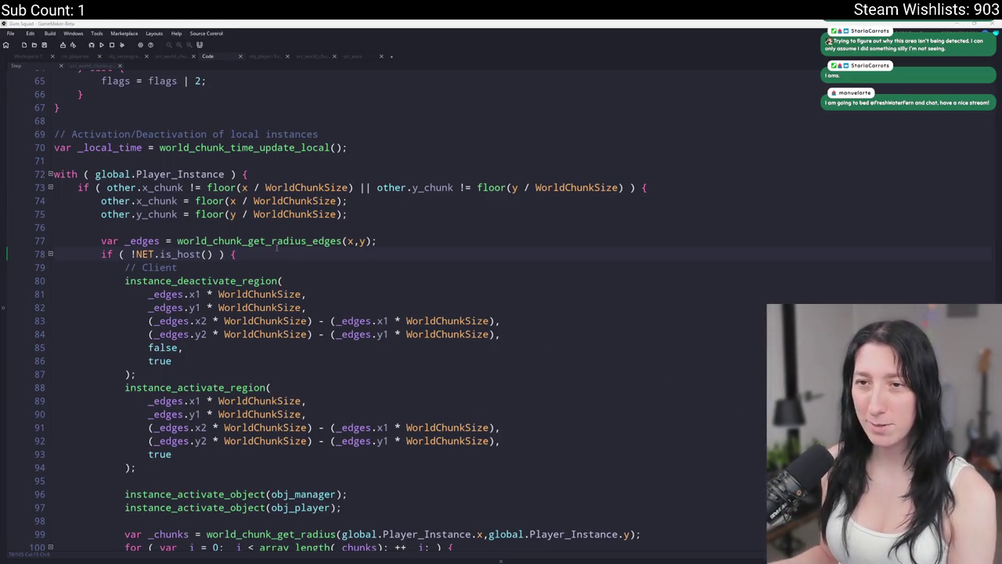
Scroll down to the chunk update and select the build_grass_vb function name.
left_click(460, 242)
scroll(457, 243, "down", 1)
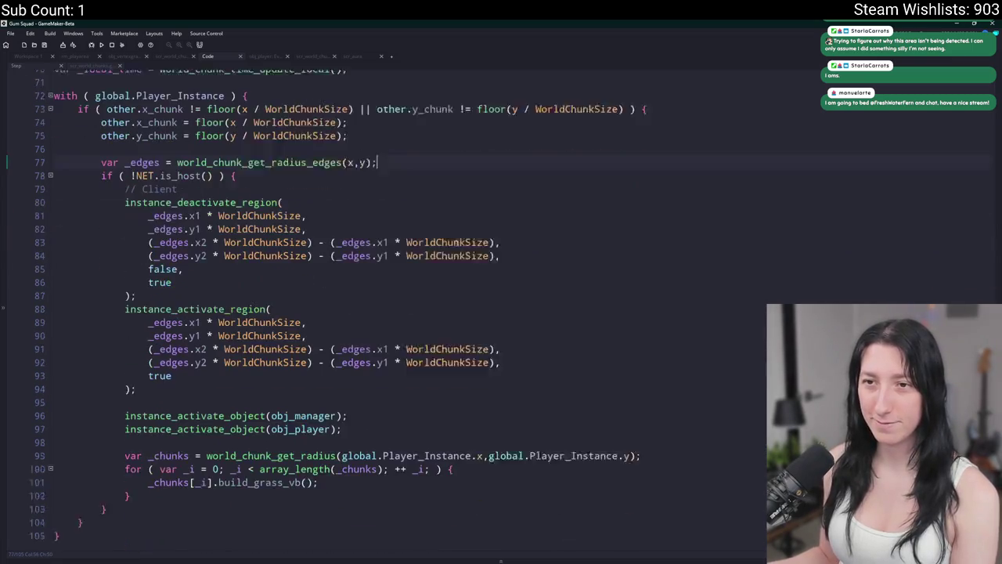
scroll(456, 243, "down", 2)
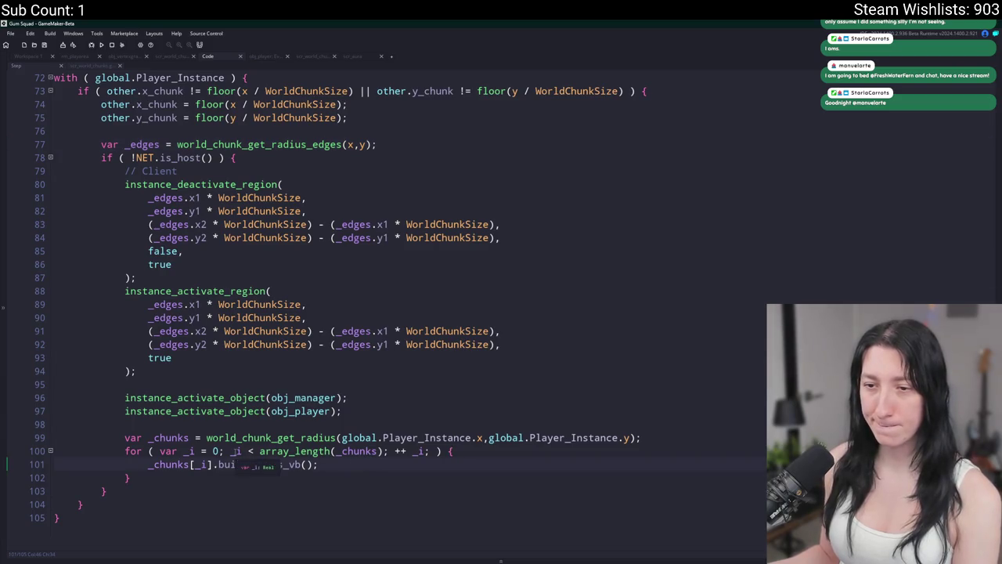
scroll(282, 454, "up", 2)
scroll(277, 453, "down", 2)
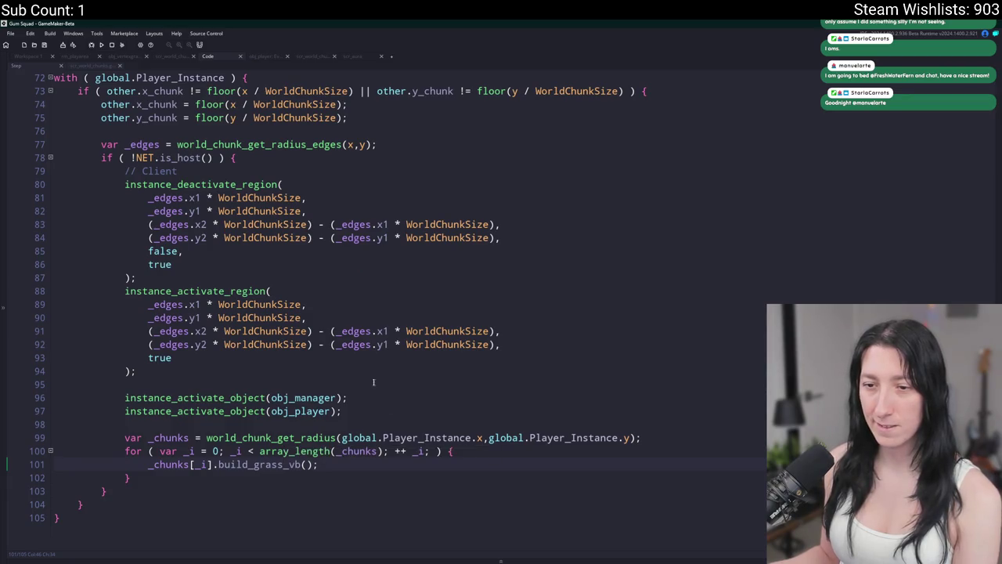
double_click(261, 465)
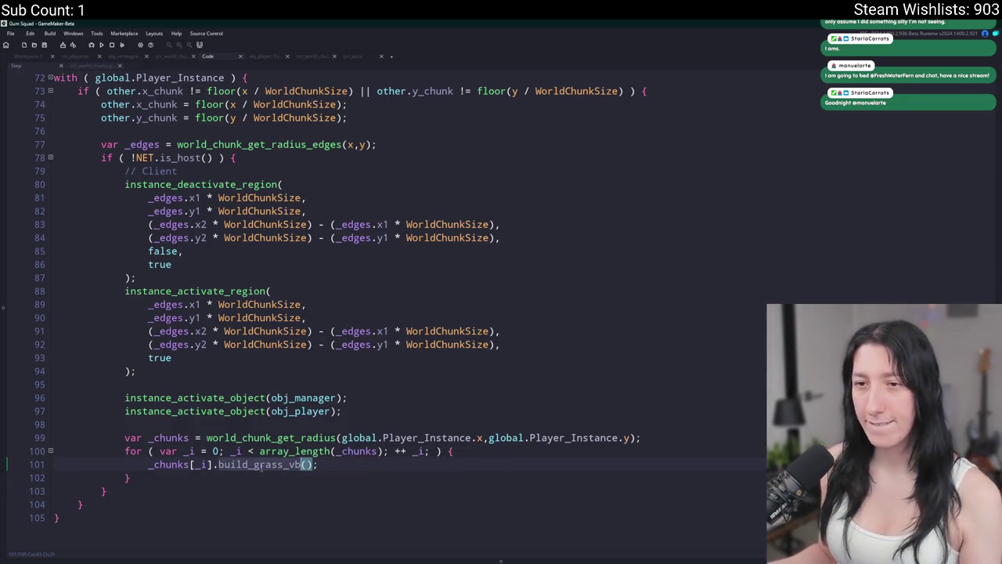
Search the project for build_grass_vb and jump to its first use in obj_world Step.
key("ctrl+shift+f")
key("Return")
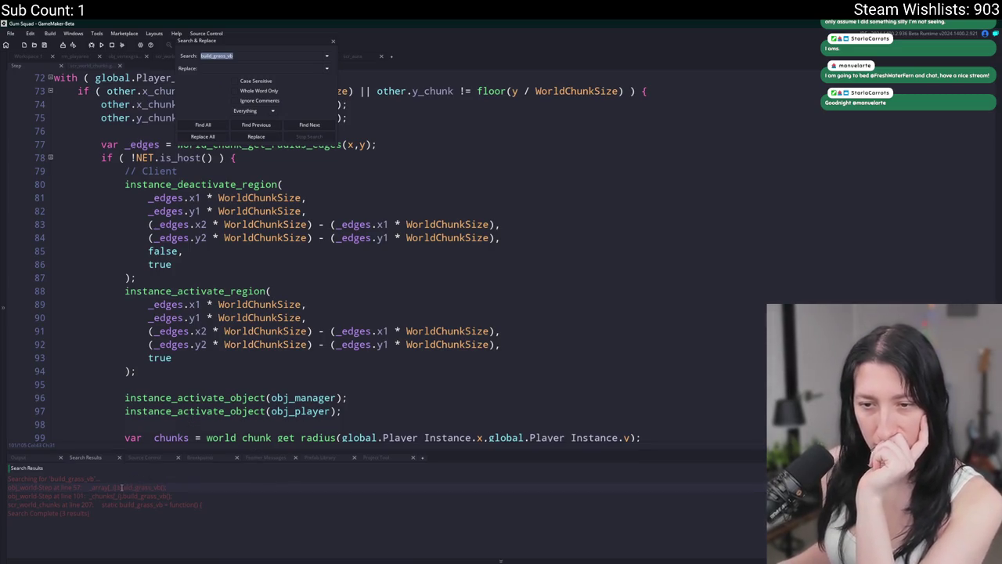
left_click(112, 489)
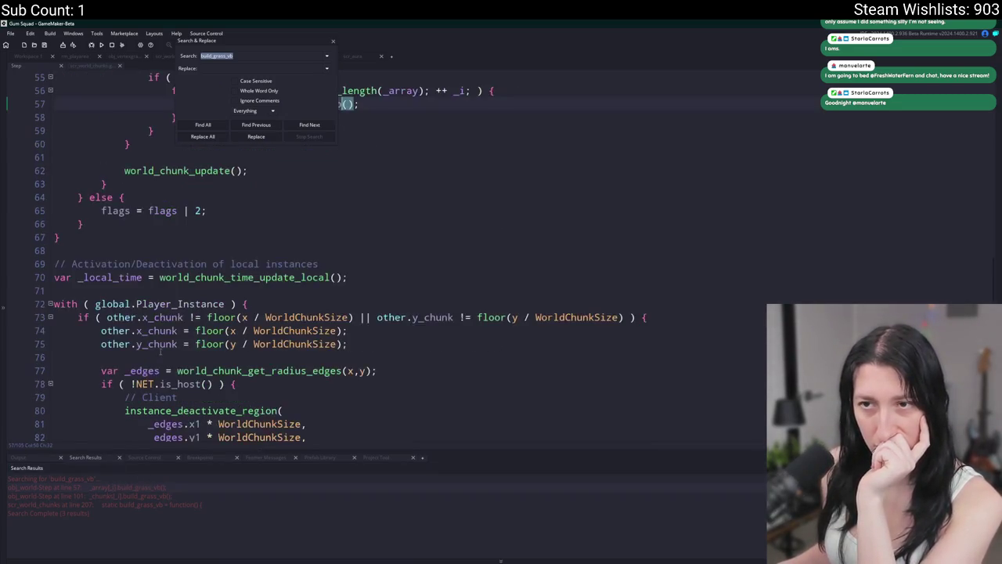
scroll(149, 289, "down", 10)
mouse_move(210, 360)
left_mouse_down()
mouse_move(131, 370)
mouse_move(55, 305)
mouse_move(55, 315)
left_mouse_up()
key("Delete")
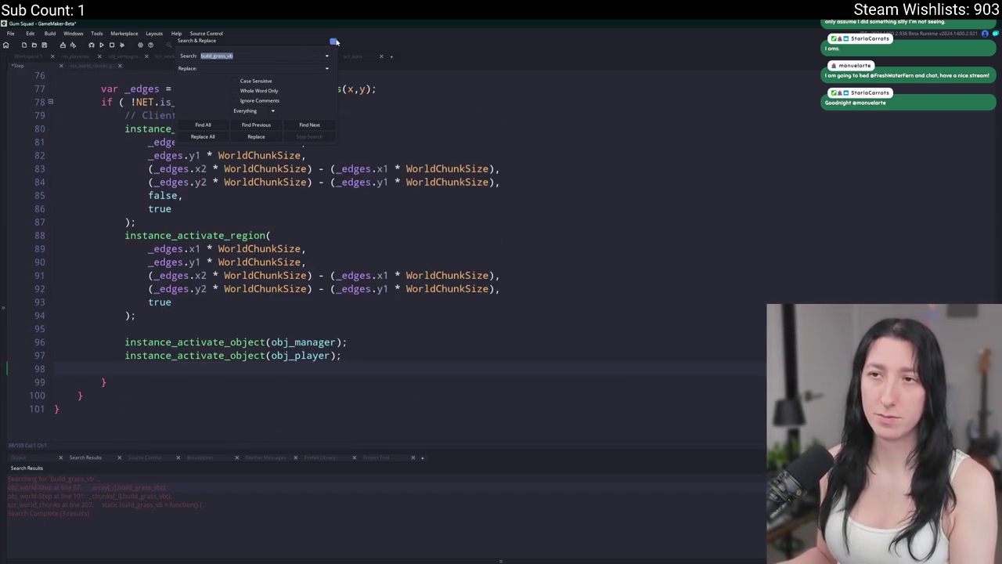
key("ctrl+z")
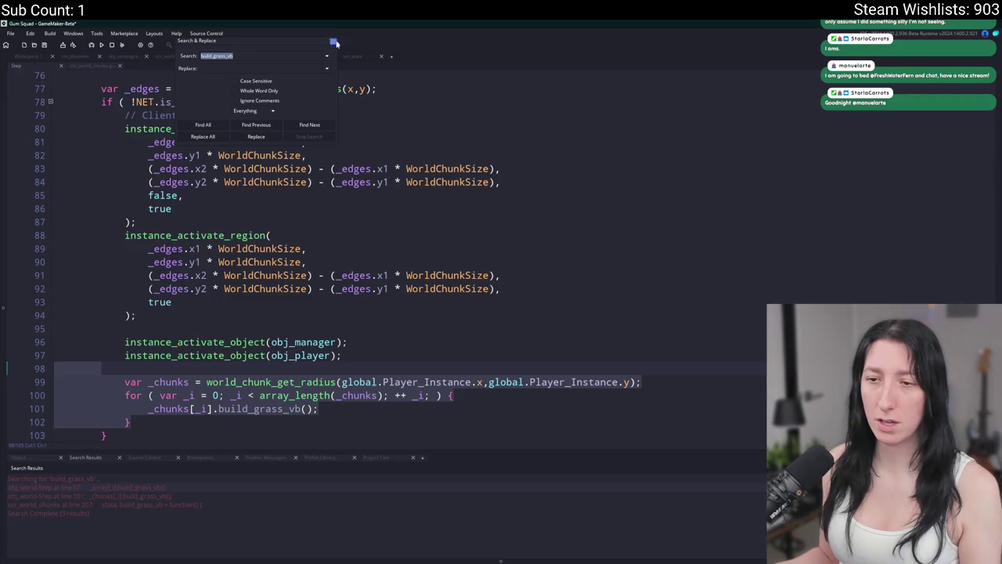
left_click(333, 41)
scroll(329, 258, "up", 15)
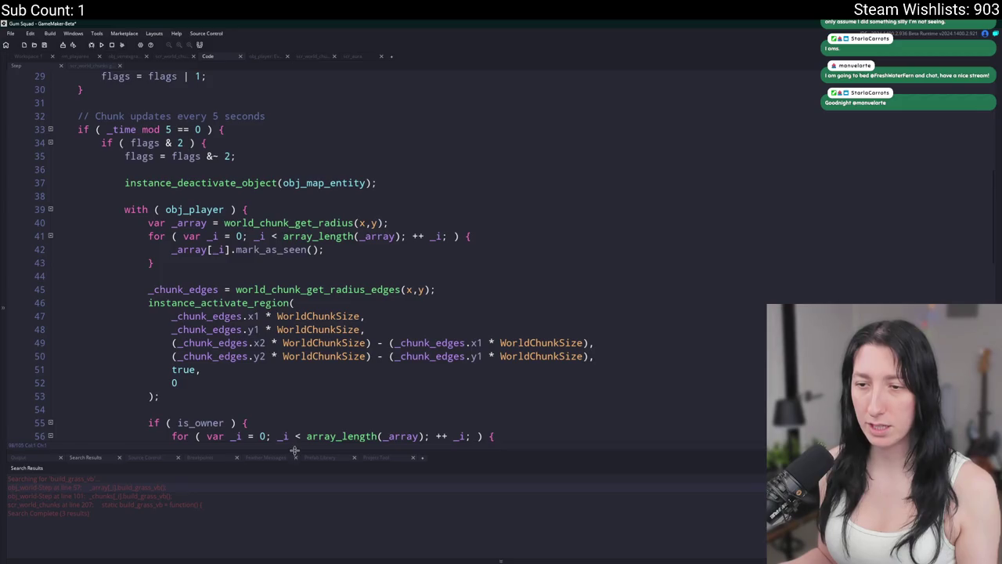
Delete the is_owner grass-rebuild block from the every-5-seconds chunk update.
left_click_drag(294, 450, 295, 481)
scroll(203, 370, "down", 3)
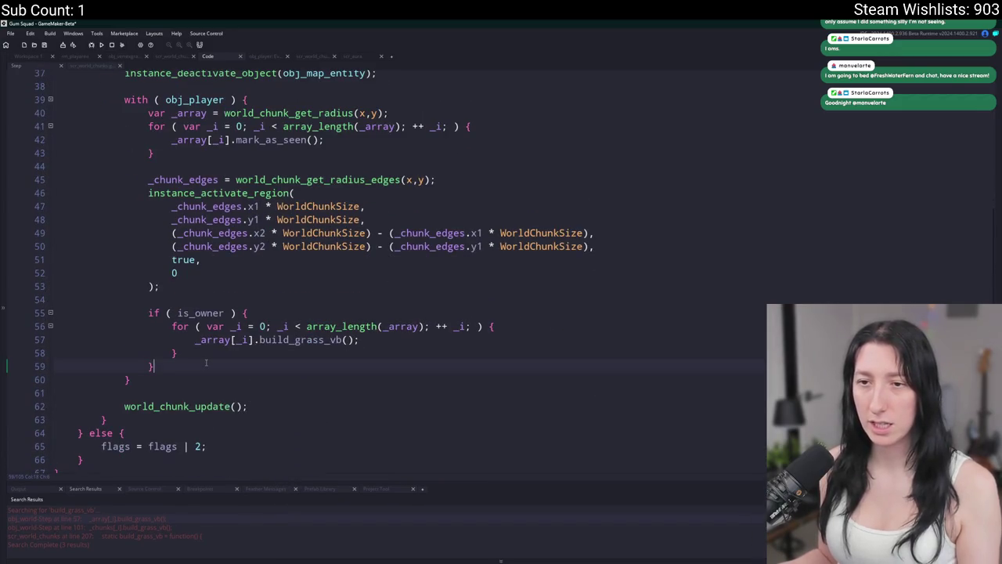
left_click(226, 326)
scroll(226, 326, "up", 3)
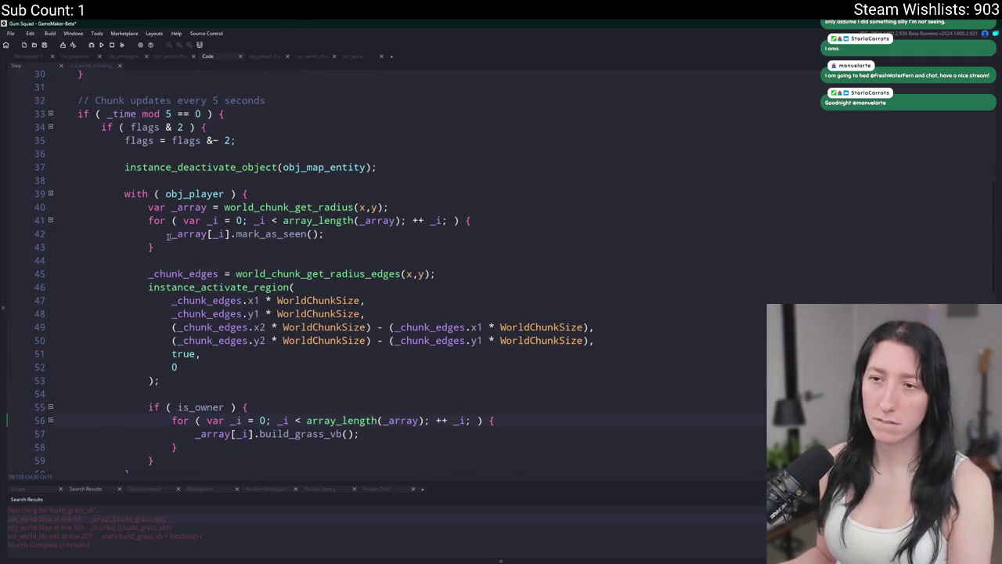
left_click(310, 234)
scroll(219, 344, "down", 2)
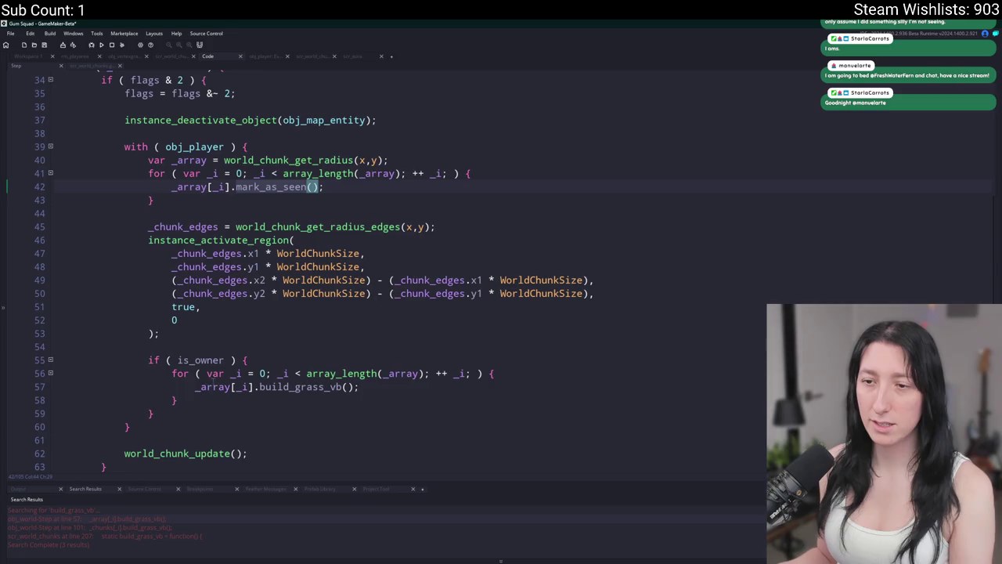
left_click_drag(157, 413, 60, 348)
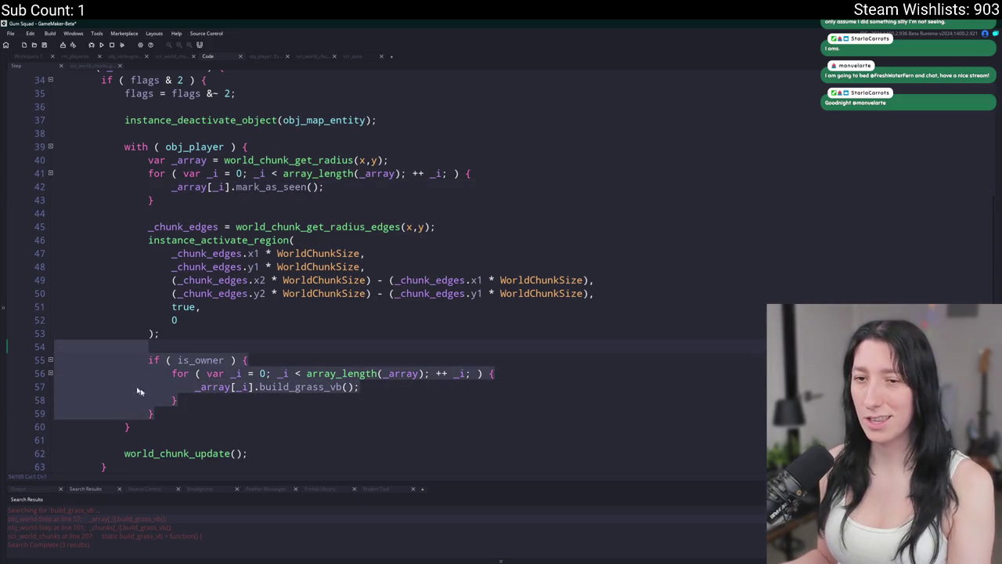
key("BackSpace")
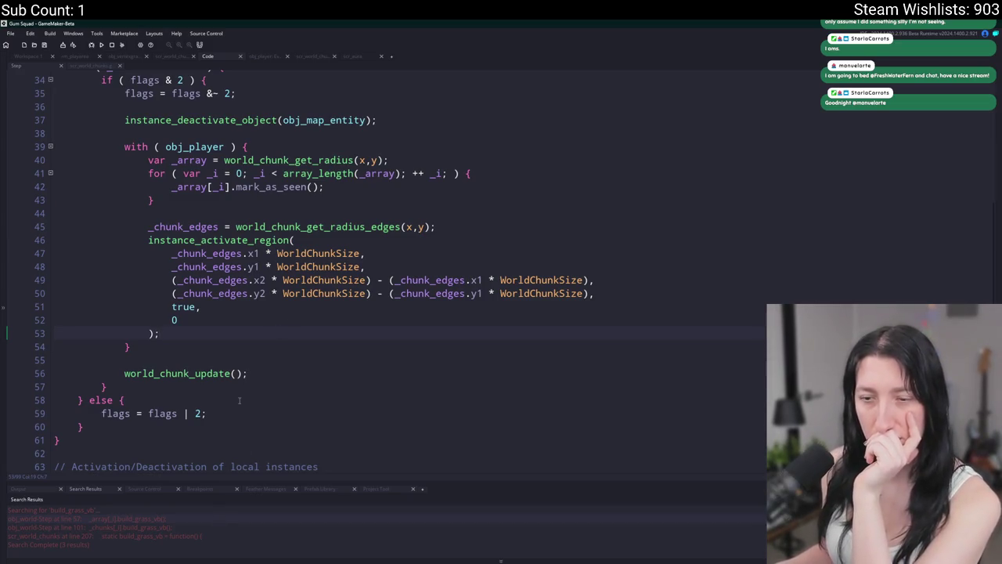
Run the Gum Squad build, click Create Lobby, then close the game window.
left_click(98, 44)
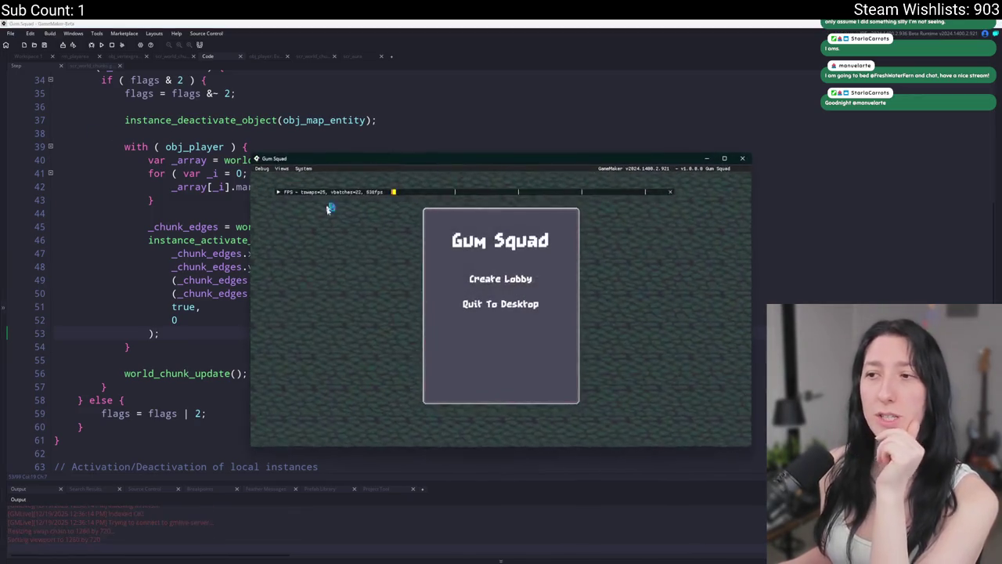
left_click(482, 281)
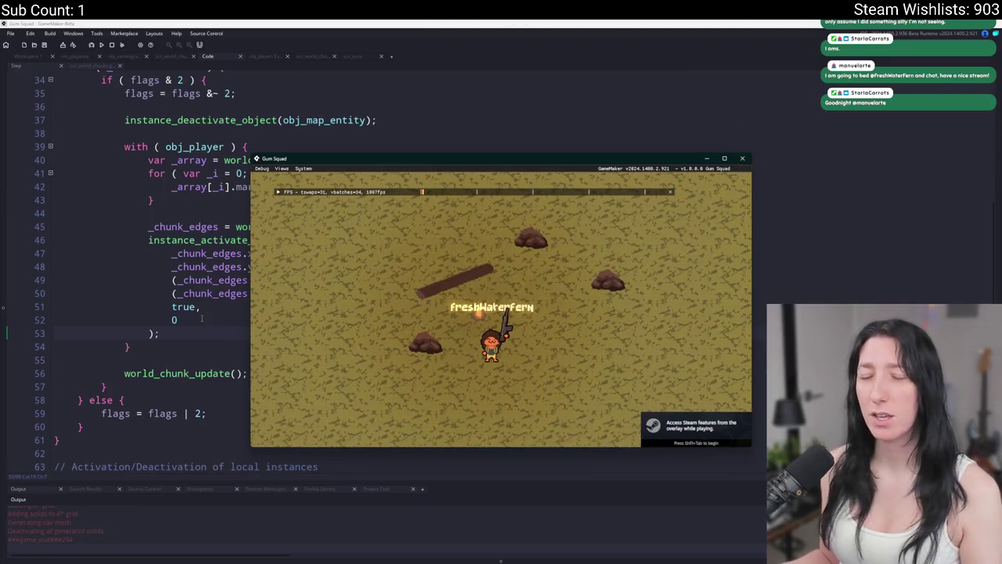
left_click(742, 158)
scroll(209, 306, "up", 1)
scroll(209, 313, "down", 3)
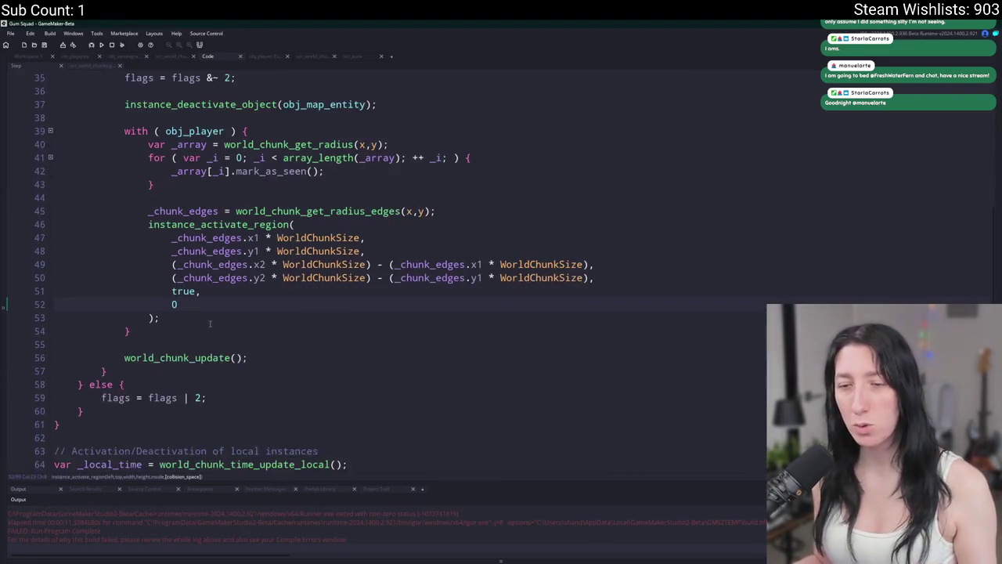
Find the client chunk block's is_host check around lines 71-72.
scroll(209, 314, "up", 2)
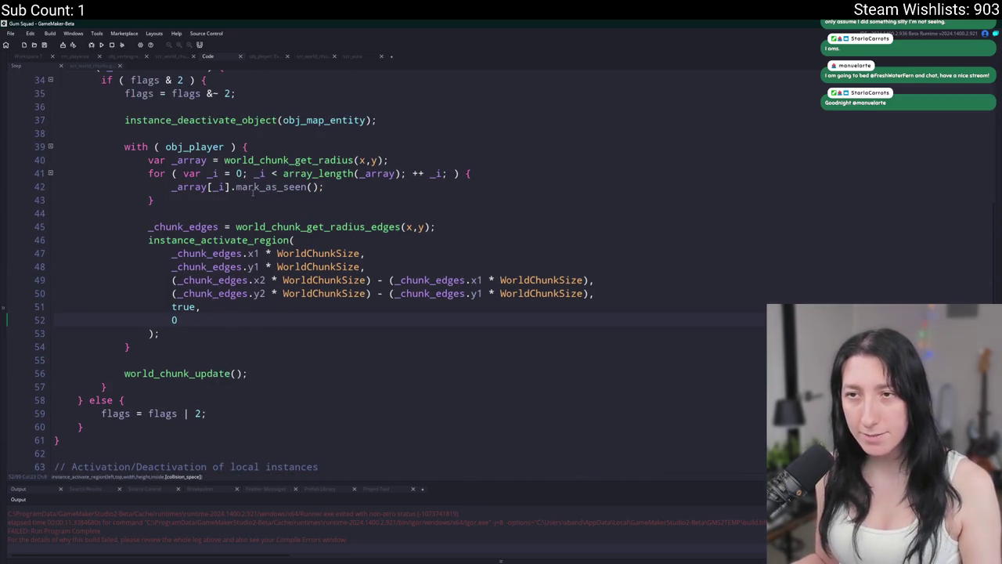
scroll(252, 195, "up", 9)
left_click(260, 277)
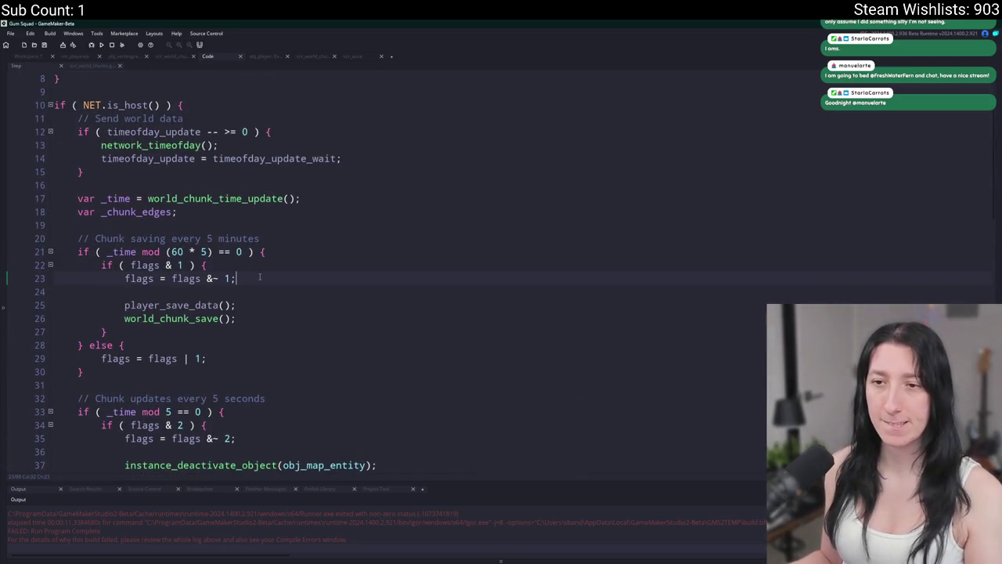
scroll(260, 276, "up", 2)
scroll(322, 371, "down", 4)
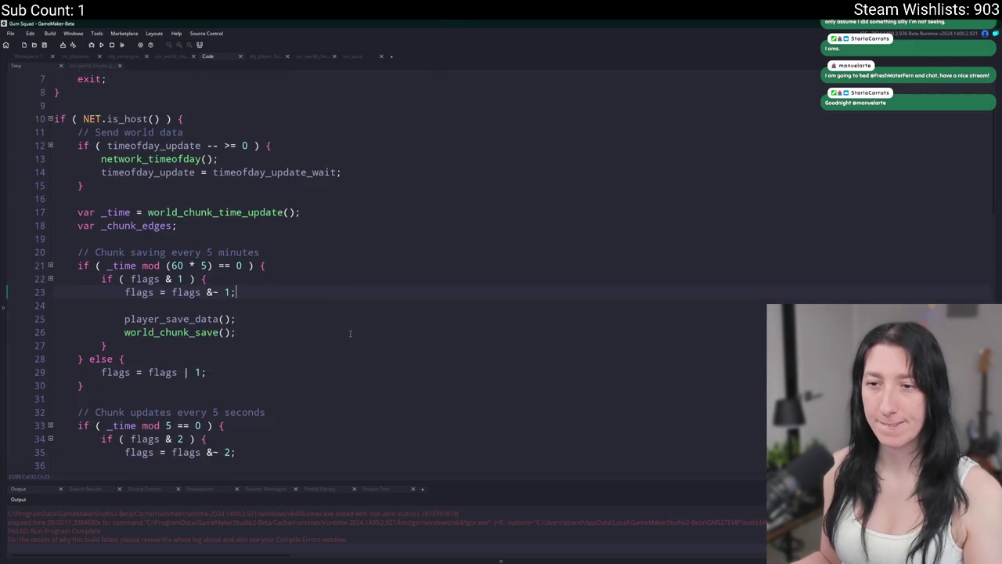
scroll(329, 384, "up", 3)
key("Down")
key("Down")
key("shift+Down")
scroll(342, 404, "down", 20)
left_click_drag(347, 290, 262, 414)
left_click(262, 414)
scroll(235, 313, "up", 4)
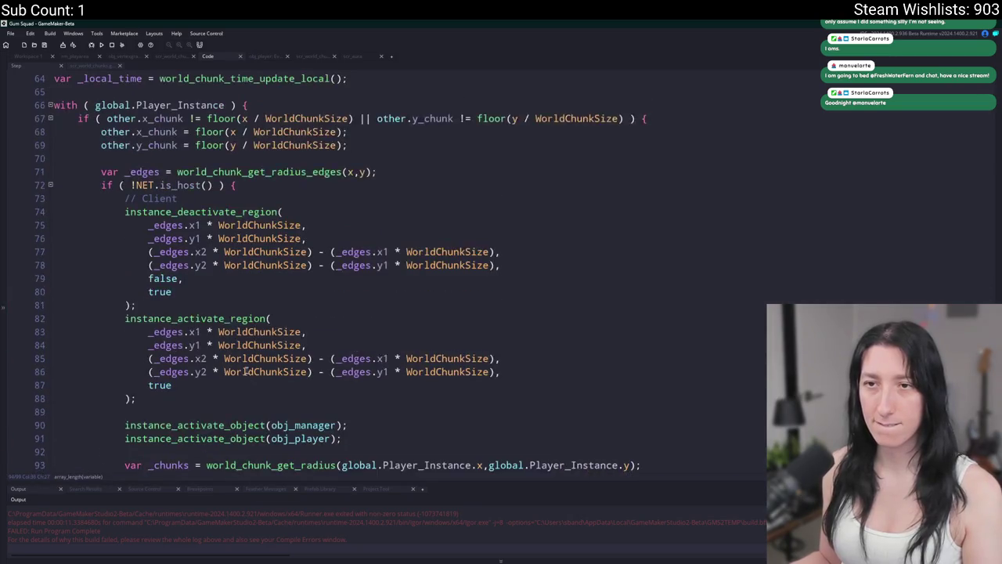
left_click(235, 216)
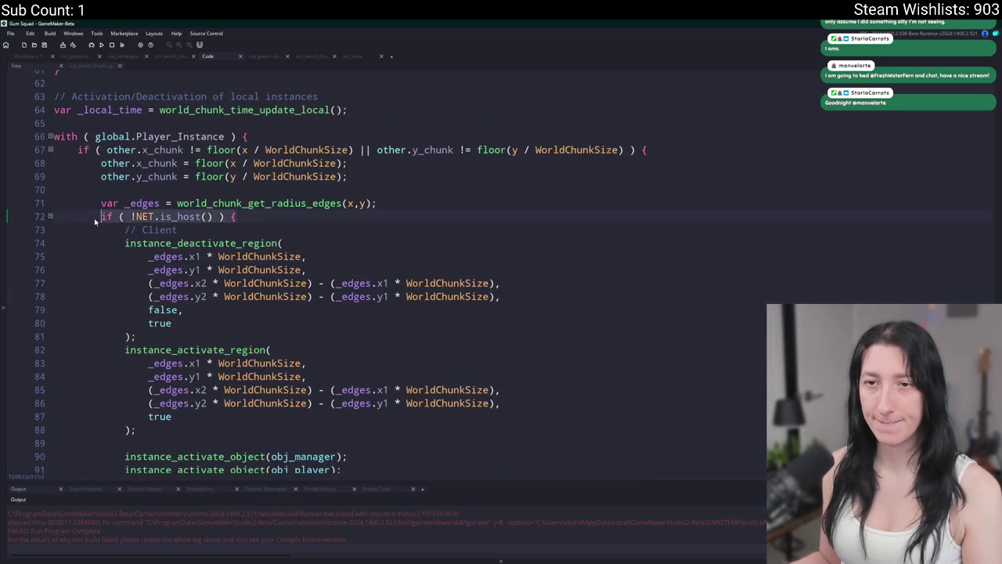
left_click(402, 204)
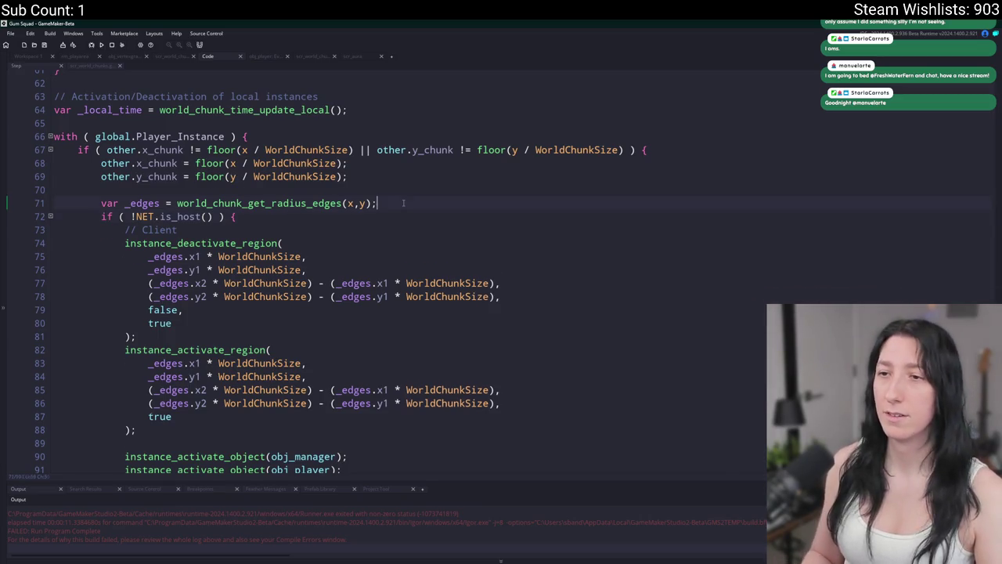
Add an if ( NET.is_host() ) branch with an else { before the client region code.
key("Return")
type("if ( !NET.is_host() ) {")
type("else")
key("BackSpace")
key("BackSpace")
key("BackSpace")
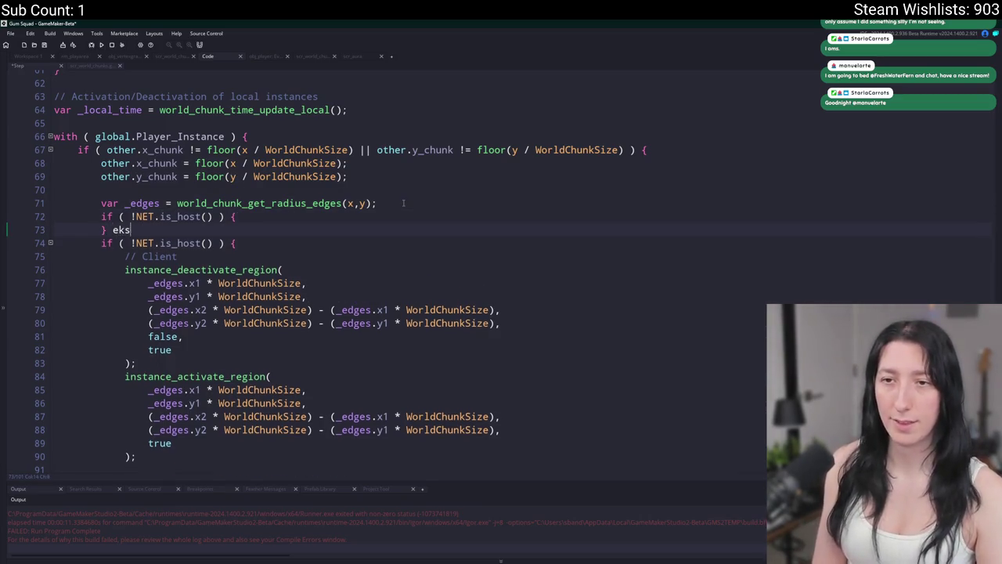
type("else")
key("BackSpace")
key("BackSpace")
key("BackSpace")
type("lse {")
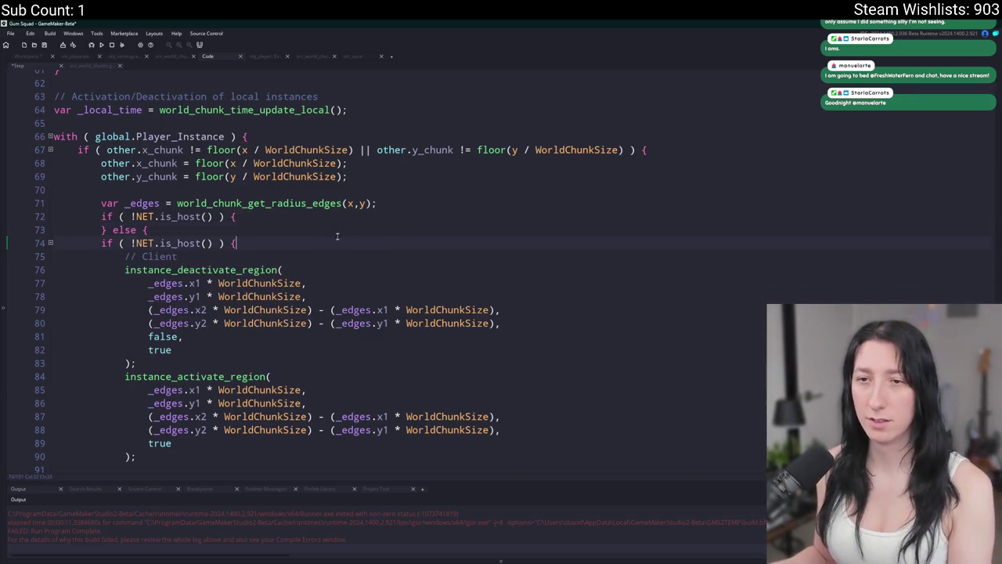
key("shift+Down")
key("shift+End")
key("Delete")
left_click(131, 217)
key("BackSpace")
Paste the _chunks build_grass_vb loop into the host branch.
scroll(131, 216, "down", 4)
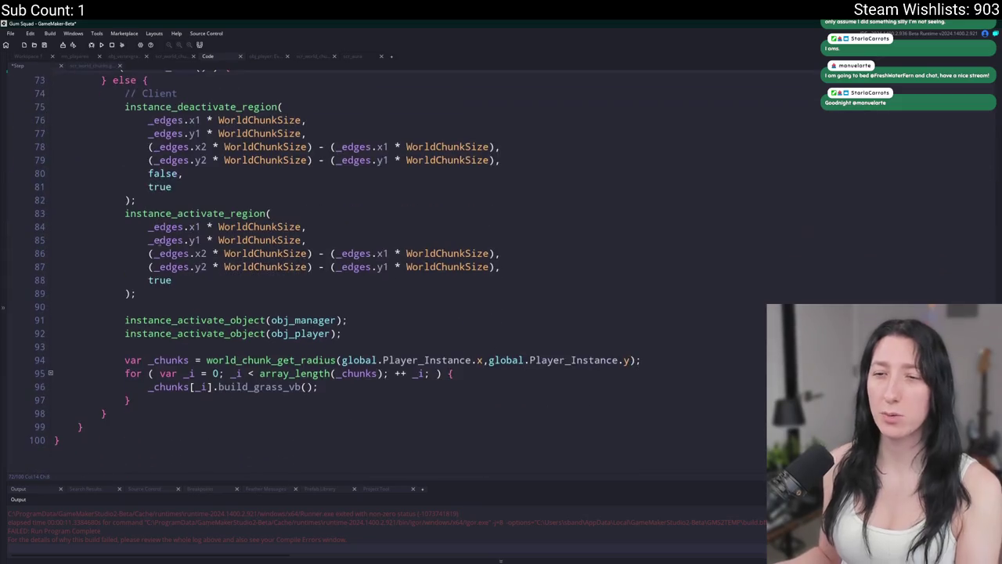
mouse_move(168, 397)
left_mouse_down()
mouse_move(125, 374)
mouse_move(126, 360)
left_mouse_up()
key("ctrl+c")
scroll(126, 360, "up", 2)
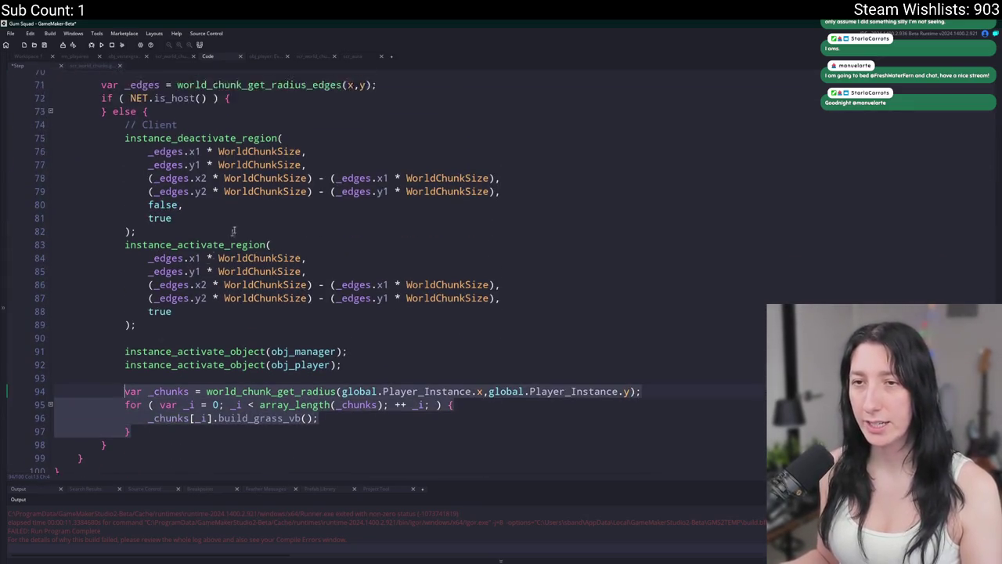
left_click(302, 112)
key("Return")
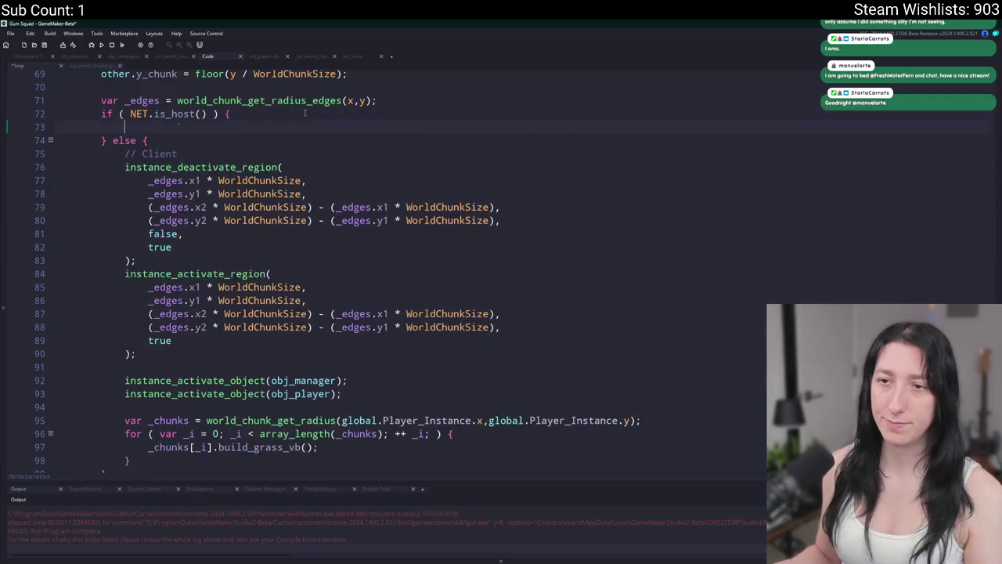
key("ctrl+v")
scroll(313, 452, "down", 1)
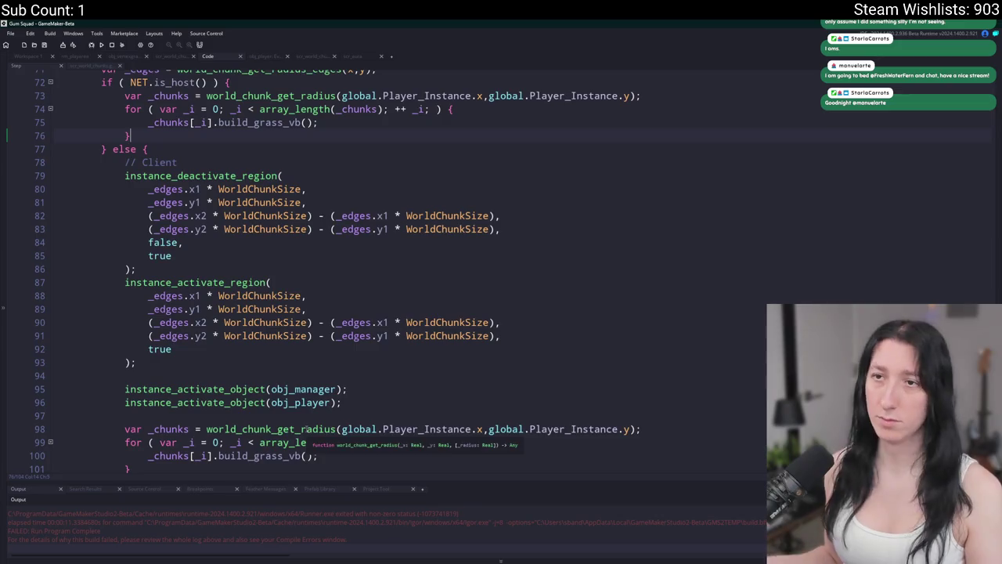
scroll(306, 431, "up", 3)
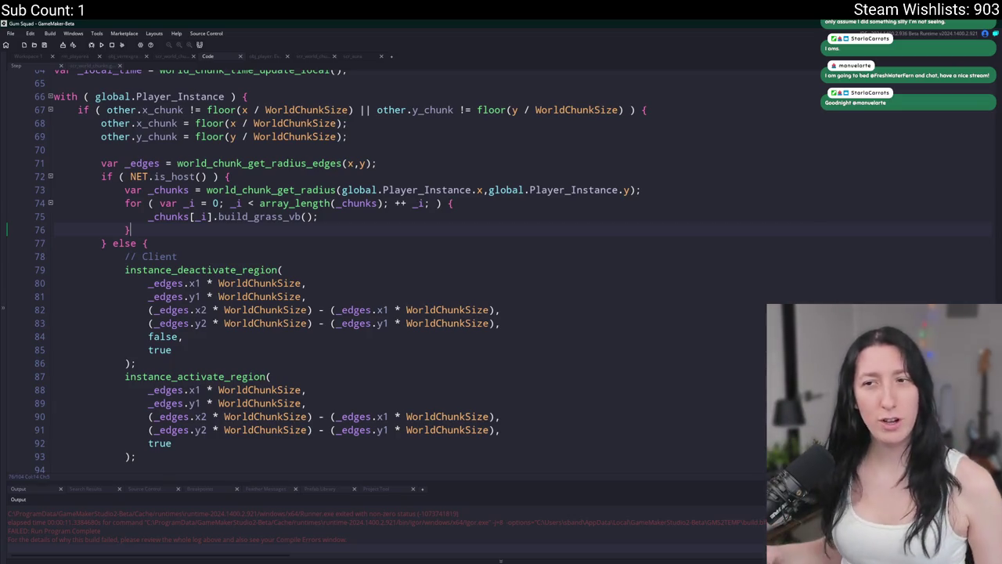
Leave GameMaker for Chrome on the Google home page, closing the extra browser window.
left_click(260, 296)
scroll(327, 359, "down", 3)
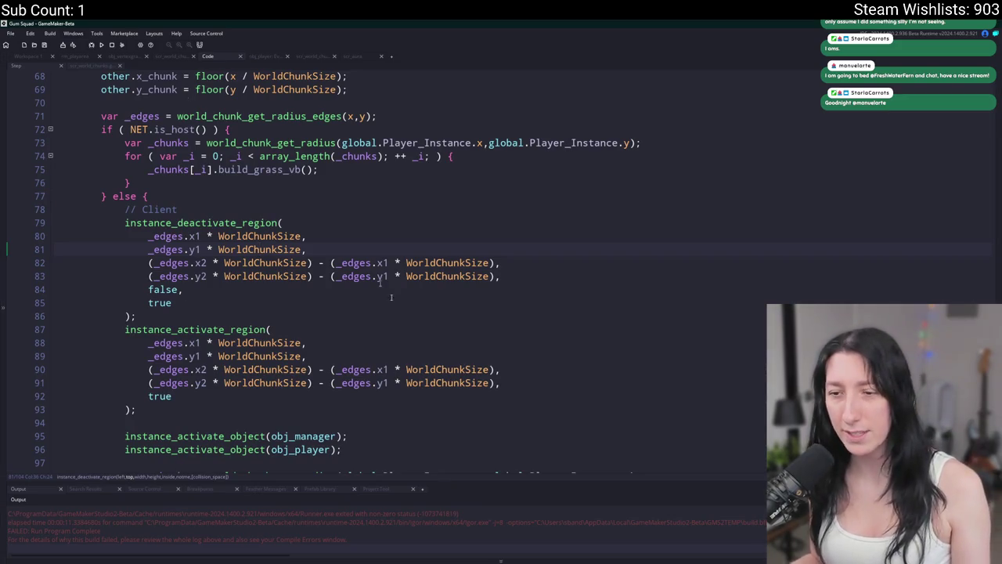
key("super+e")
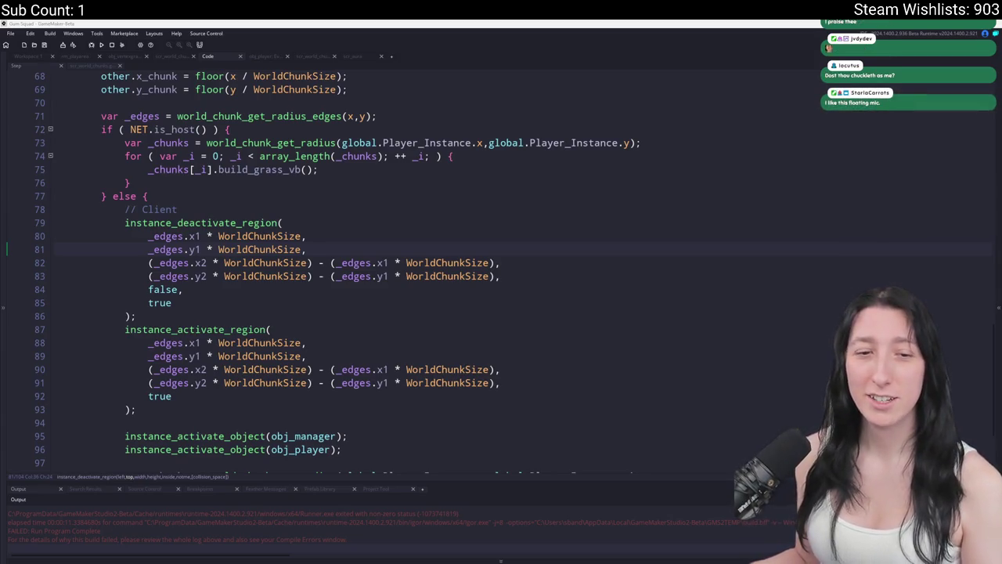
key("super")
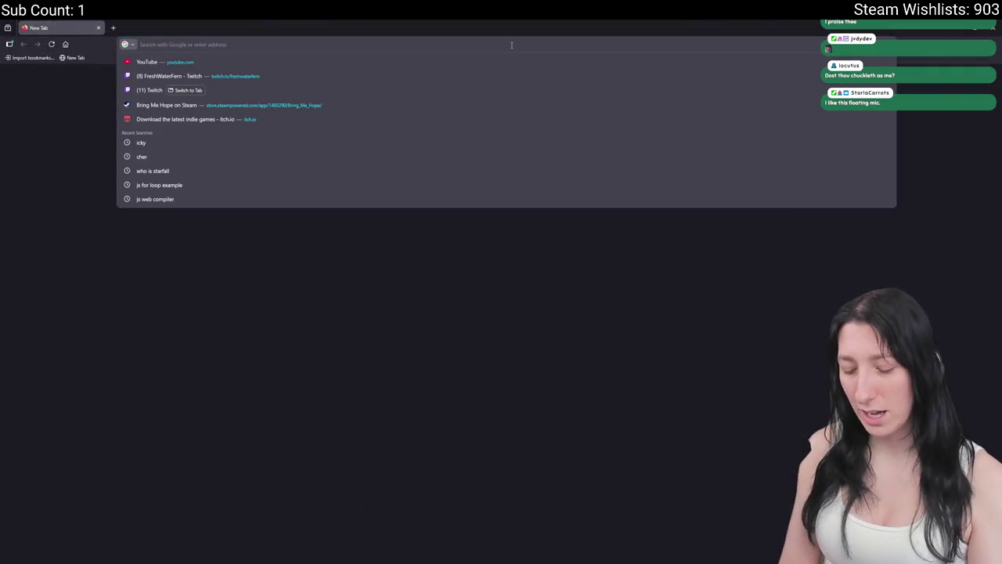
type("part")
left_click(98, 27)
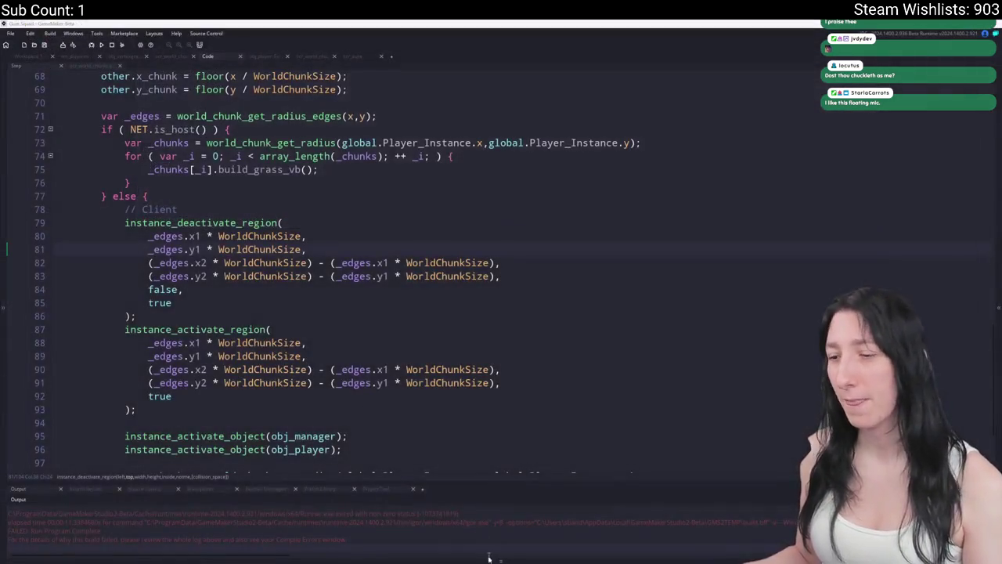
key("alt+Tab")
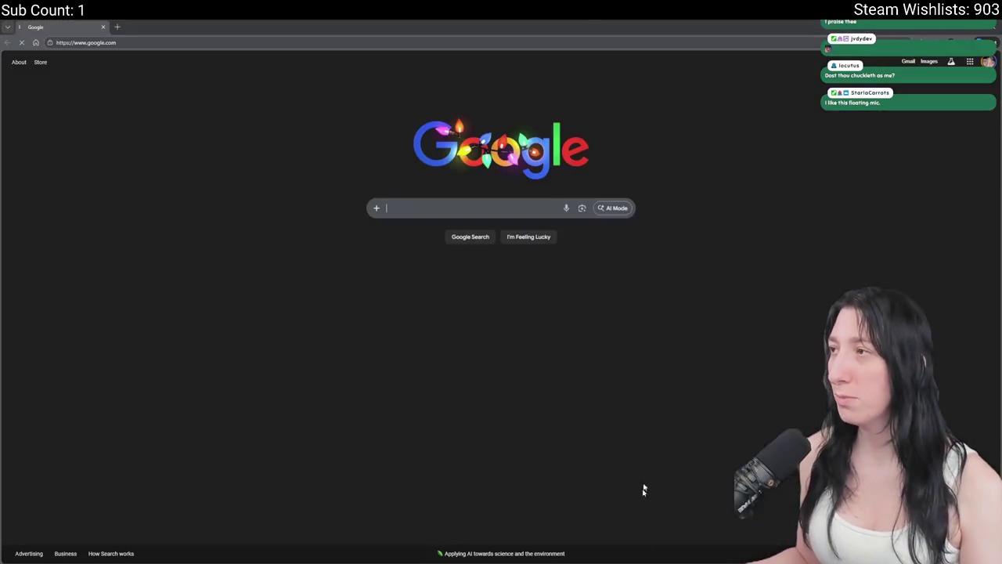
Load partner.steampowered.com and open the Wishes By Day wishlist report.
left_click(599, 41)
type("partner.")
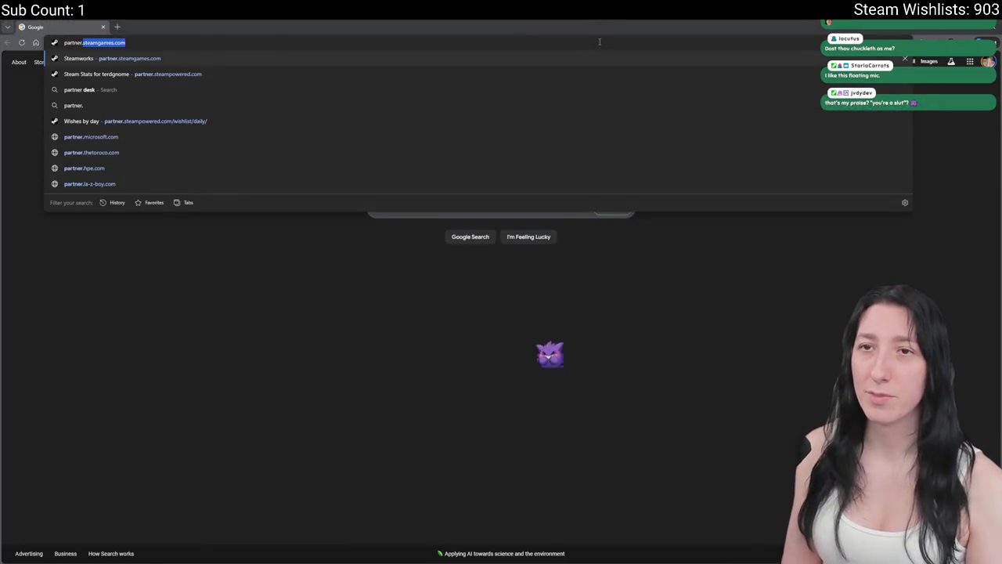
type("steampo")
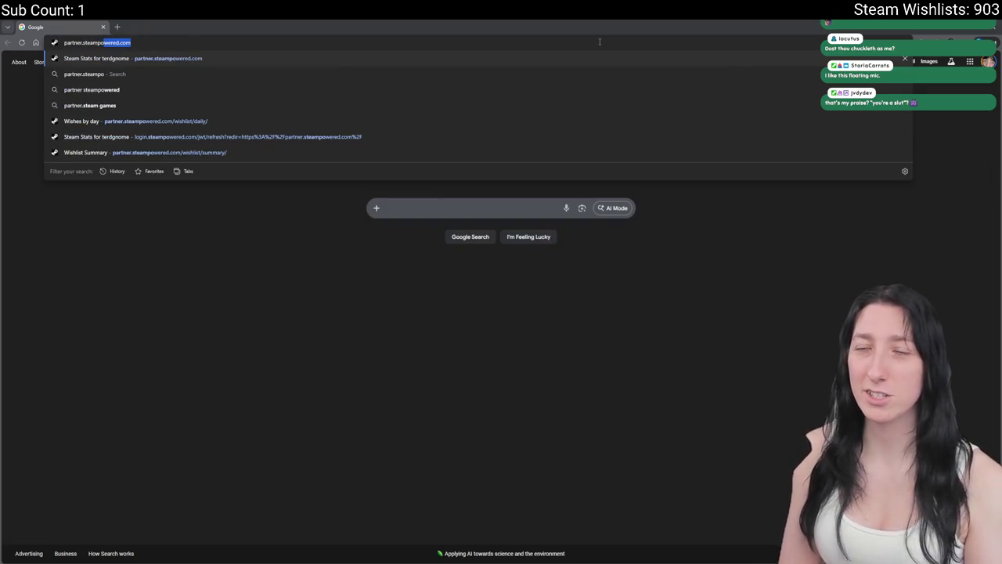
key("Return")
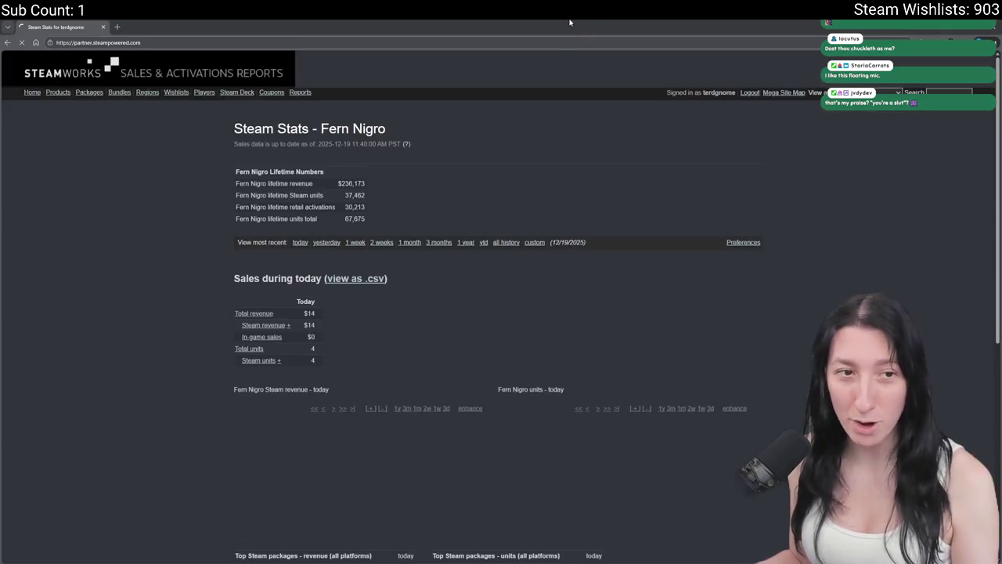
scroll(474, 257, "down", 3)
scroll(474, 257, "up", 3)
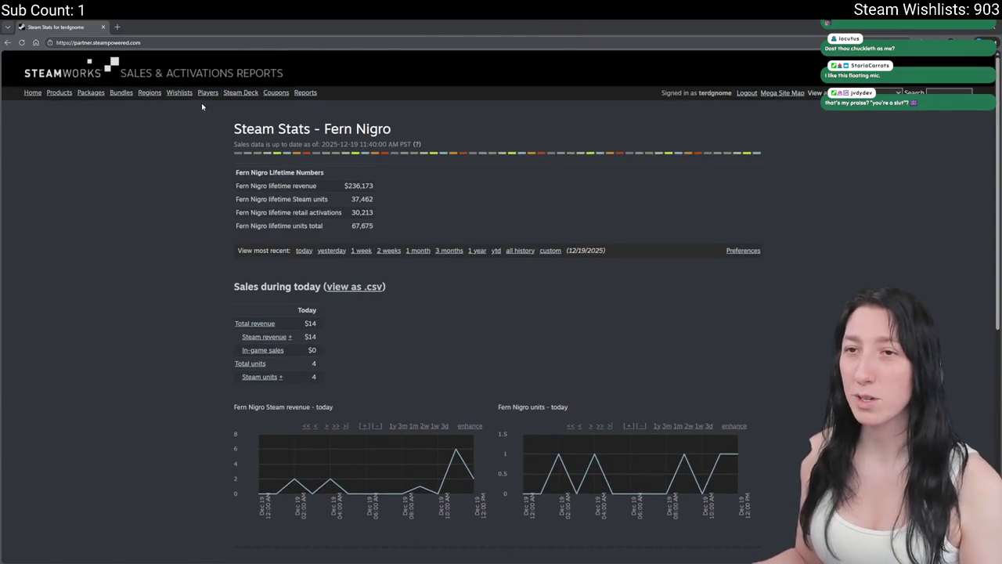
left_click(179, 92)
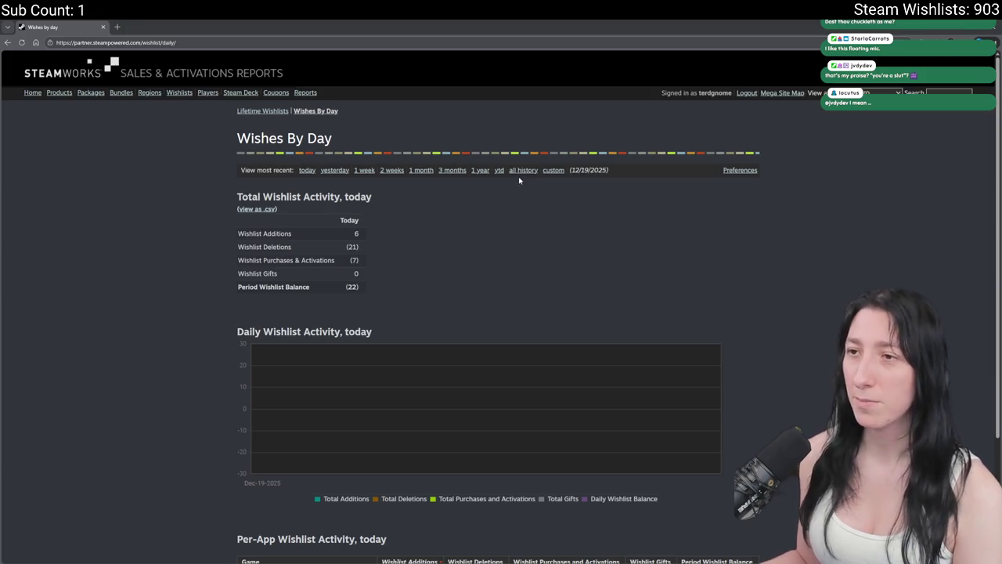
View the Lifetime Wishlist Summary, select Bring Me Hope's 903 outstanding wishes, then return to GameMaker.
scroll(519, 184, "down", 3)
scroll(530, 166, "up", 2)
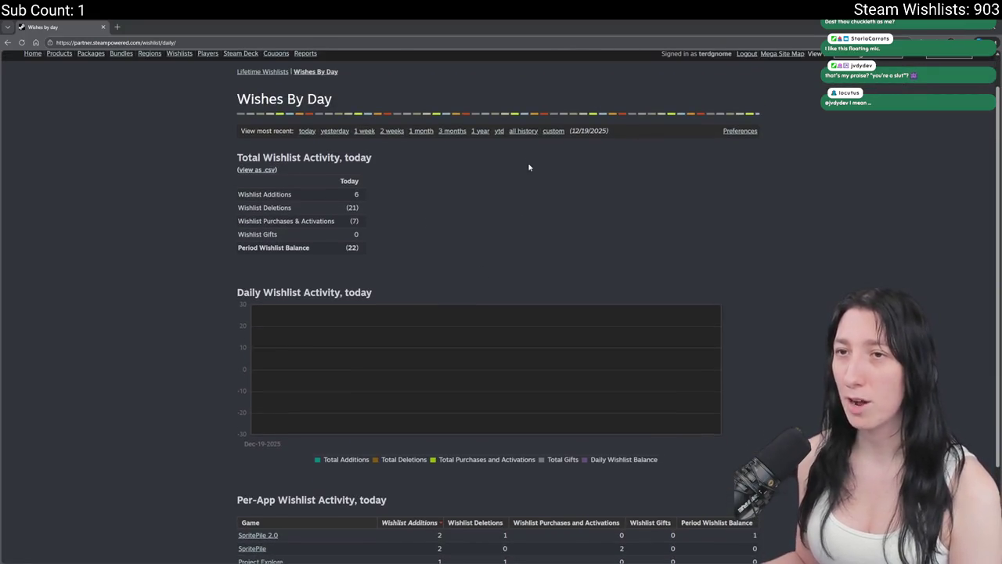
left_click(282, 72)
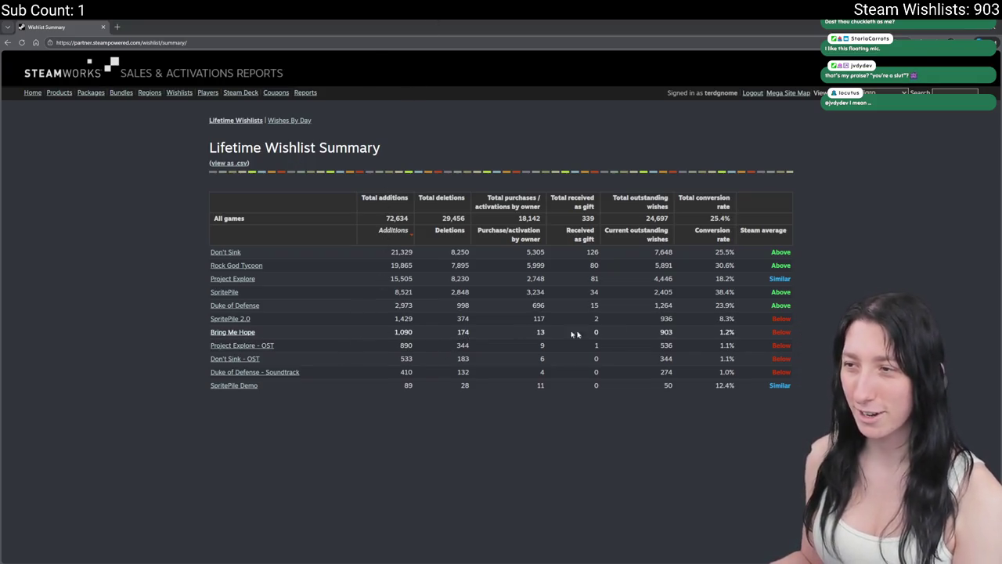
double_click(665, 332)
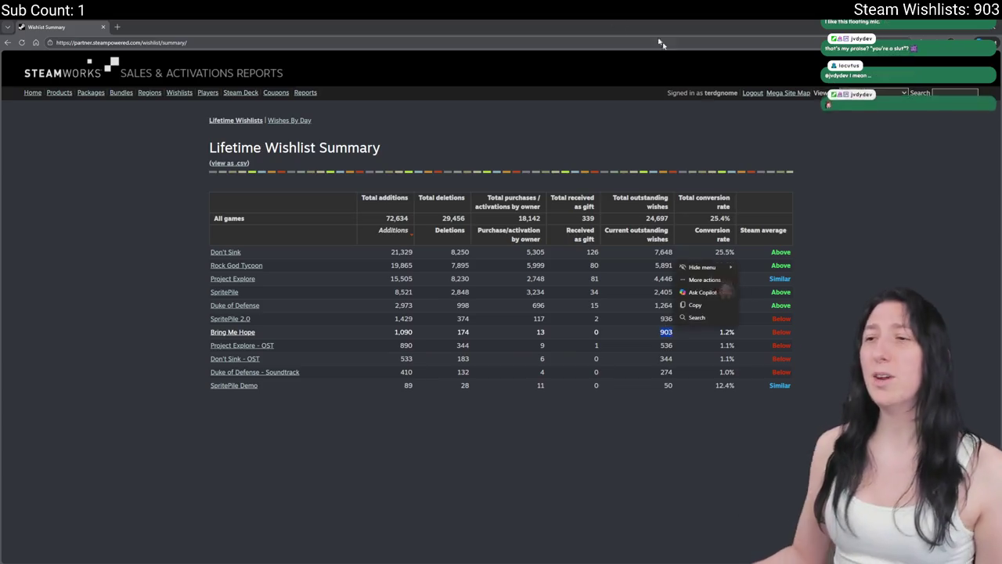
key("alt+Tab")
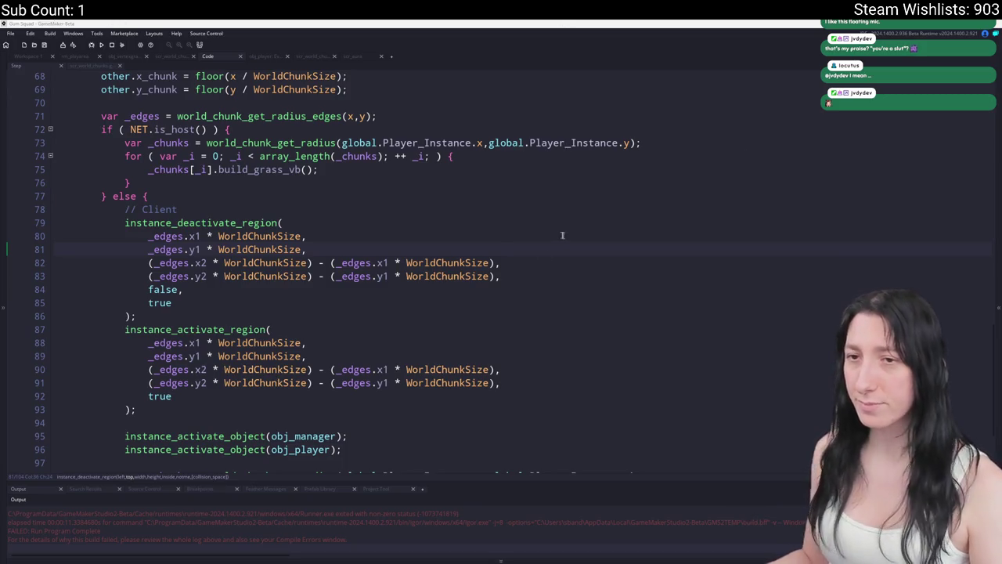
Search the project for 'unload' and jump to its first match in scr_world_chunks.
left_click(507, 235)
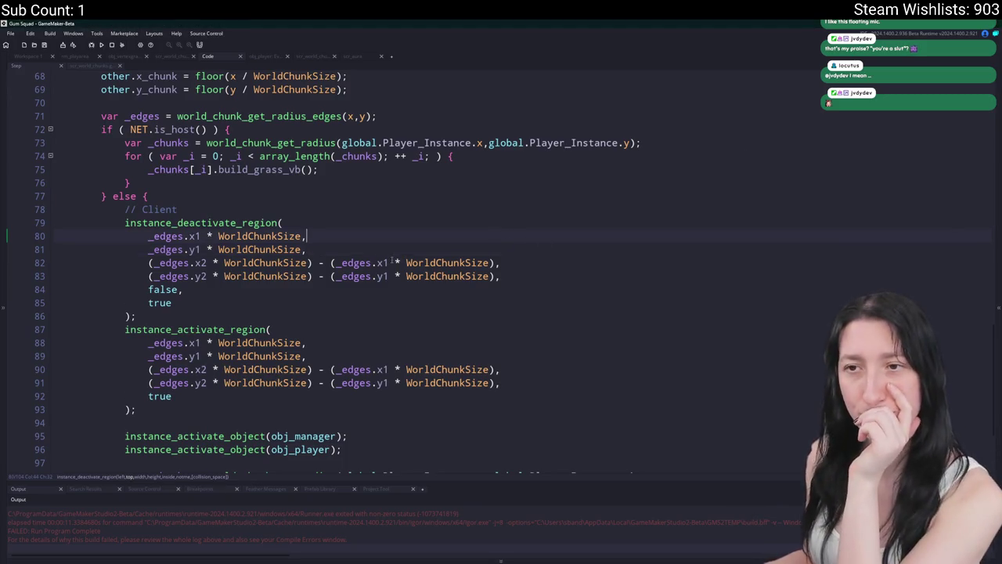
scroll(342, 270, "down", 1)
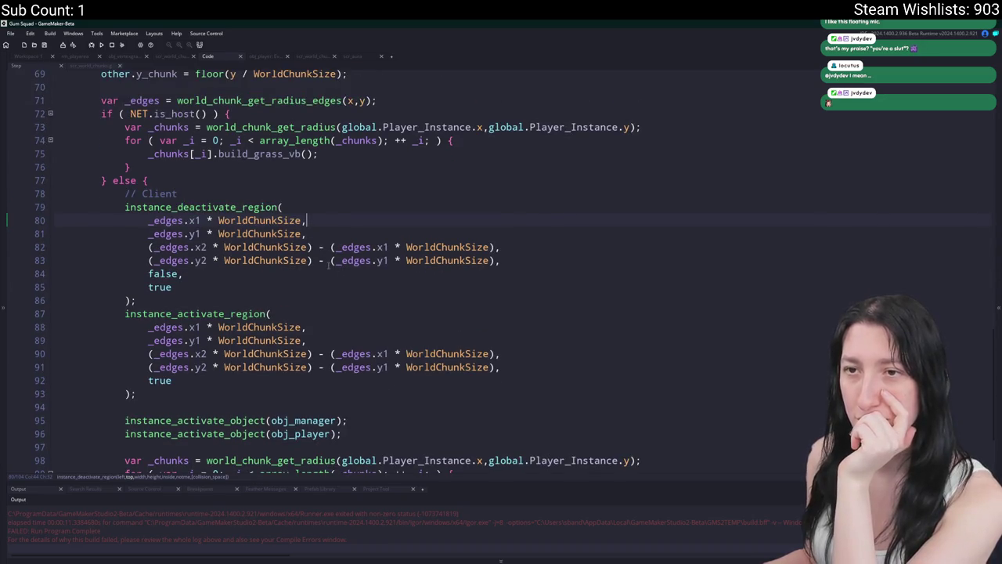
scroll(328, 266, "up", 3)
scroll(658, 204, "up", 1)
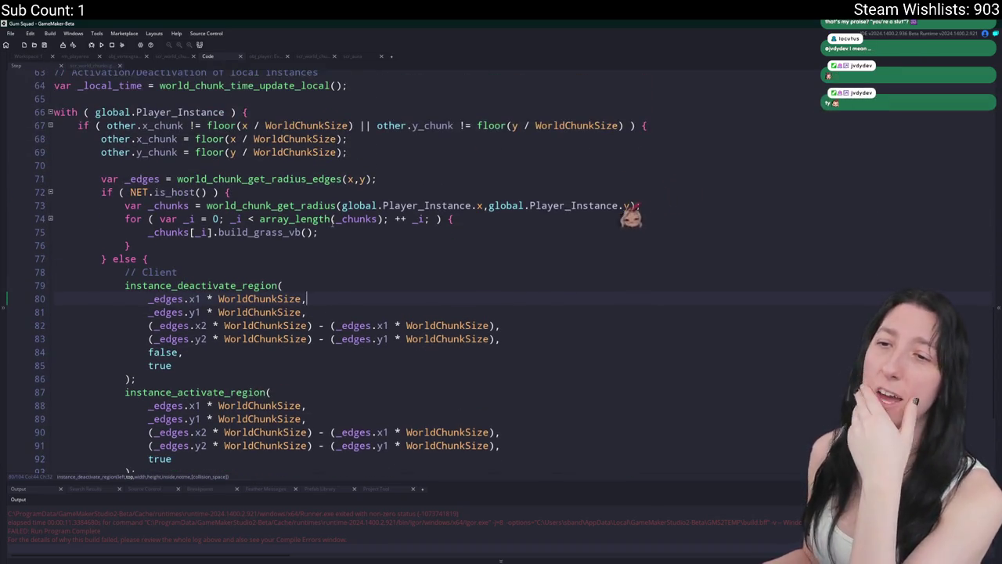
scroll(312, 202, "up", 1)
scroll(312, 202, "down", 2)
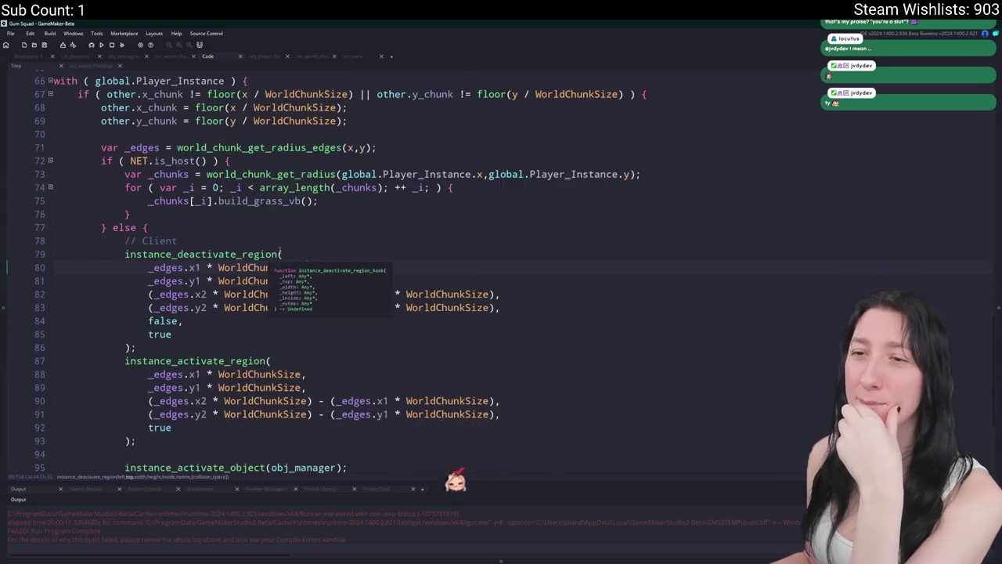
scroll(312, 202, "up", 4)
left_click(328, 180)
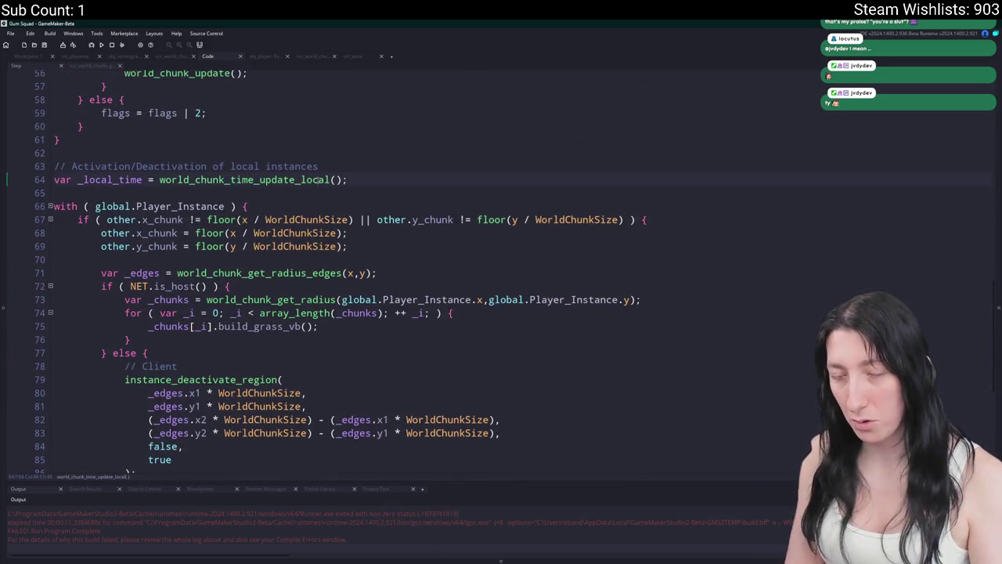
key("ctrl+f")
type("unload")
key("Return")
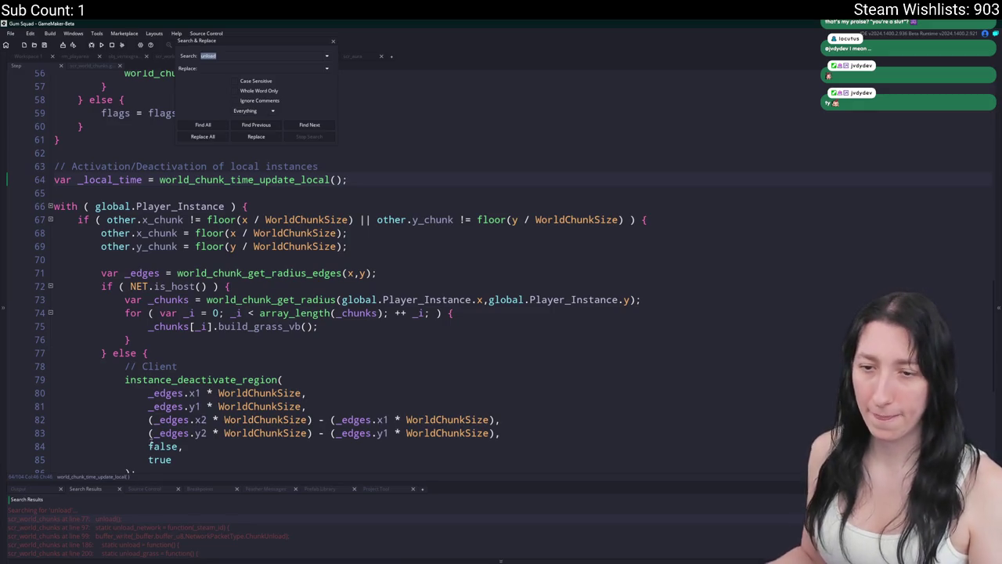
double_click(142, 519)
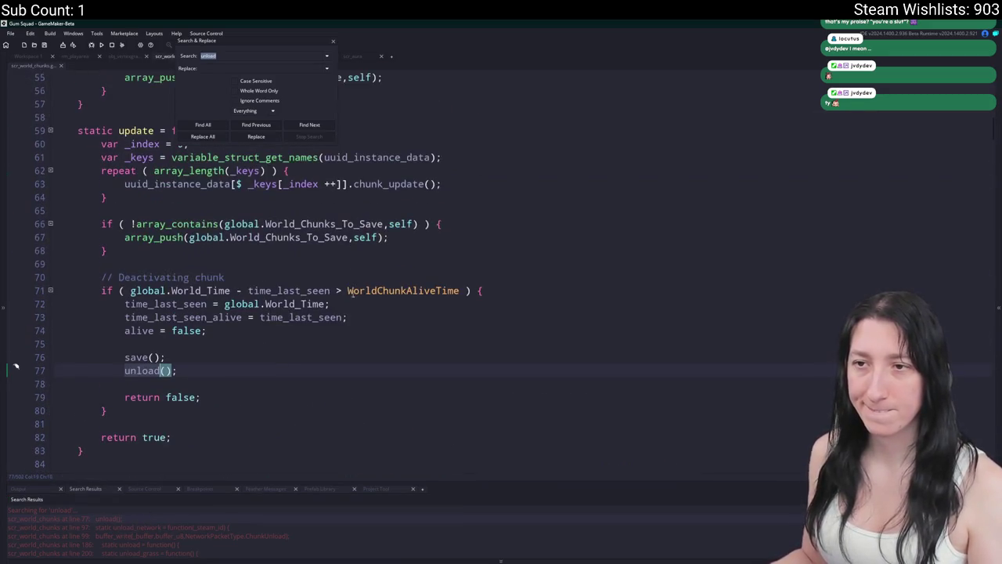
Search the project for 'update()' and jump to the match at line 334.
double_click(136, 194)
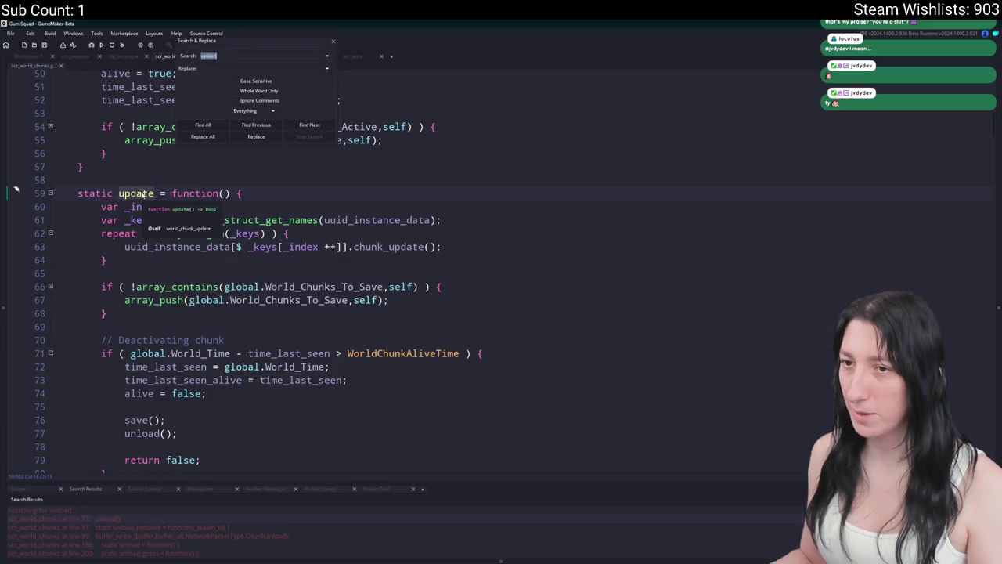
key("ctrl+shift+f")
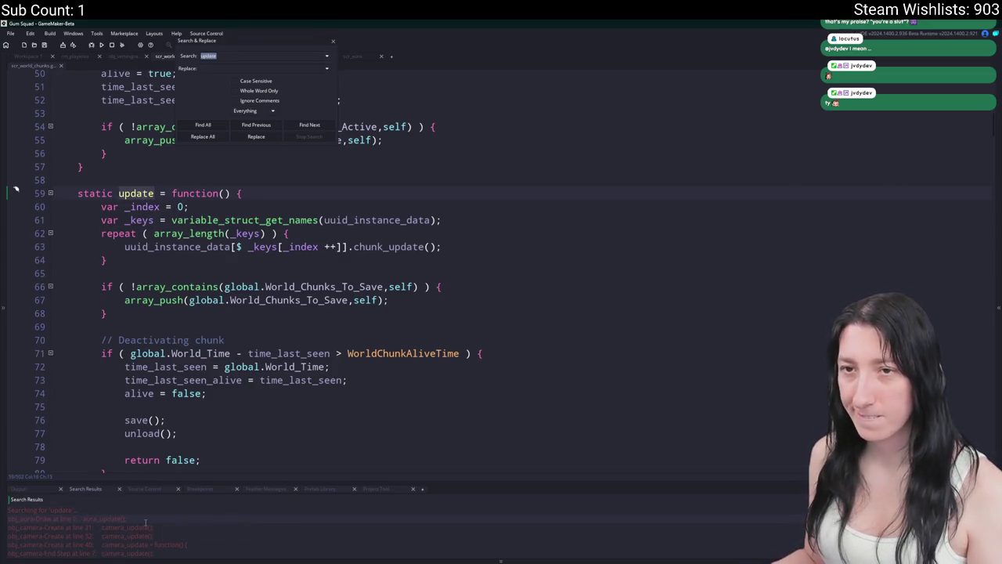
scroll(145, 537, "down", 5)
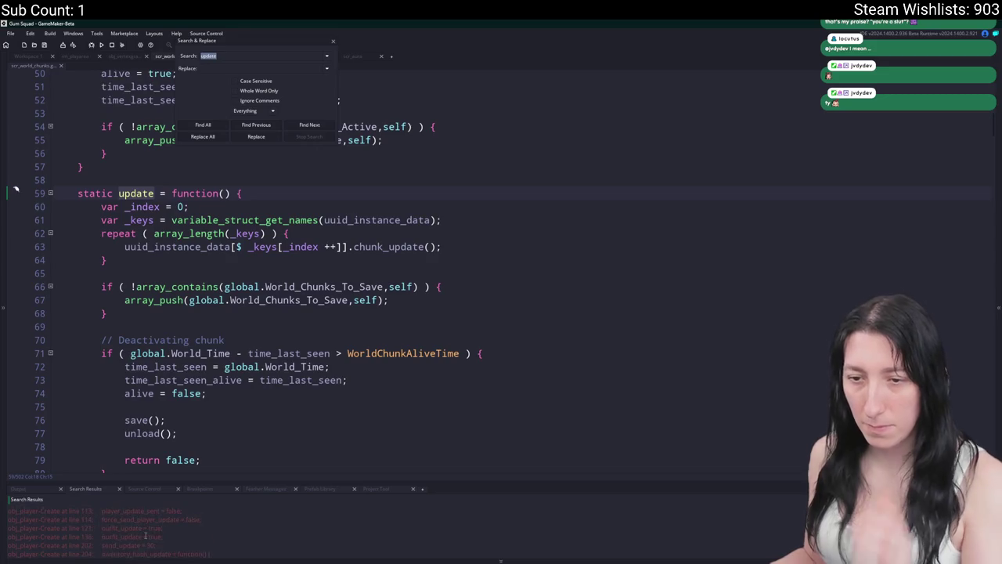
left_click_drag(212, 479, 212, 331)
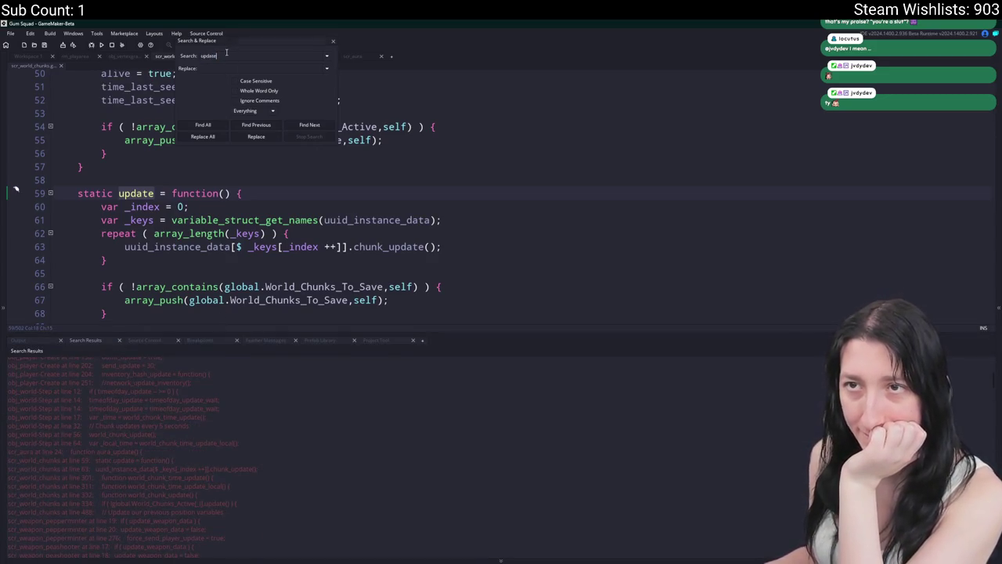
type("s.sc")
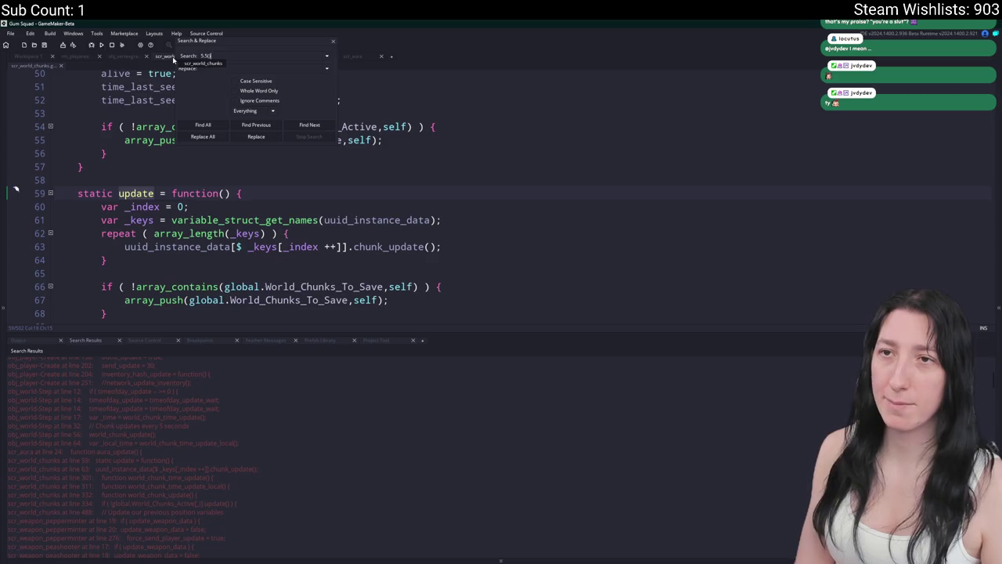
key("BackSpace")
key("BackSpace")
key("BackSpace")
type("update()")
key("Return")
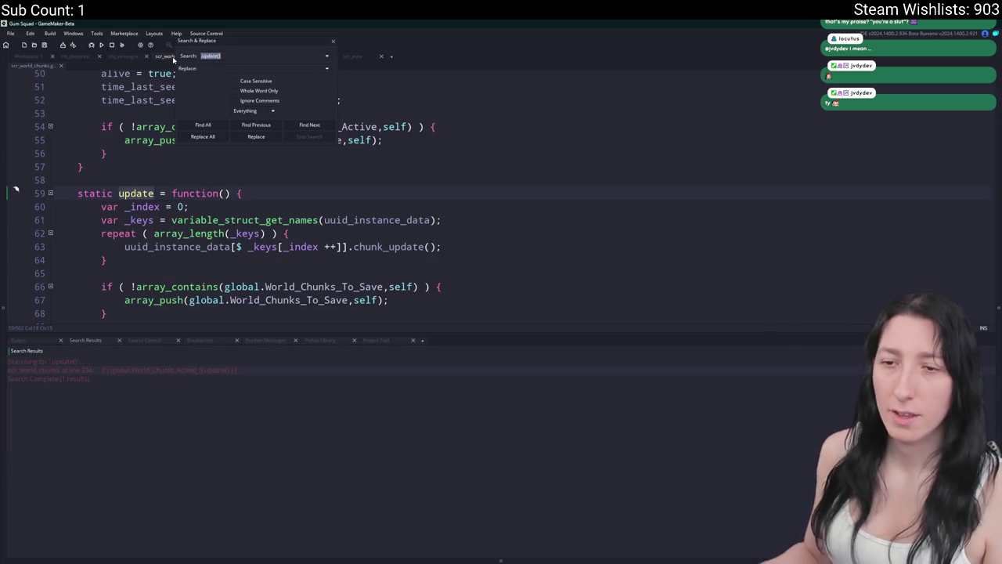
double_click(205, 370)
Search for world_chunk_update, jump to its call in obj_world Step, and close Search & Replace.
scroll(357, 215, "up", 2)
double_click(156, 203)
key("ctrl+shift+f")
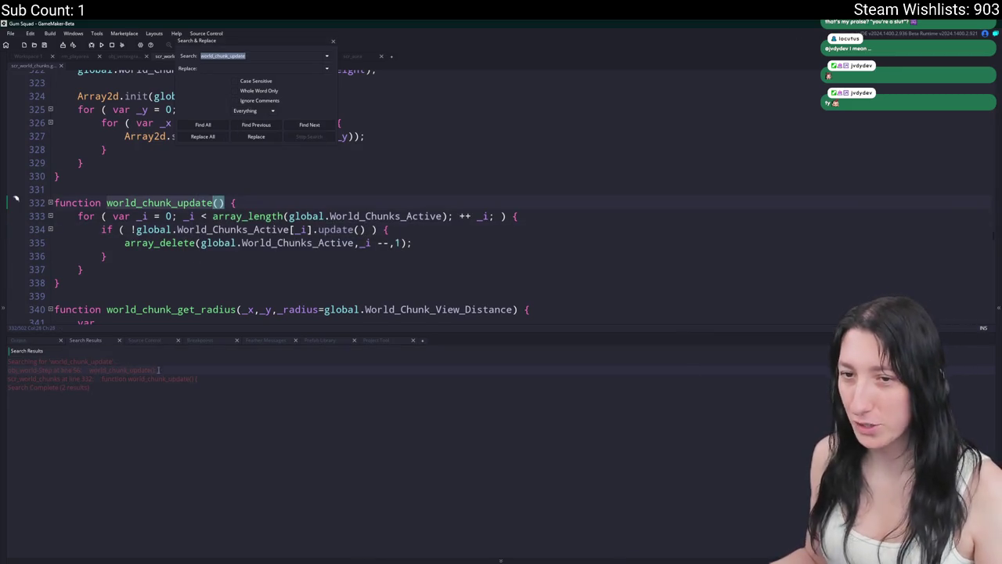
double_click(157, 370)
scroll(258, 196, "up", 5)
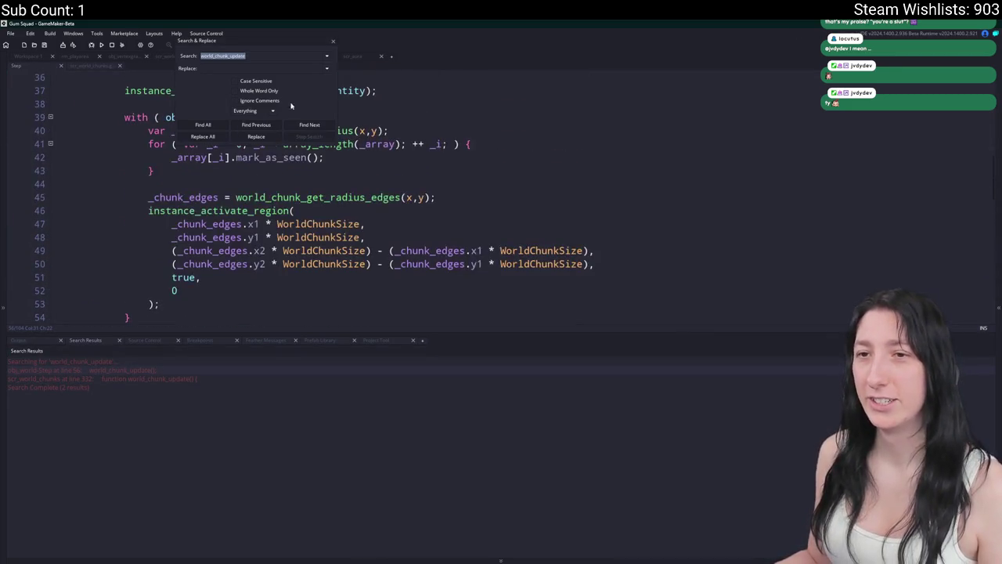
left_click(333, 41)
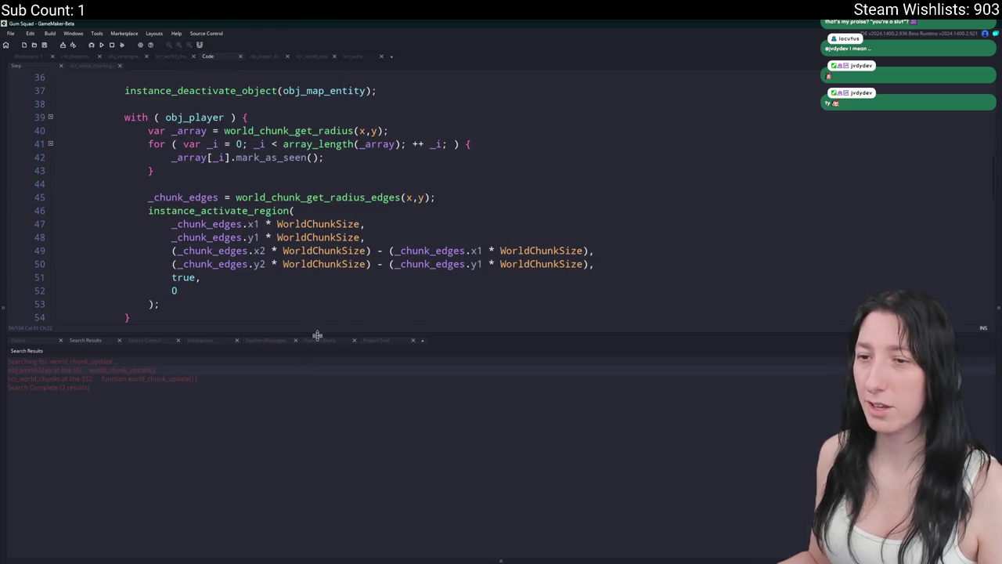
Delete the instance_deactivate_object(obj_map_entity) line 37 from the chunk-update block.
left_click_drag(316, 336, 287, 452)
scroll(287, 335, "up", 1)
left_click(105, 418)
scroll(114, 311, "up", 7)
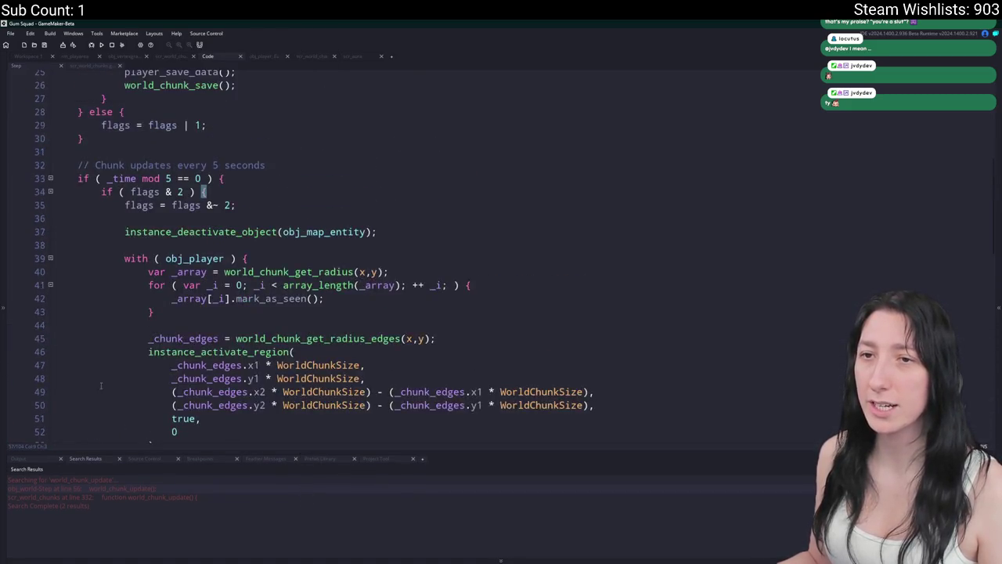
scroll(113, 312, "up", 2)
scroll(169, 197, "down", 5)
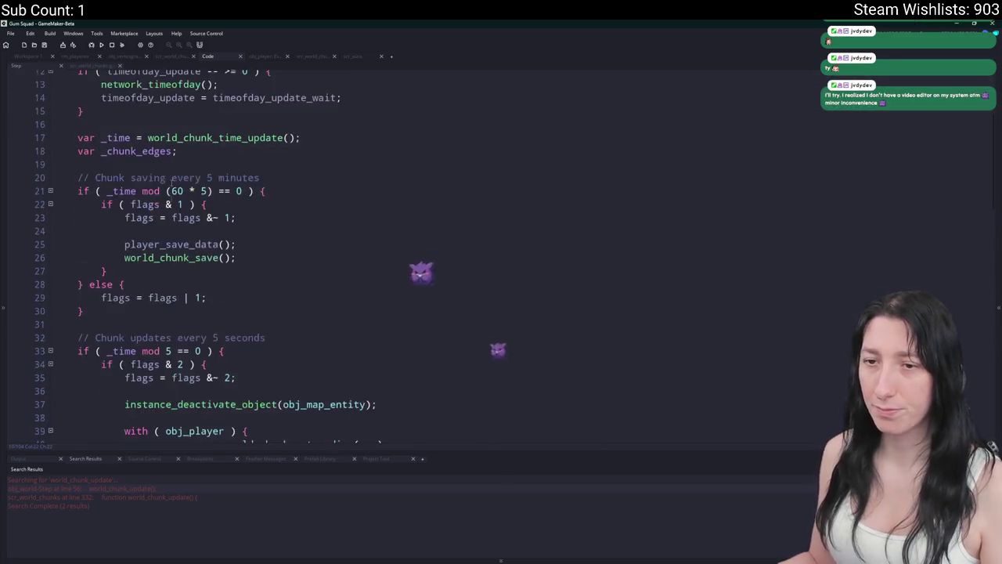
scroll(169, 197, "down", 6)
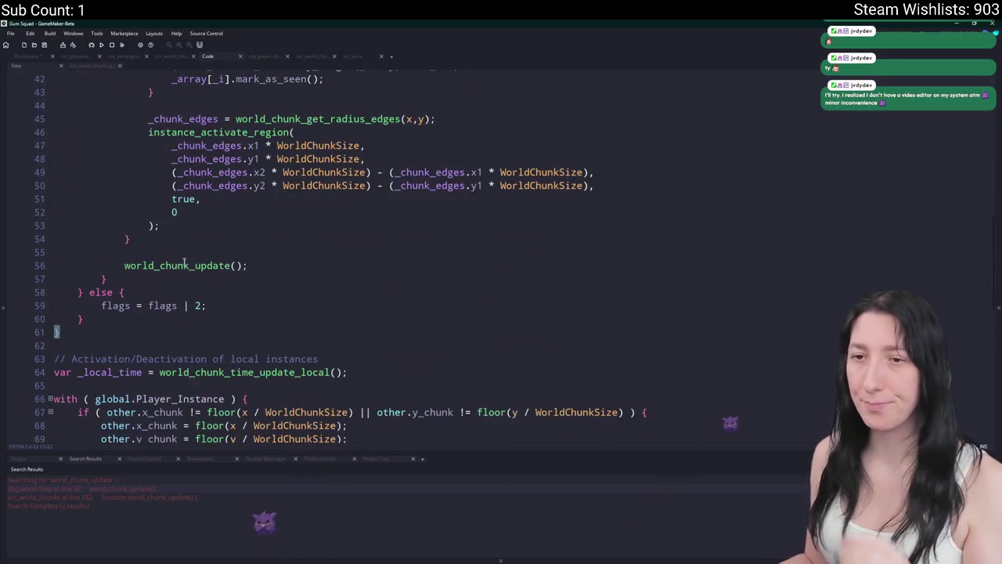
left_click(183, 257)
scroll(235, 234, "up", 4)
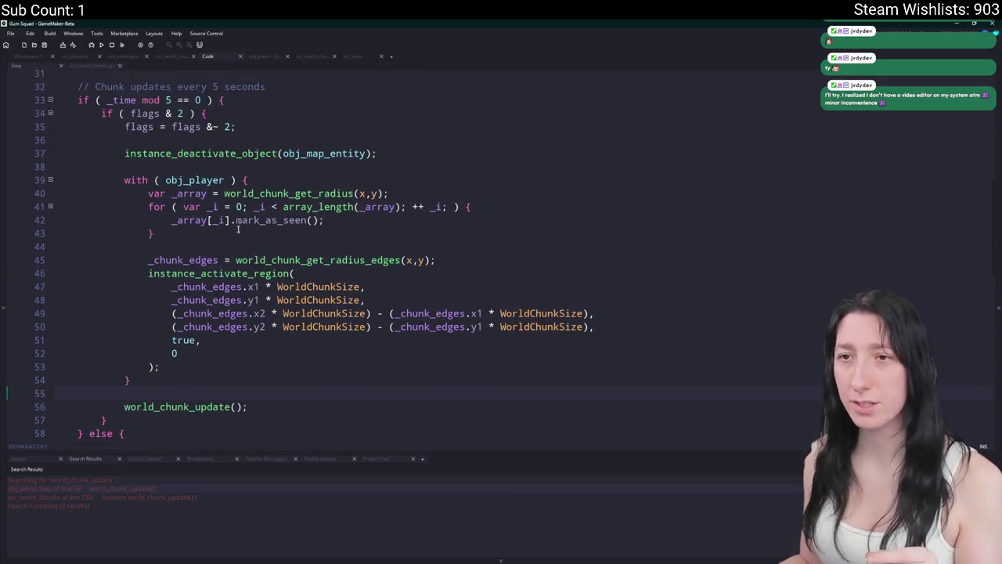
scroll(235, 234, "up", 1)
left_click(227, 201)
key("Home")
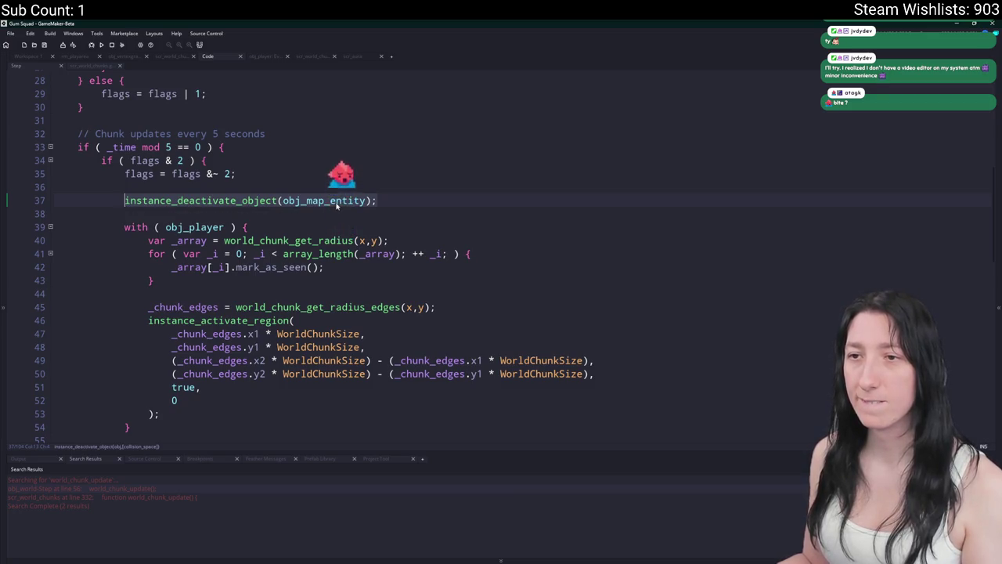
mouse_move(338, 205)
key("shift+End")
key("End")
key("shift+Up")
key("shift+Up")
scroll(397, 196, "up", 2)
scroll(397, 196, "up", 4)
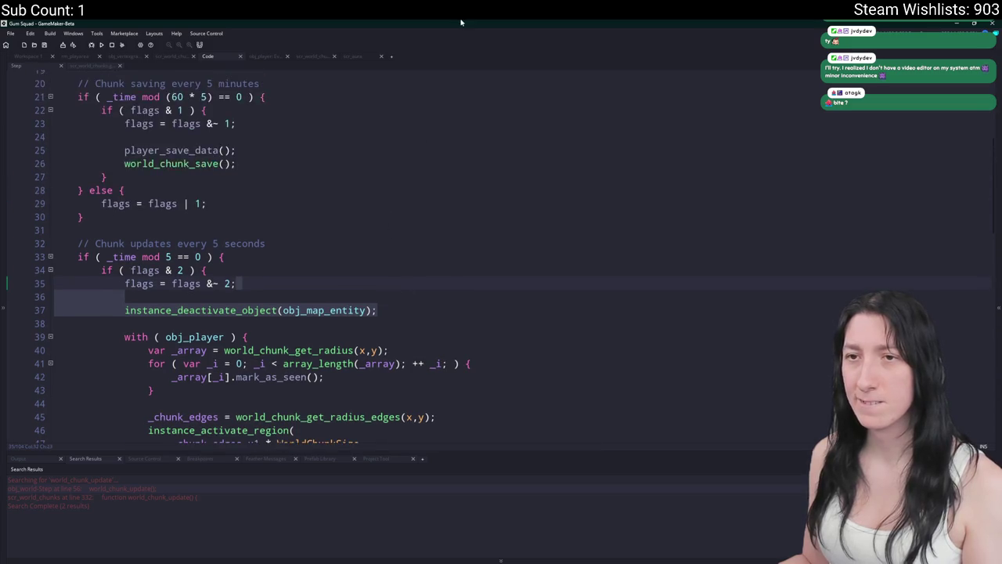
scroll(444, 22, "down", 2)
key("BackSpace")
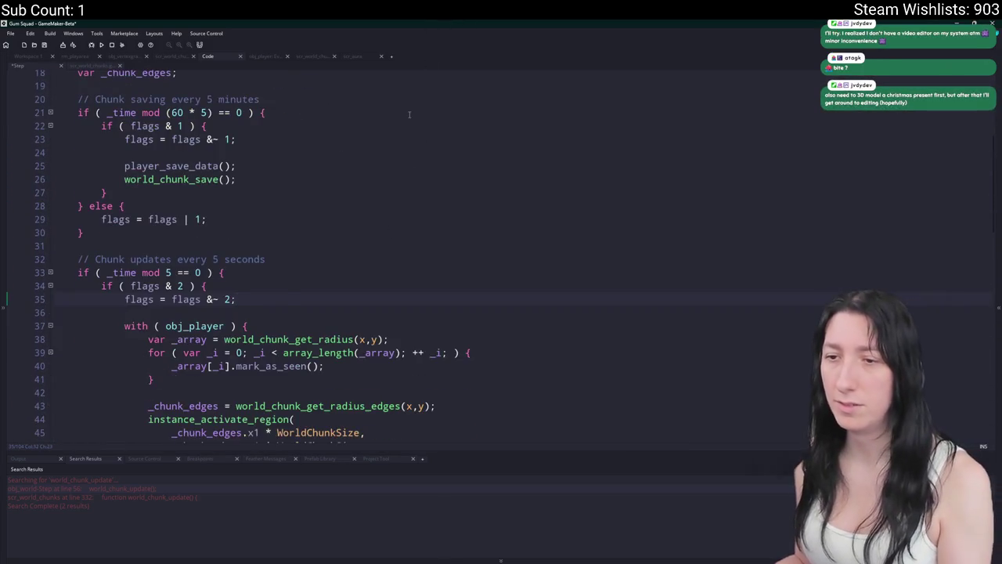
Type instance_deactivate_region( on a new line after the loop's closing brace on line 41.
scroll(396, 153, "down", 2)
scroll(396, 153, "down", 3)
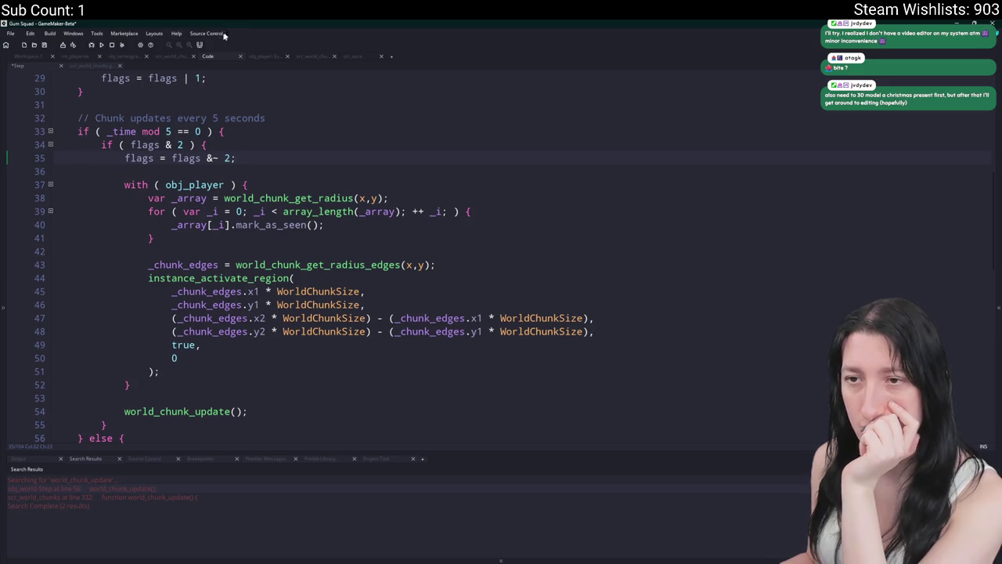
left_click(274, 413)
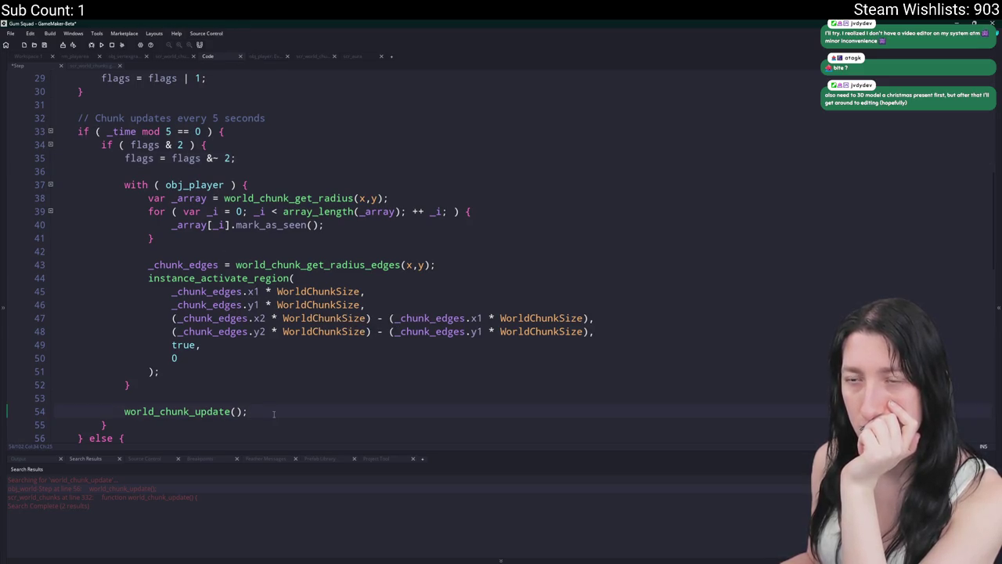
left_click(463, 238)
key("Return")
key("Return")
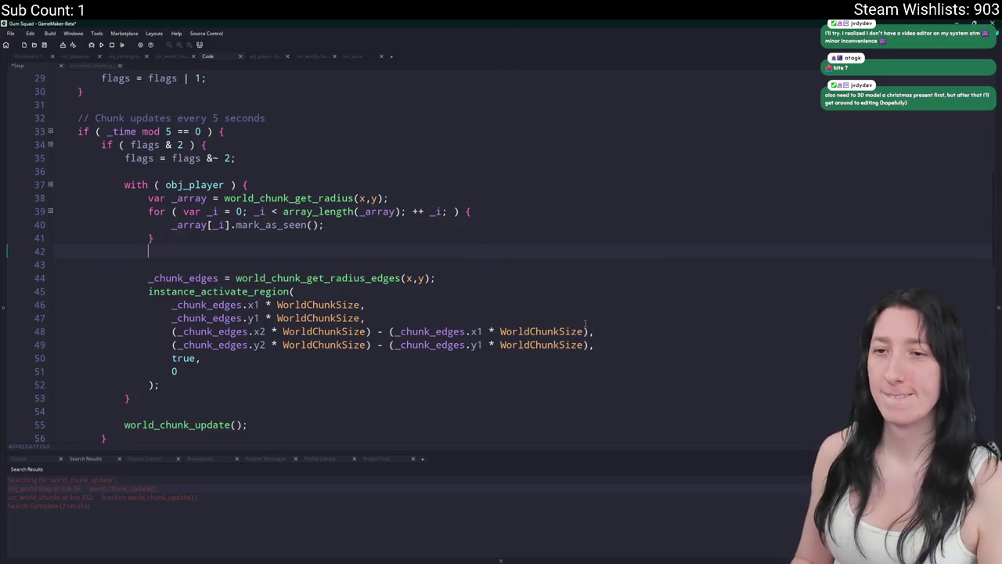
type("instance_deactivatek")
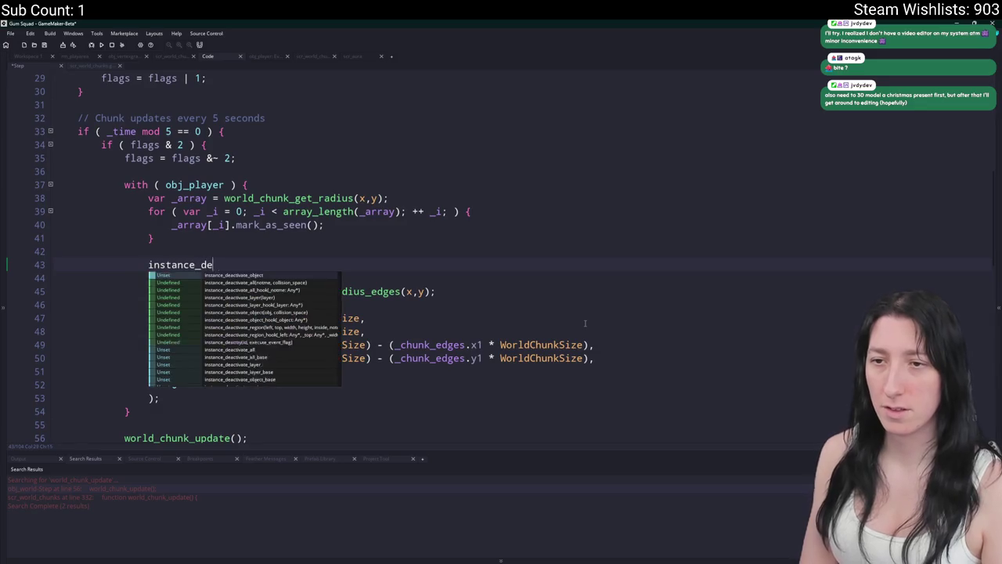
key("BackSpace")
type("_region")
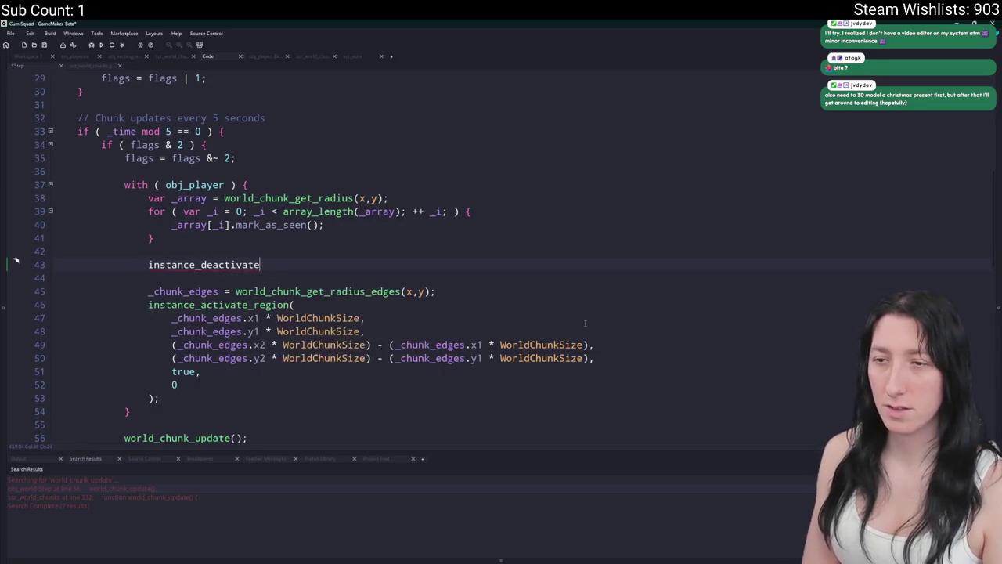
type("(")
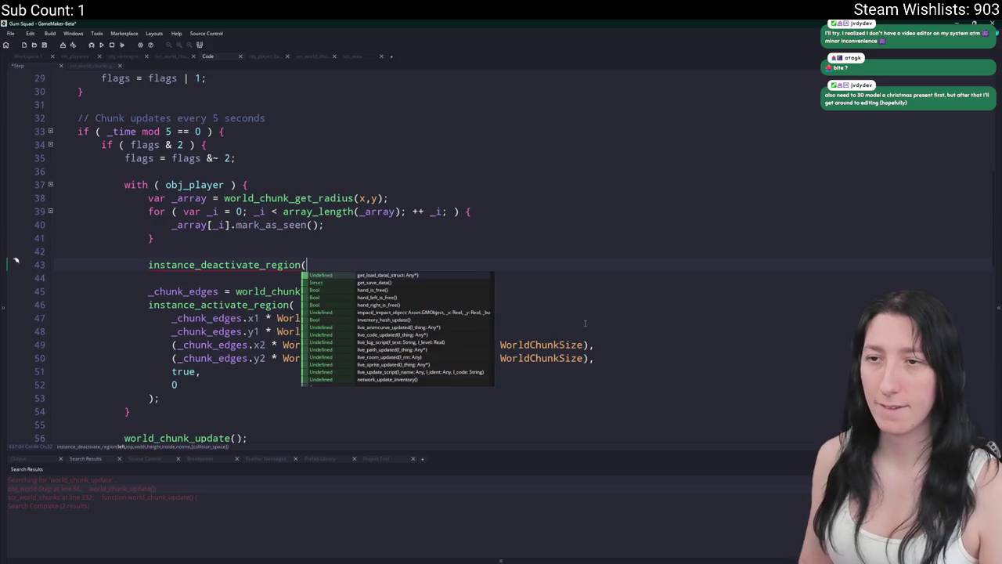
Move the instance_deactivate_region( line up to new line 37, below line 35.
left_click(168, 265)
mouse_move(313, 278)
left_mouse_down()
mouse_move(282, 255)
mouse_move(317, 241)
left_mouse_up()
key("ctrl+c")
key("Delete")
left_click(332, 162)
key("Return")
key("Return")
key("ctrl+v")
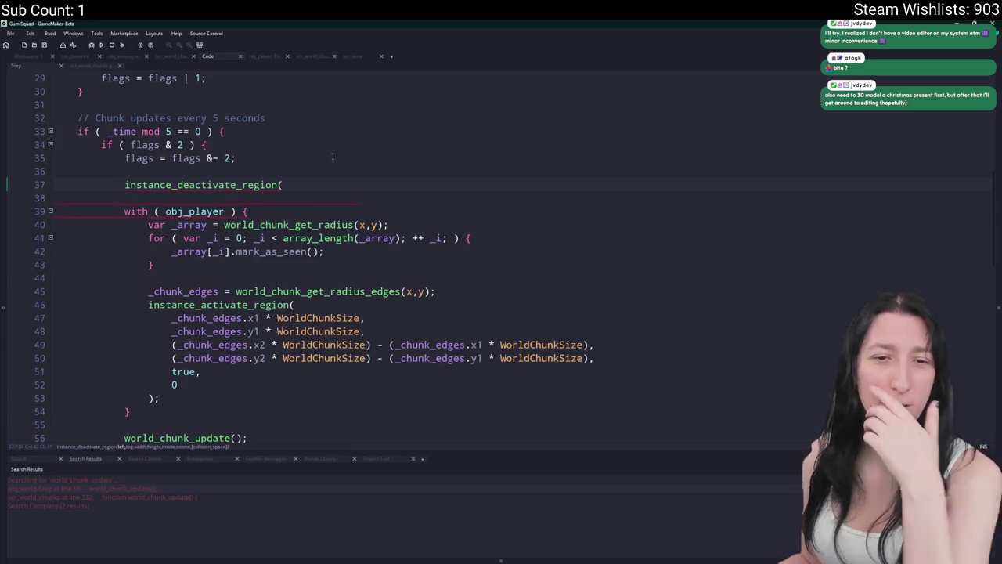
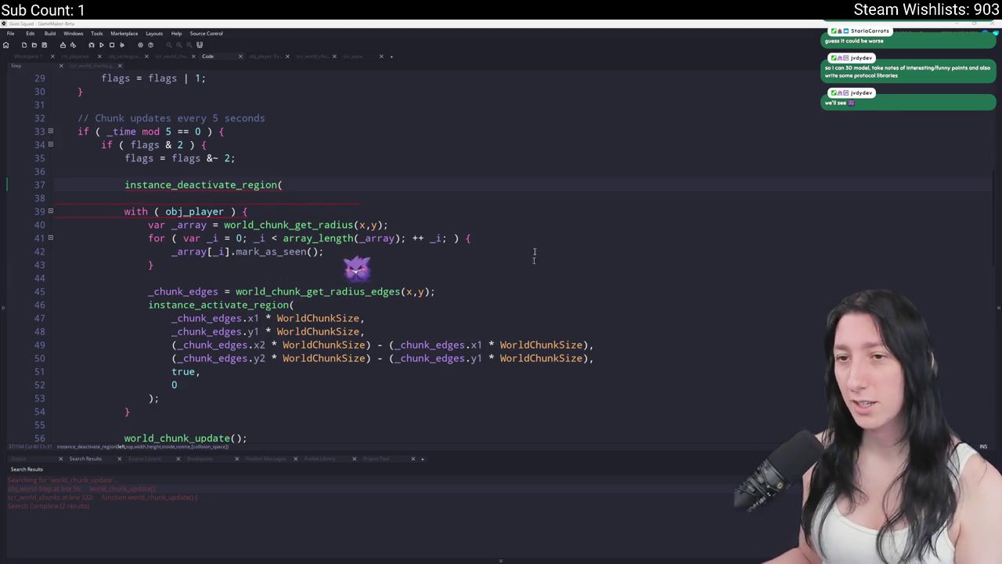
Delete the unfinished instance_deactivate_region( line from the five-second chunk-update block.
left_click(319, 174)
left_click(321, 181)
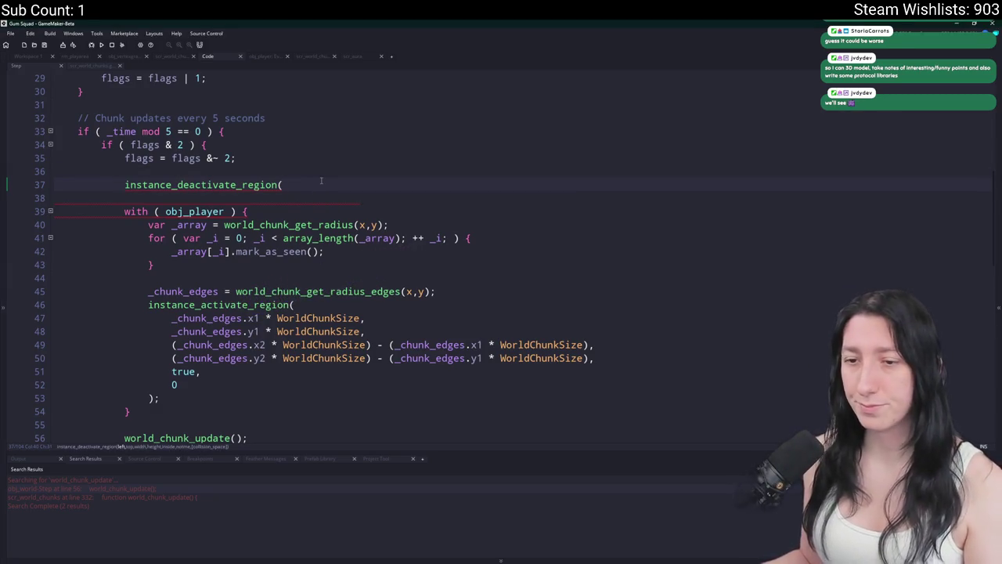
mouse_move(335, 181)
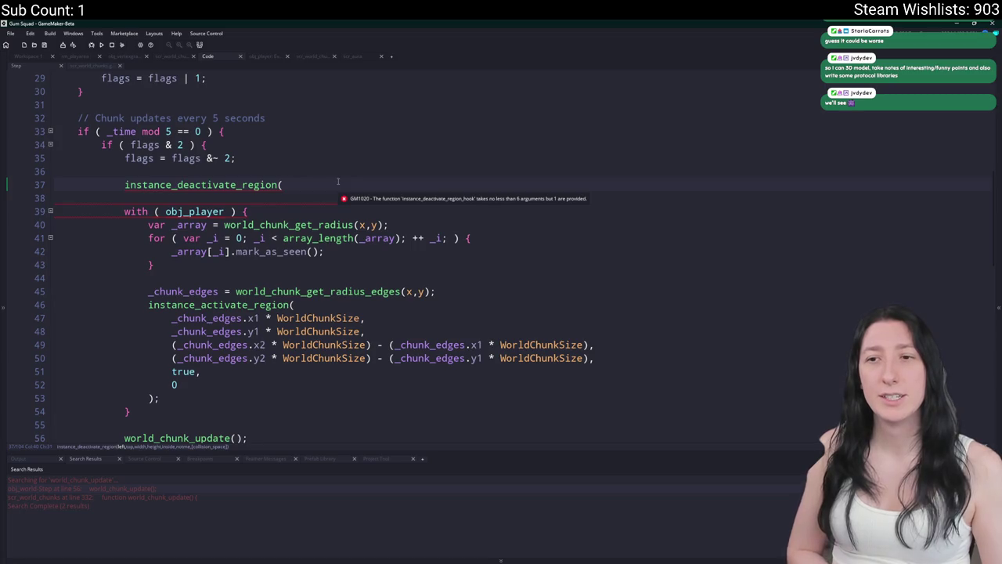
left_click_drag(338, 185, 341, 159)
key("BackSpace")
scroll(341, 161, "down", 1)
left_click(312, 188)
scroll(274, 286, "down", 1)
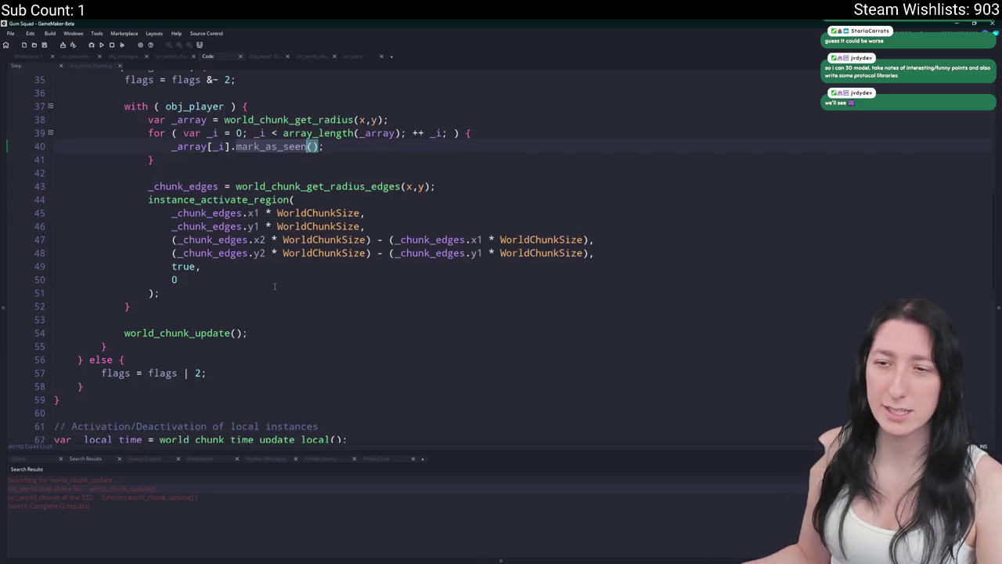
Follow world_chunk_update into the chunk's update function definition in scr_world_chunks.
middle_click(193, 333)
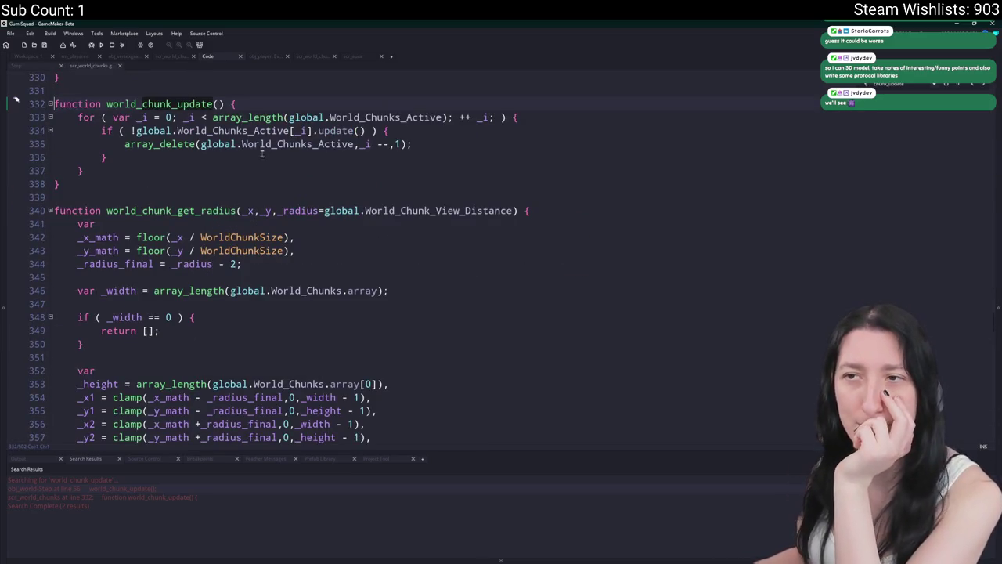
mouse_move(355, 144)
left_mouse_down()
mouse_move(215, 144)
mouse_move(210, 153)
left_mouse_up()
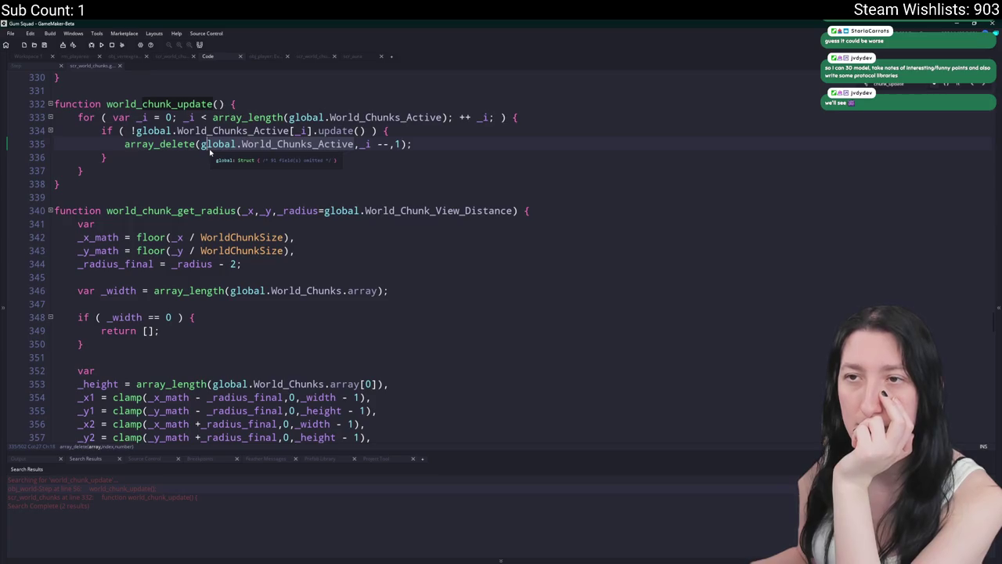
scroll(422, 224, "up", 1)
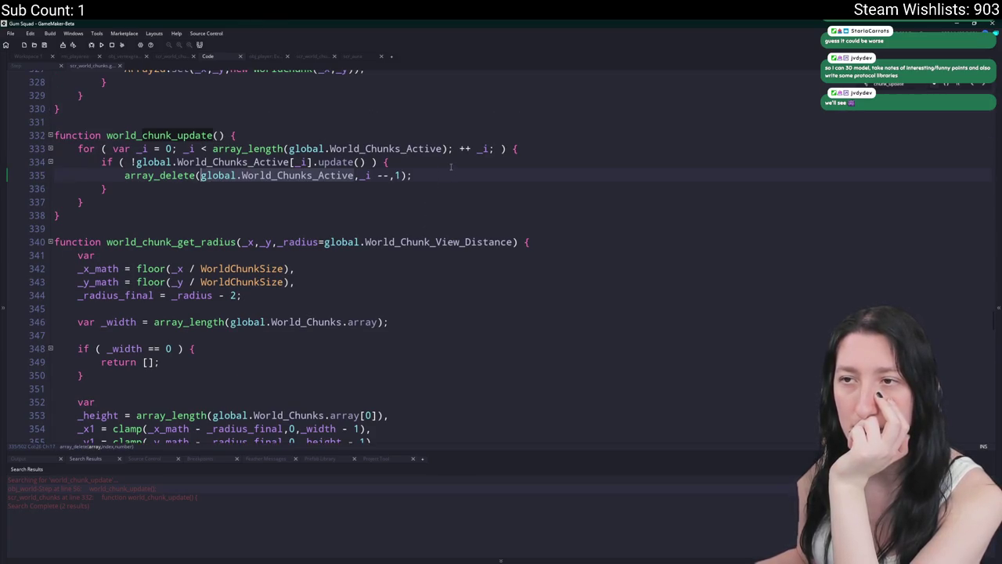
key("End")
key("Up")
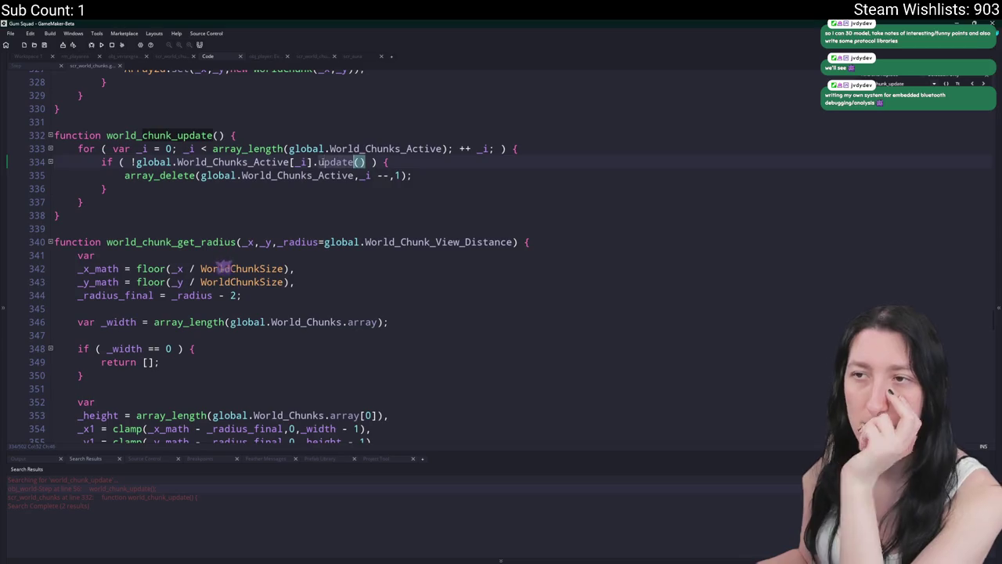
key("F12")
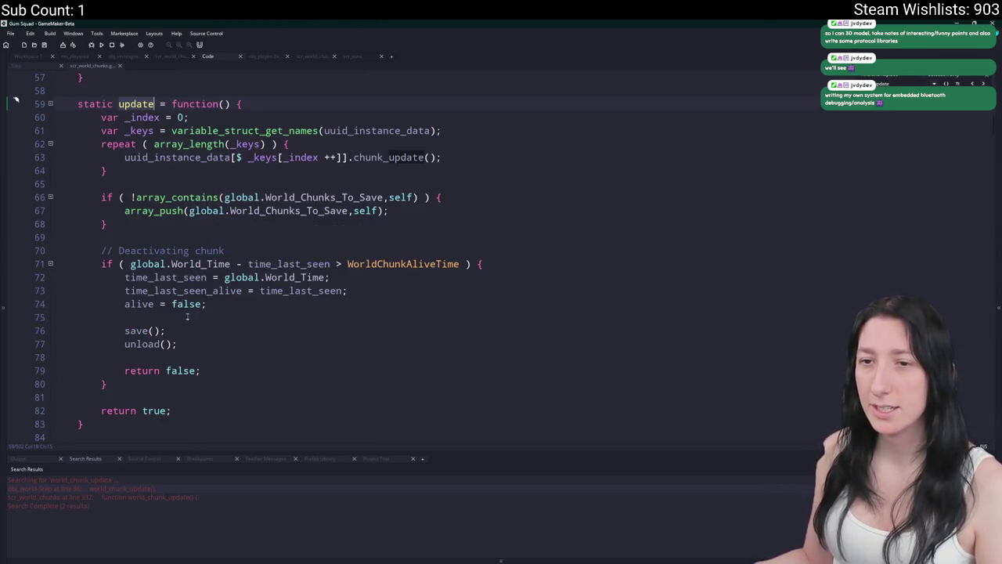
Open the unload function and delete the stray comma after false on line 197.
left_click(162, 344)
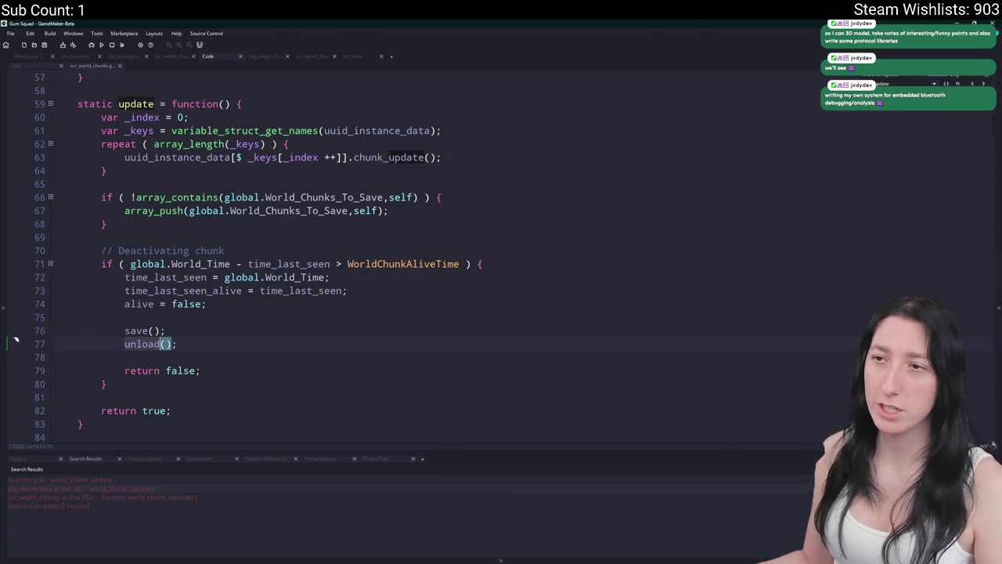
key("F12")
left_click(427, 130, "ctrl")
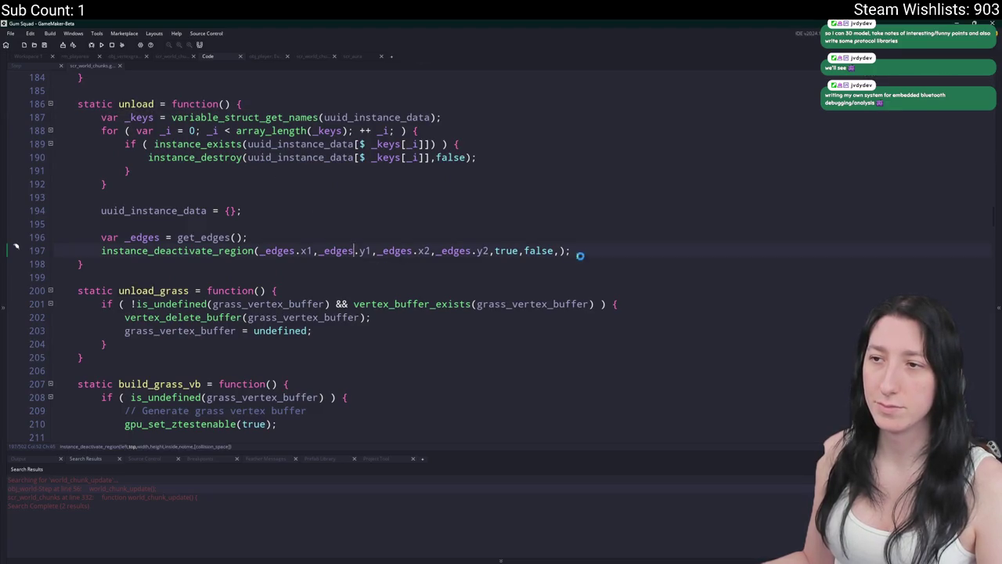
left_click(556, 250)
key("BackSpace")
Start a test run of the game with F5 and create a lobby.
left_click(33, 70)
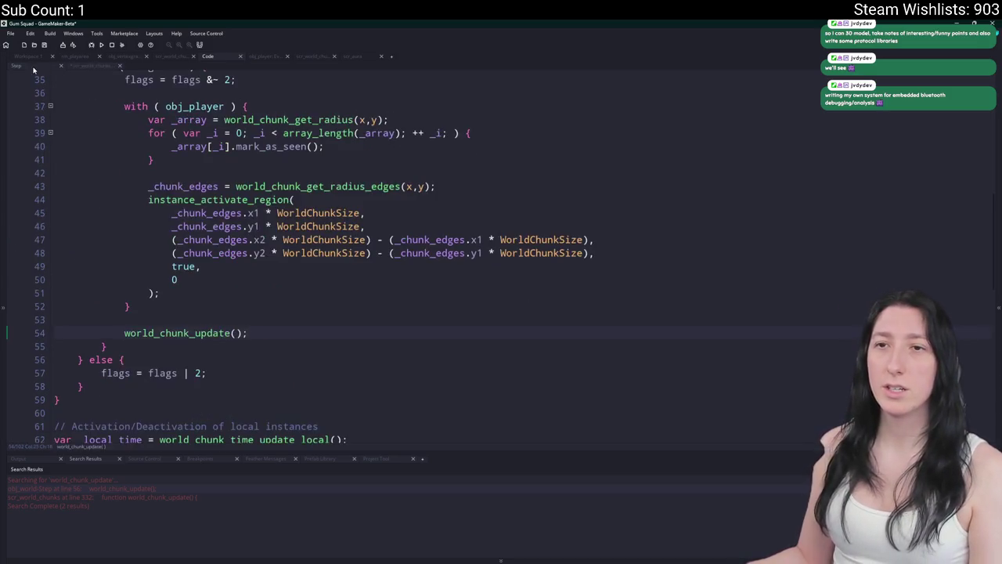
scroll(232, 354, "up", 3)
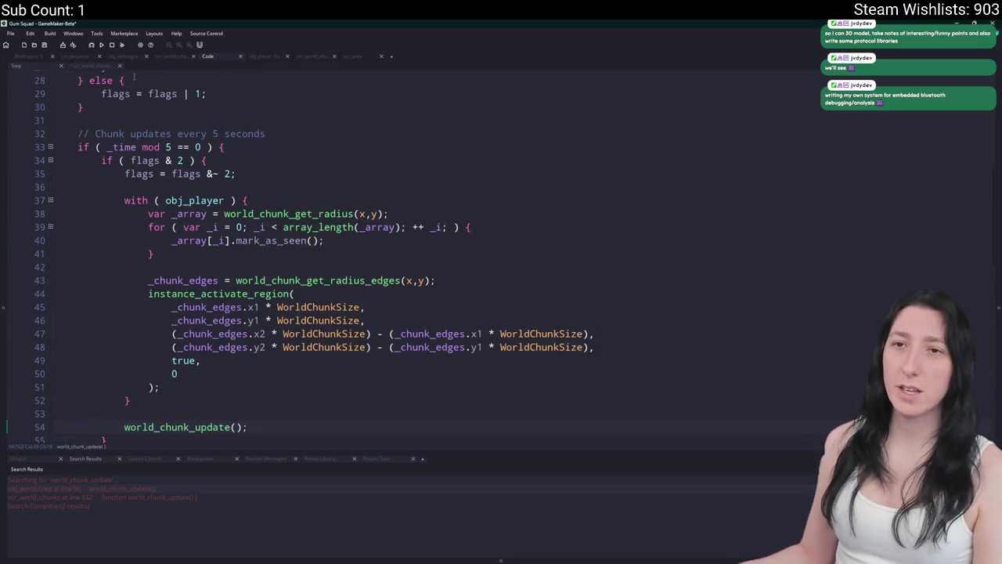
left_click(90, 65)
left_click(264, 144)
key("F5")
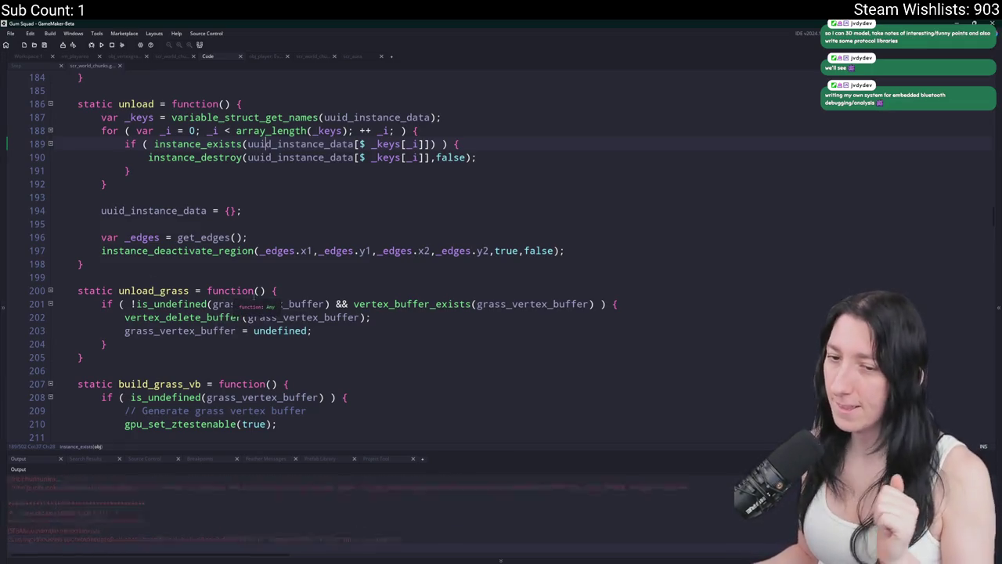
left_click(519, 276)
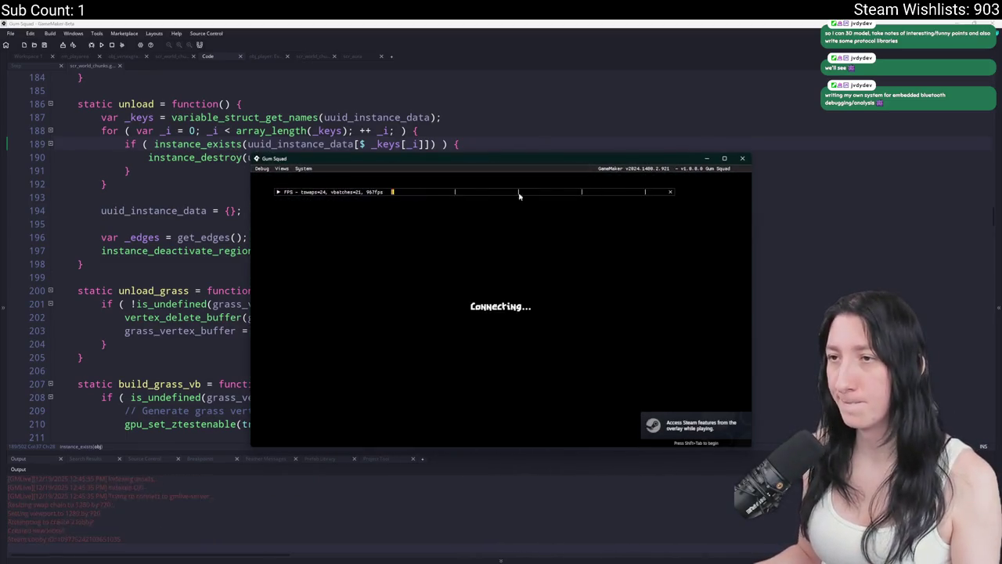
Walk the character left, then up and right through the grassy world, and close the game.
key("a")
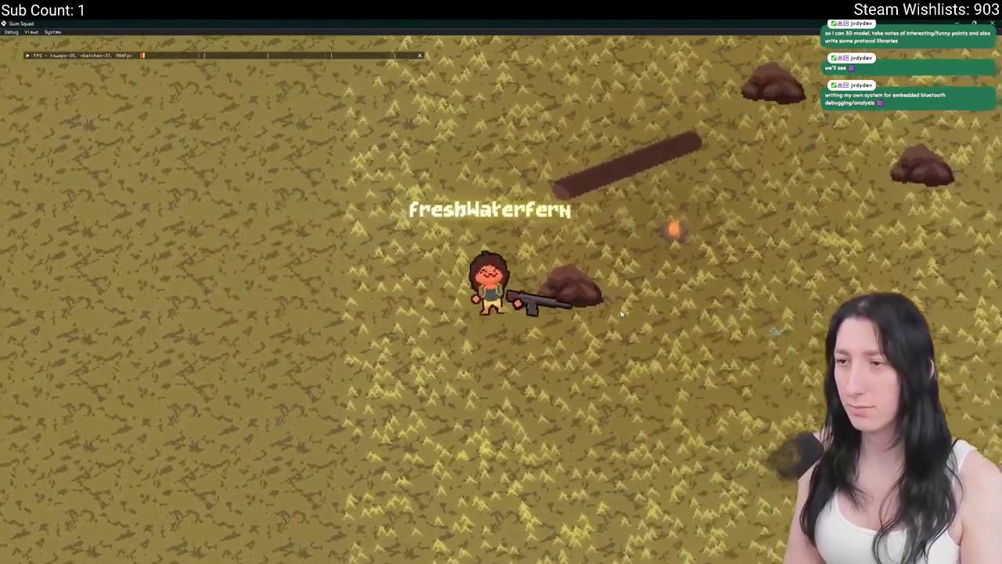
key("d")
key("w")
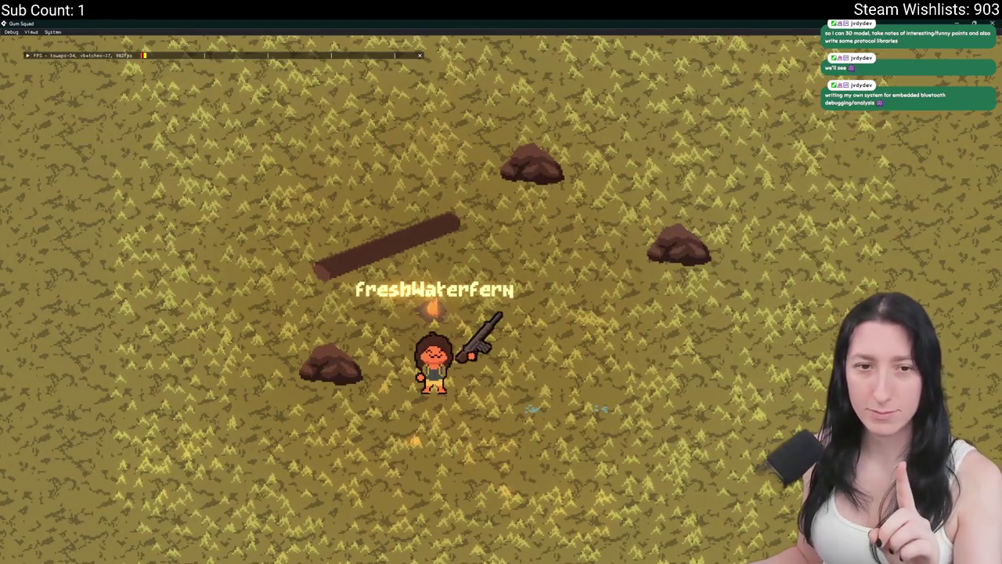
key("alt+F4")
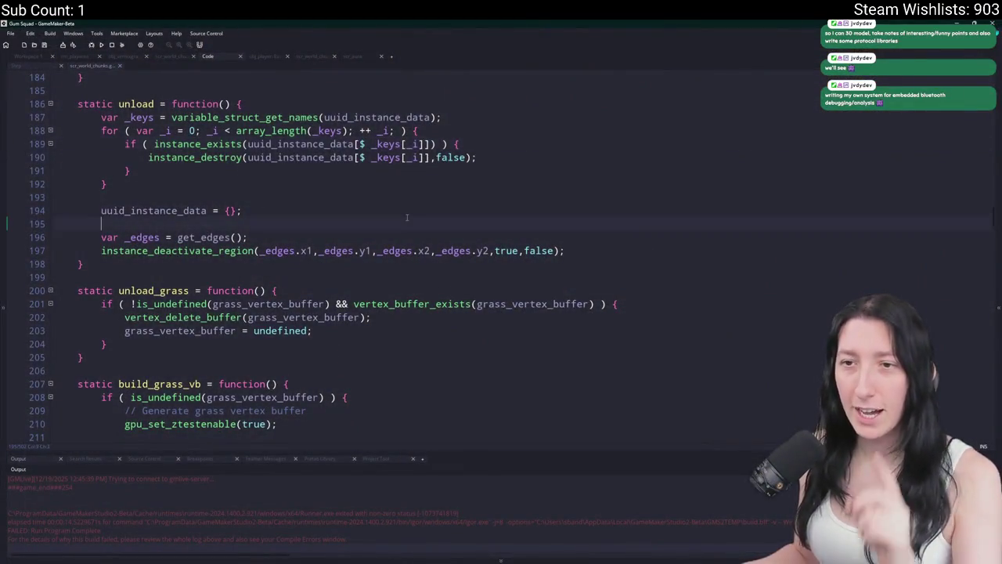
scroll(313, 259, "down", 7)
Review obj_world's Step chunk code around other.x_chunk on line 66, then bring up obj_player.
left_click(38, 66)
scroll(313, 259, "down", 13)
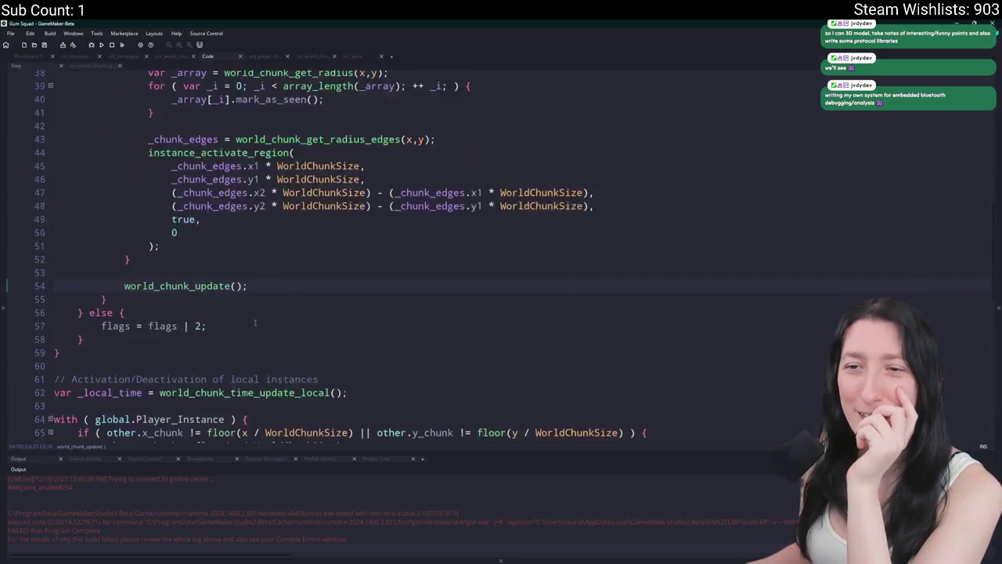
scroll(255, 235, "up", 11)
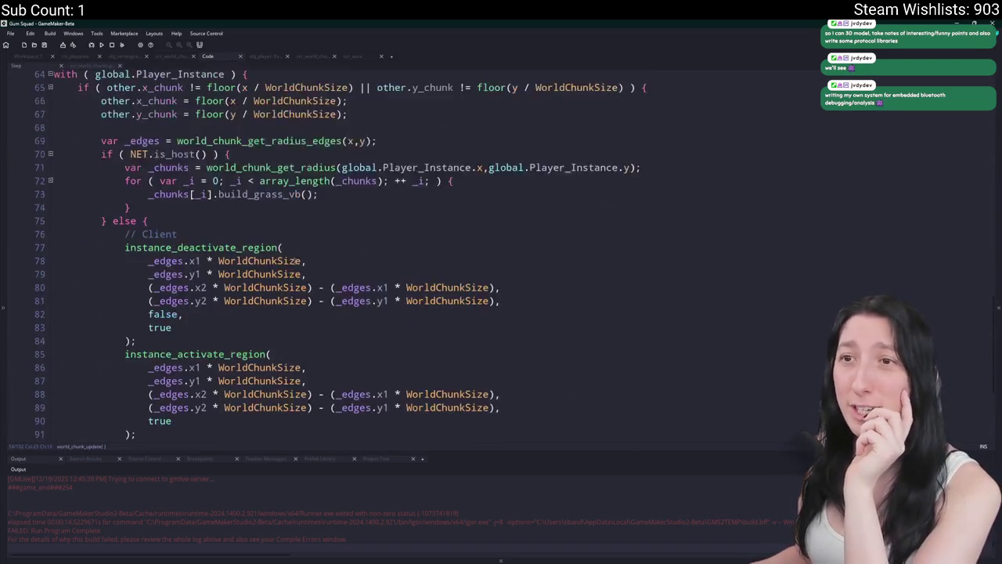
scroll(254, 235, "up", 9)
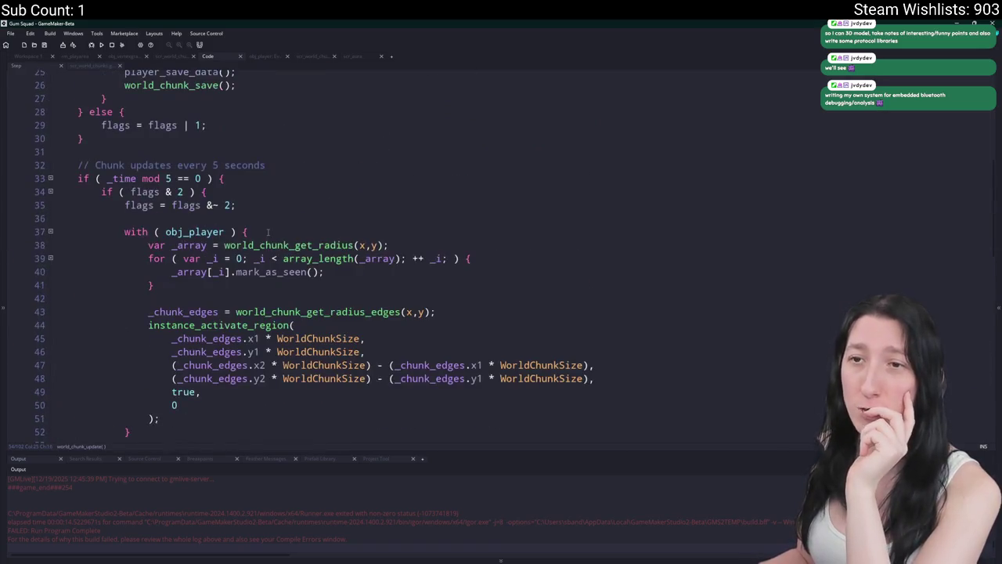
scroll(236, 283, "down", 19)
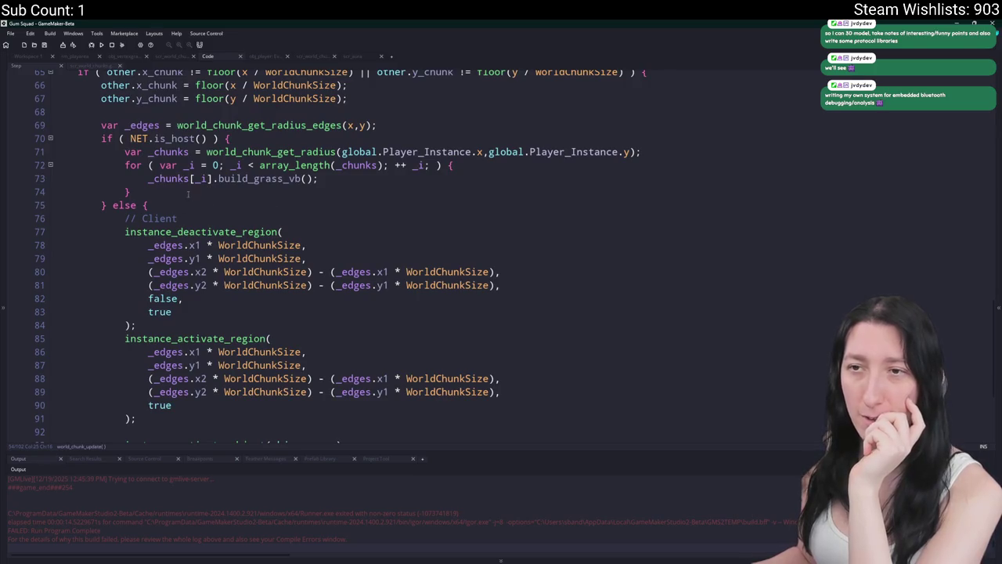
scroll(212, 195, "up", 3)
scroll(190, 264, "up", 1)
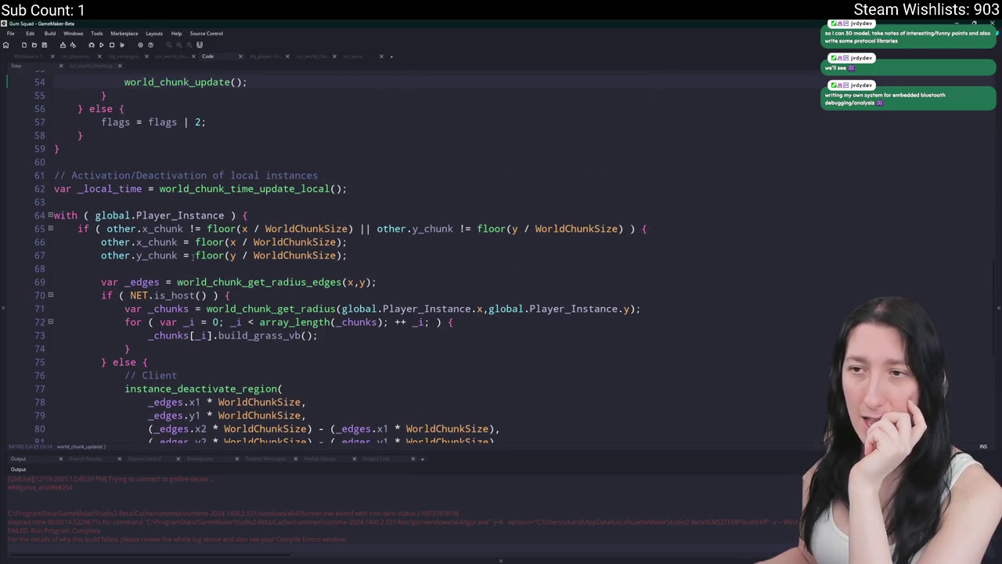
mouse_move(269, 309)
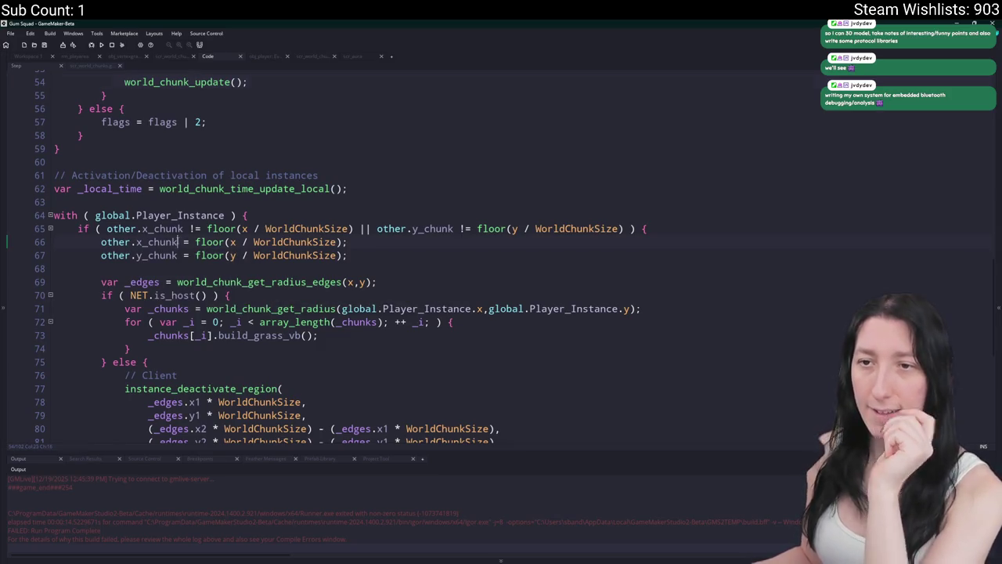
left_click_drag(178, 242, 101, 242)
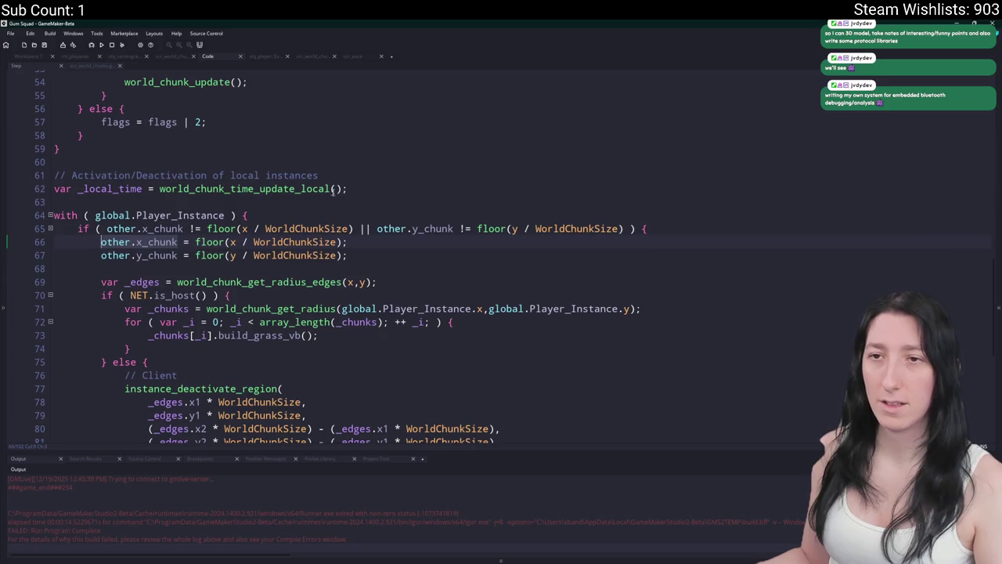
left_click(168, 243)
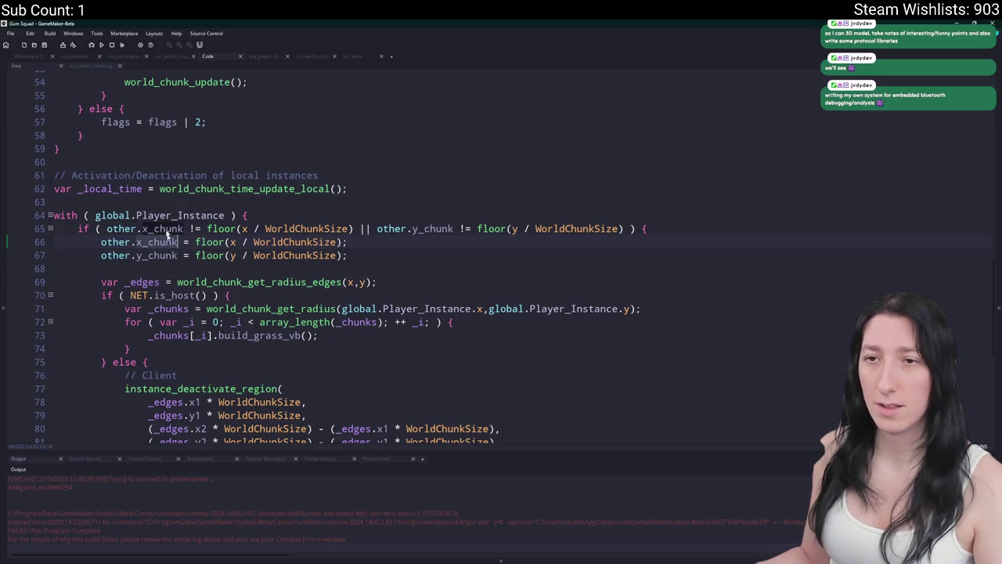
left_click(26, 58)
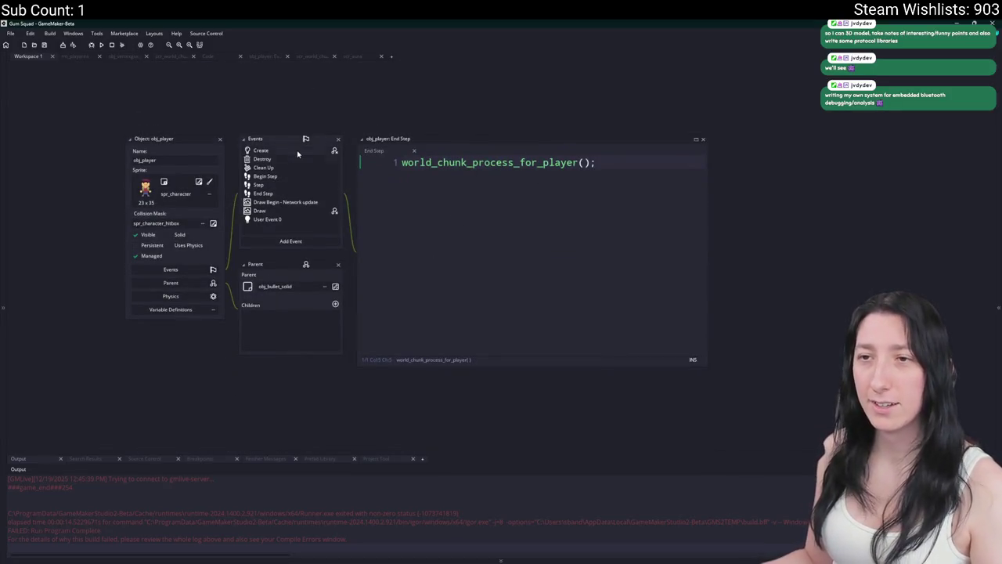
Search the project for x_chunk and open the obj_world Create match at line 236.
key("ctrl+Tab")
scroll(437, 193, "up", 3)
key("ctrl+shift+f")
type("x_chunk")
key("Return")
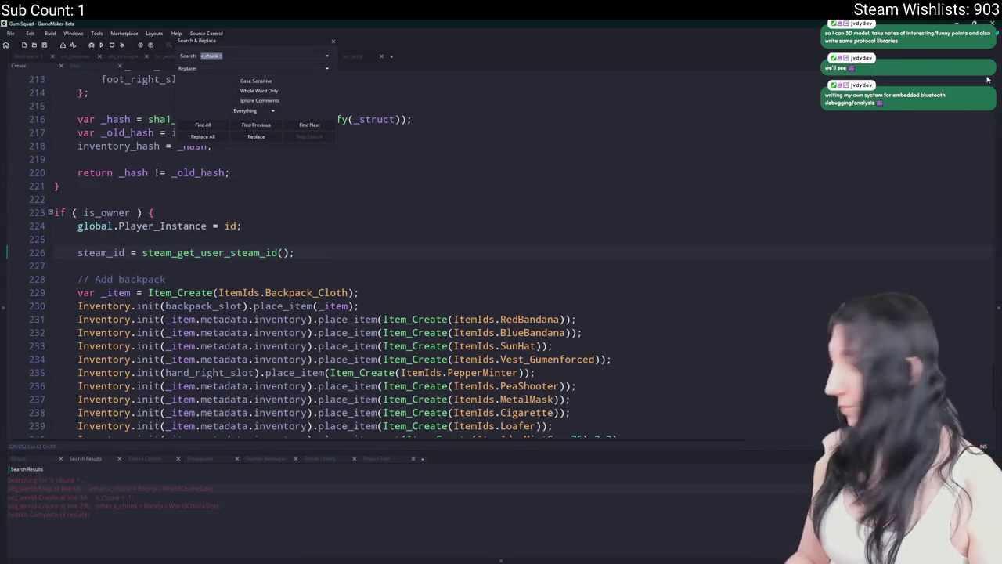
double_click(138, 496)
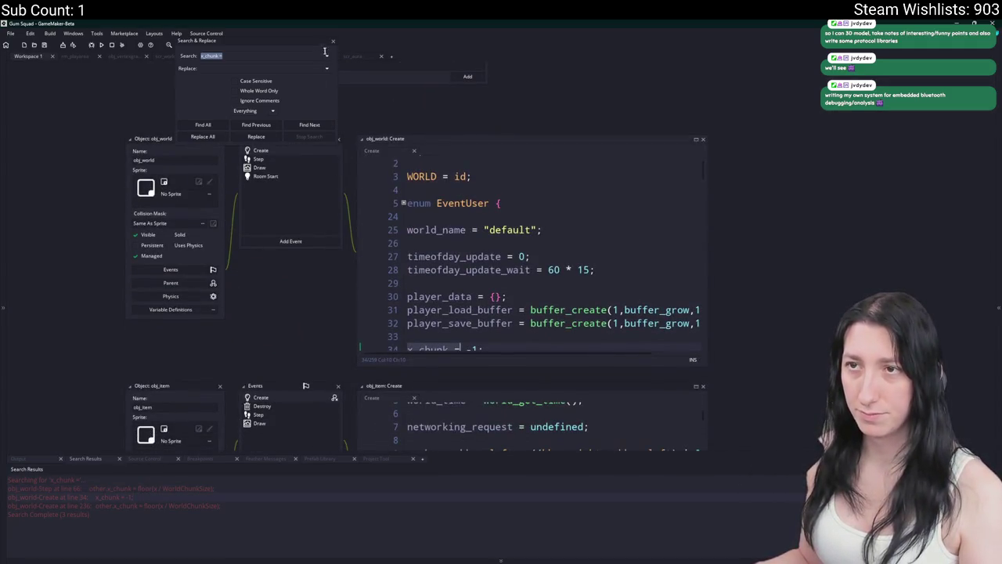
double_click(116, 505)
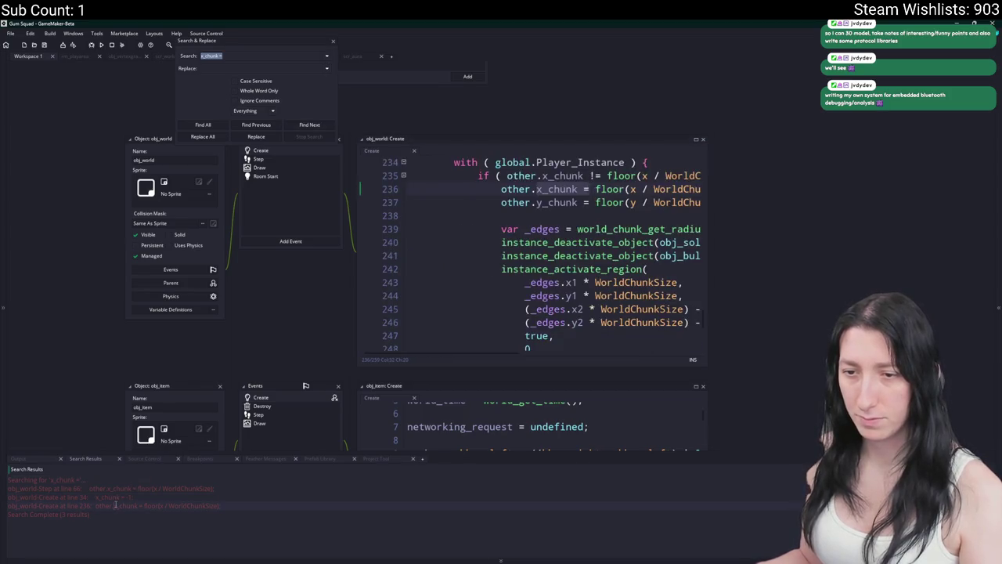
Close the search panel and enlarge the Create code editor to show lines 234–257.
left_click(608, 292)
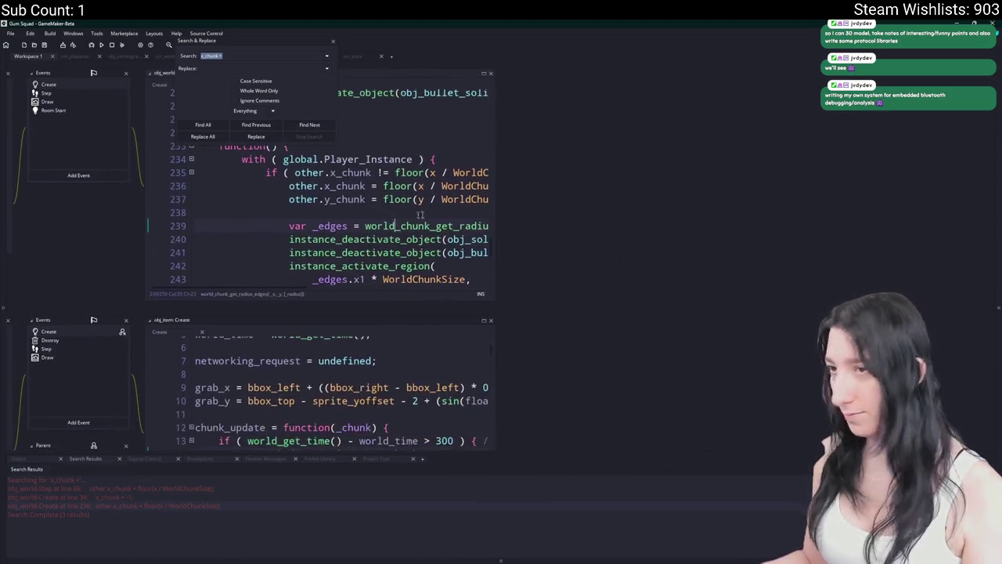
left_click_drag(492, 201, 711, 201)
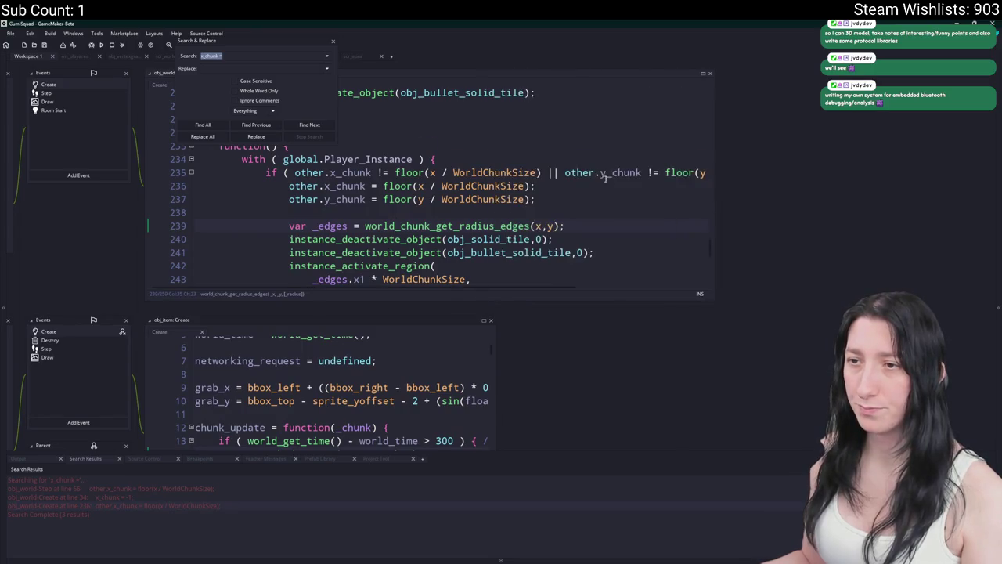
scroll(549, 195, "down", 3)
left_click(333, 40)
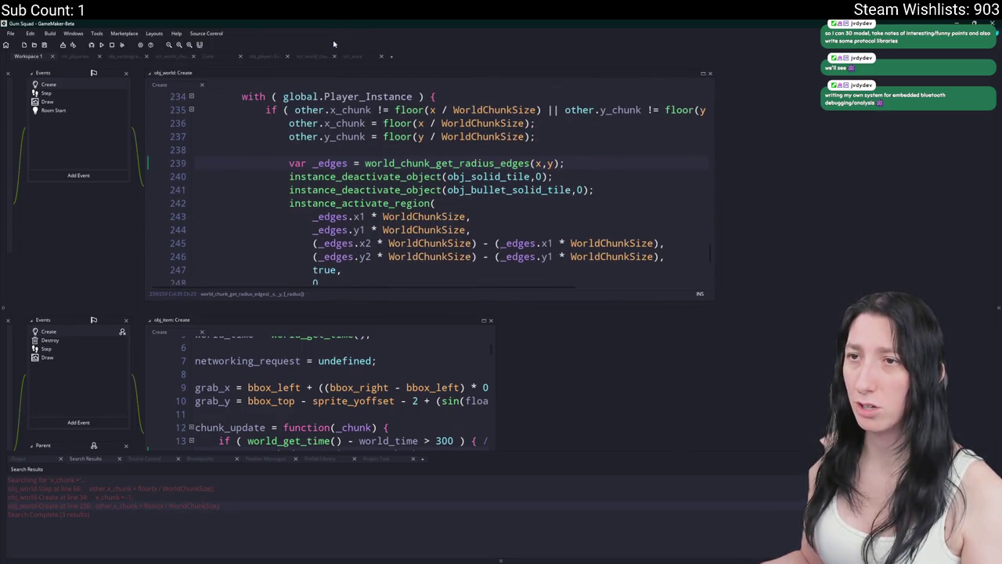
left_click_drag(381, 300, 380, 429)
left_click(378, 296)
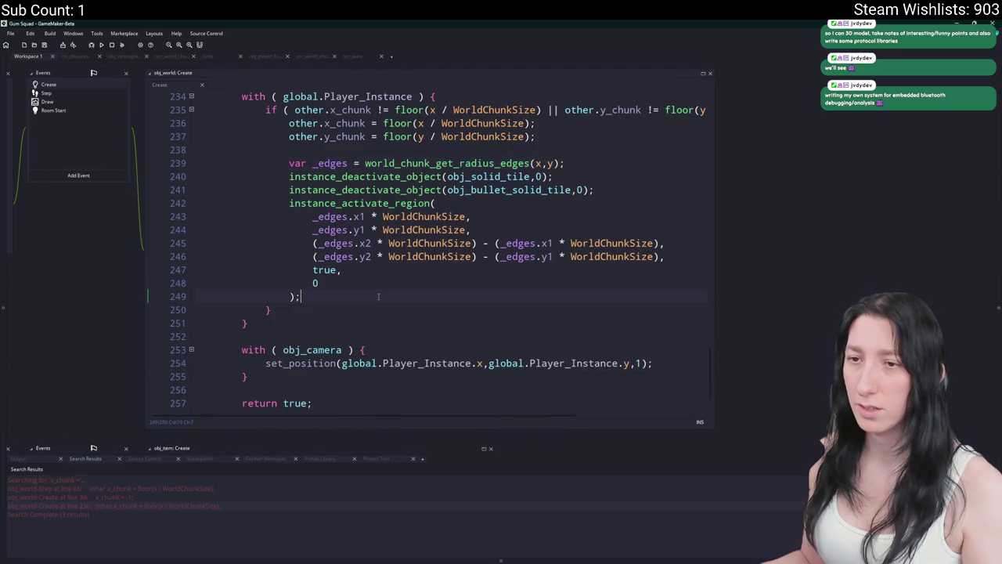
Add a build_grass_vb(); call on line 251 after instance_activate_region.
key("Return")
key("Return")
type("grass_vb")
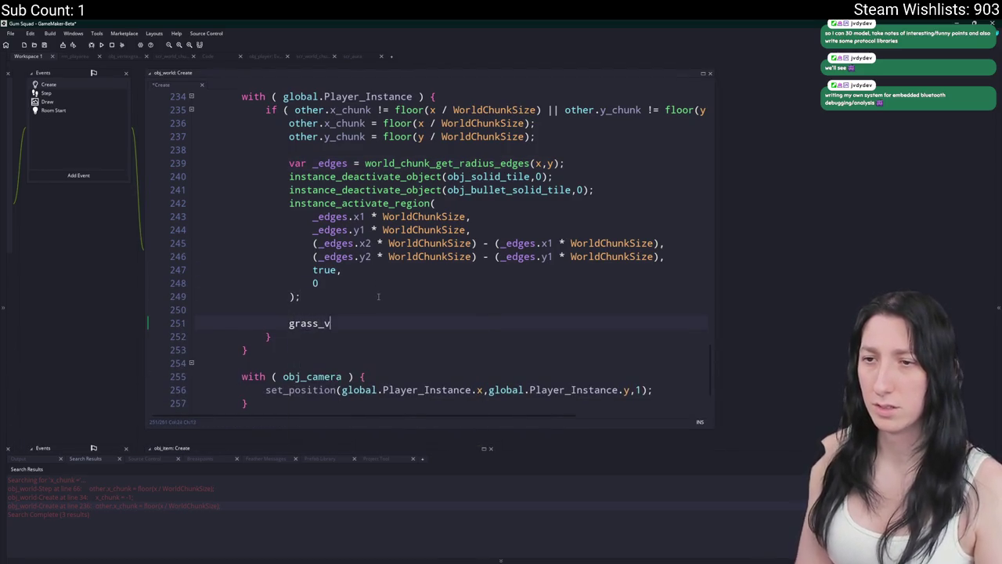
double_click(330, 324)
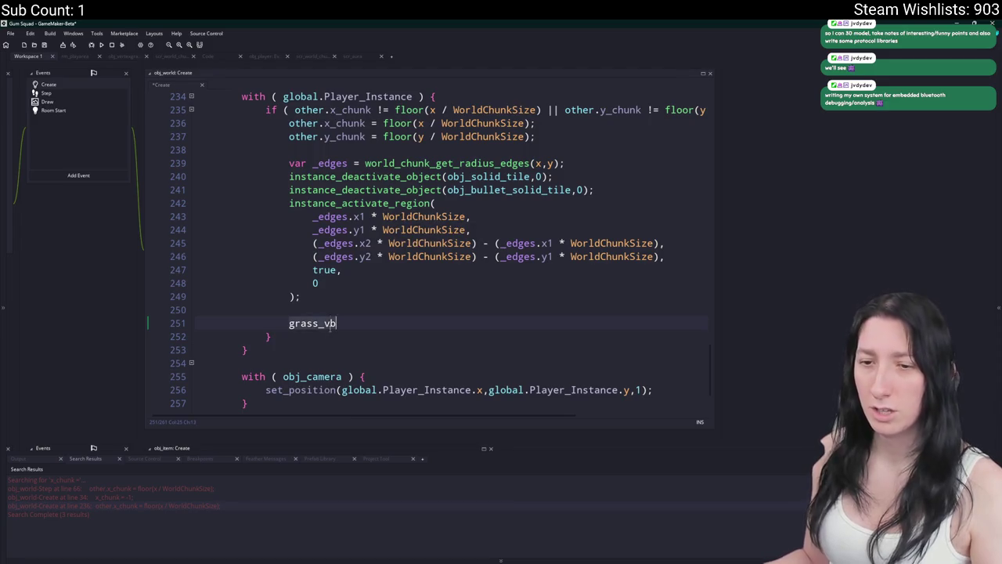
key("ctrl+f")
left_click_drag(174, 496, 123, 497)
left_click(373, 318)
key("Home")
type("build_")
key("End")
type("();")
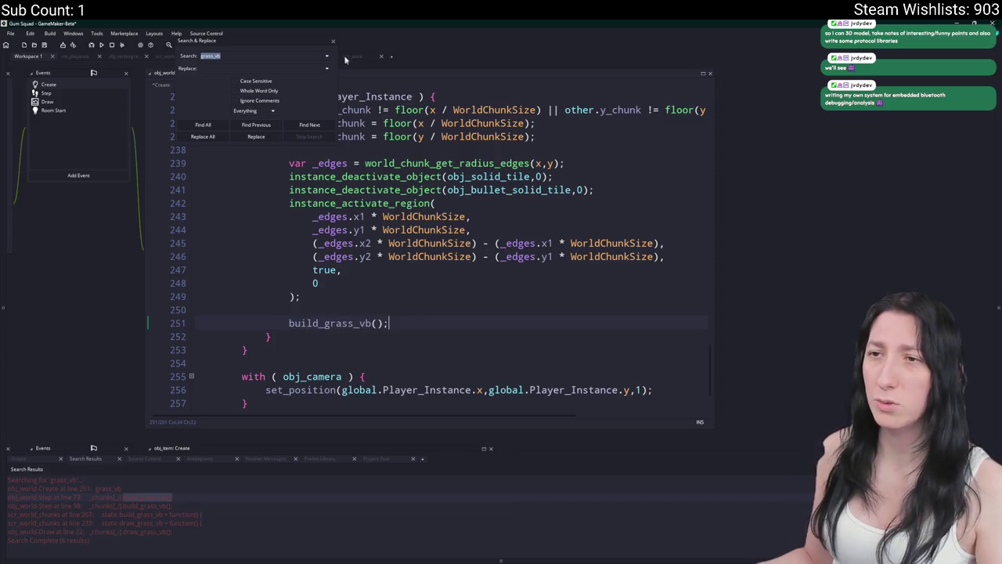
left_click(333, 41)
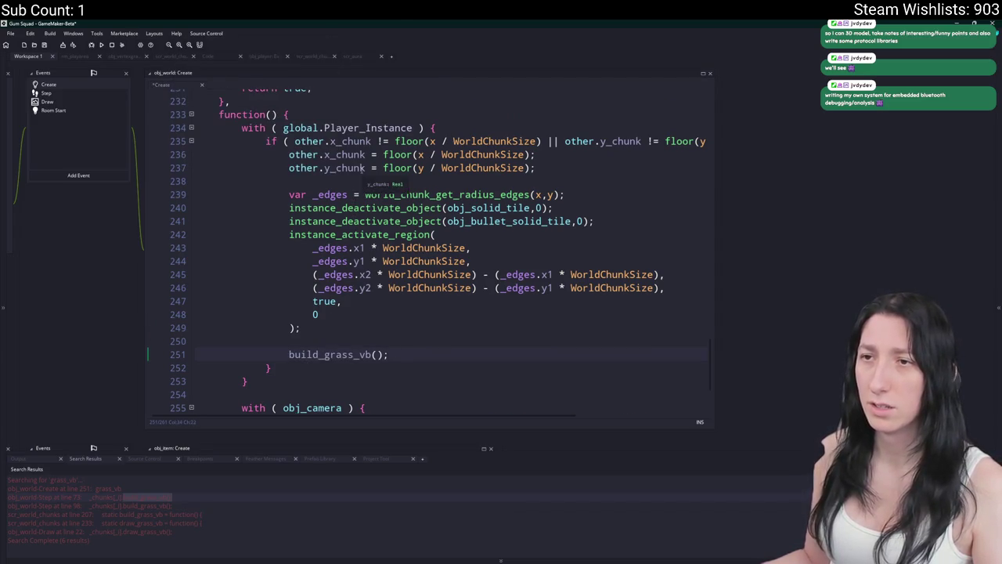
left_click(367, 354)
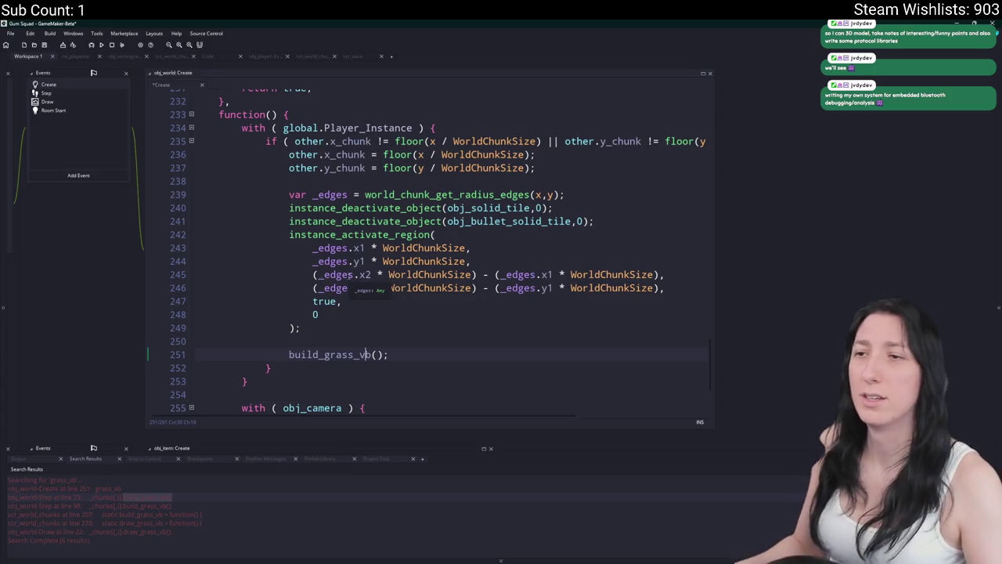
Comment out lines 234–253 with Ctrl+K and run the game.
left_click(234, 372)
scroll(235, 368, "down", 4)
scroll(235, 344, "up", 1)
left_click(236, 336)
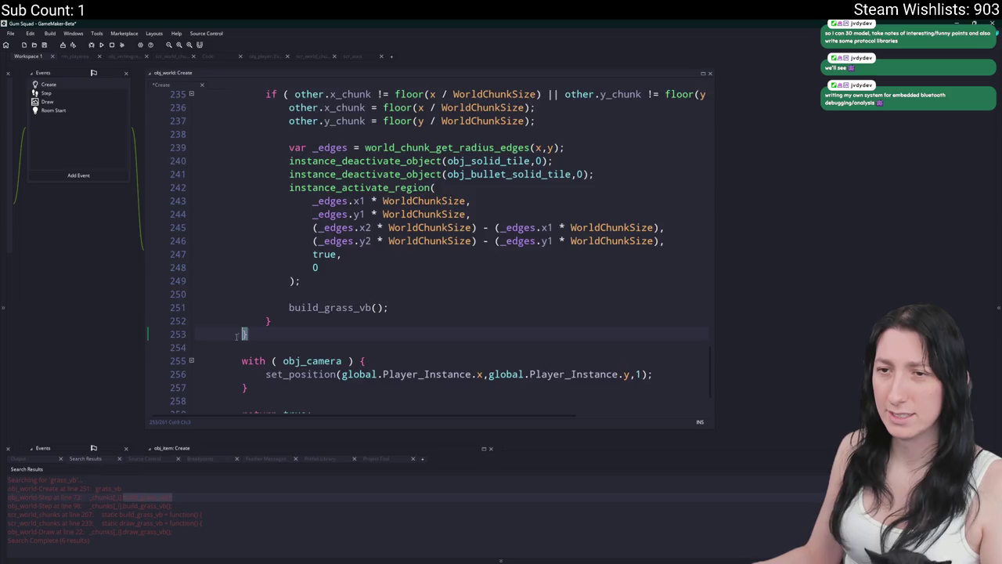
scroll(247, 282, "up", 3)
left_click(243, 171)
scroll(274, 196, "down", 1)
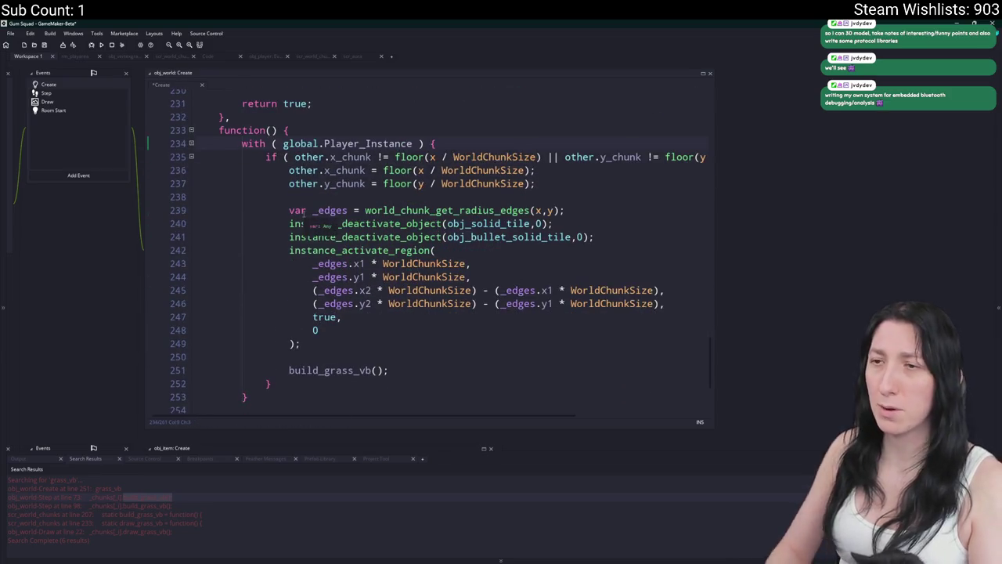
key("ctrl+k")
key("F5")
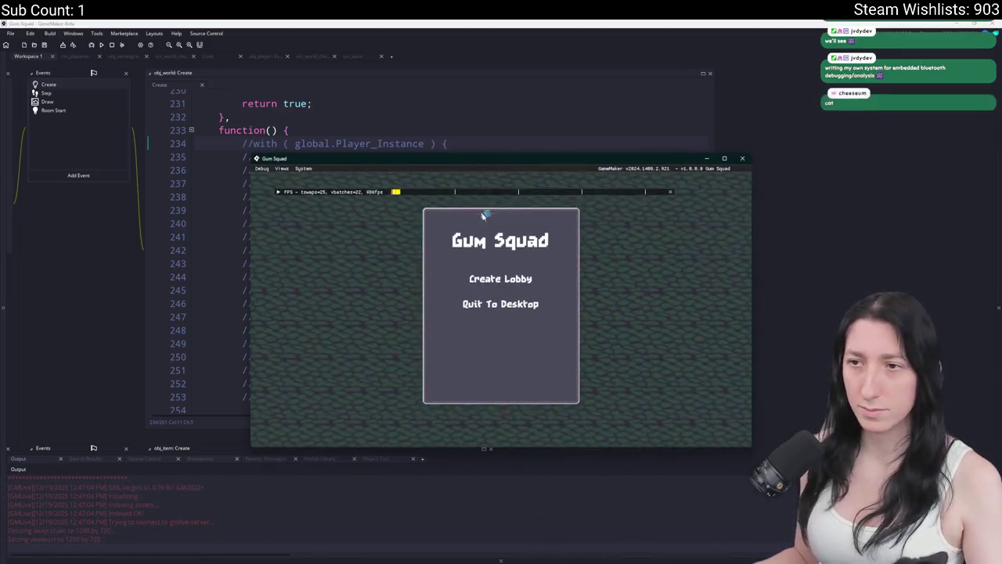
Maximize the game, walk the player left, down-right, then up, and abort at the code error.
double_click(507, 163)
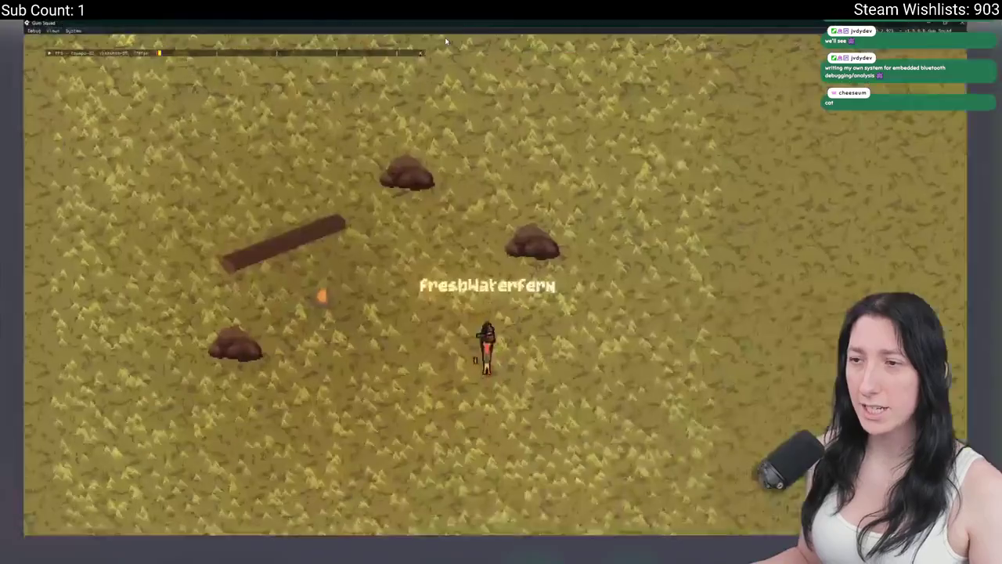
key("a")
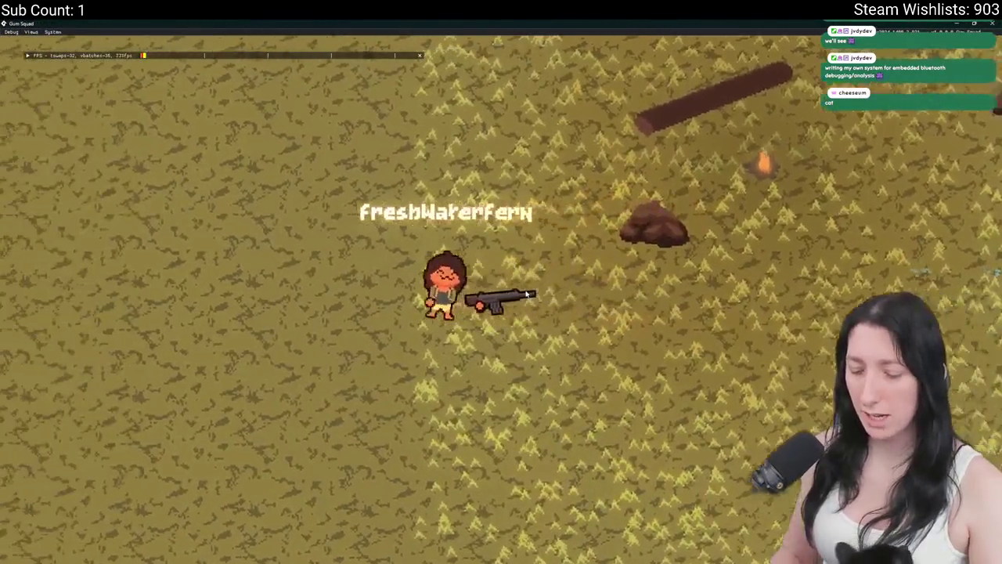
scroll(527, 294, "down", 10)
key("s")
key("d")
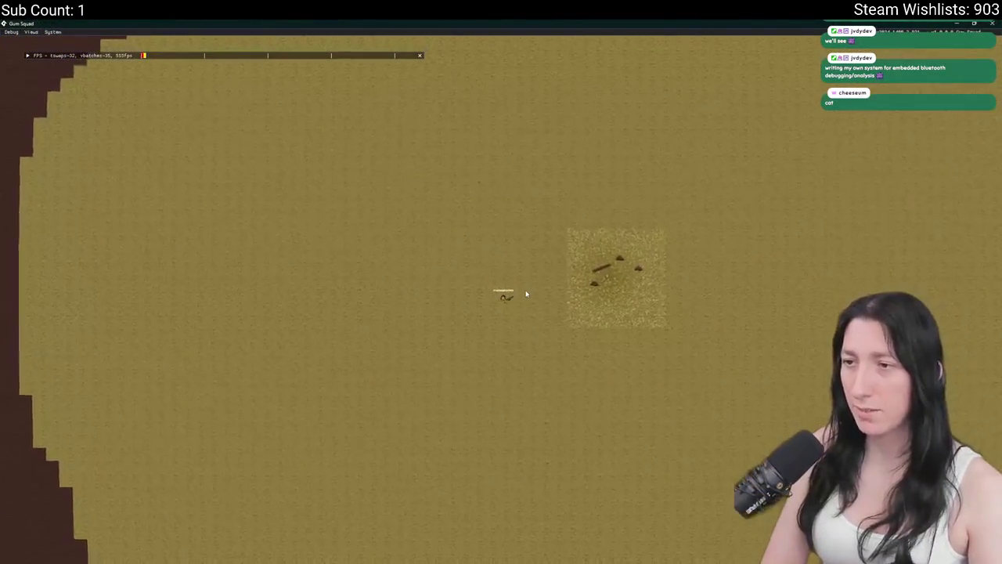
key("s")
key("d")
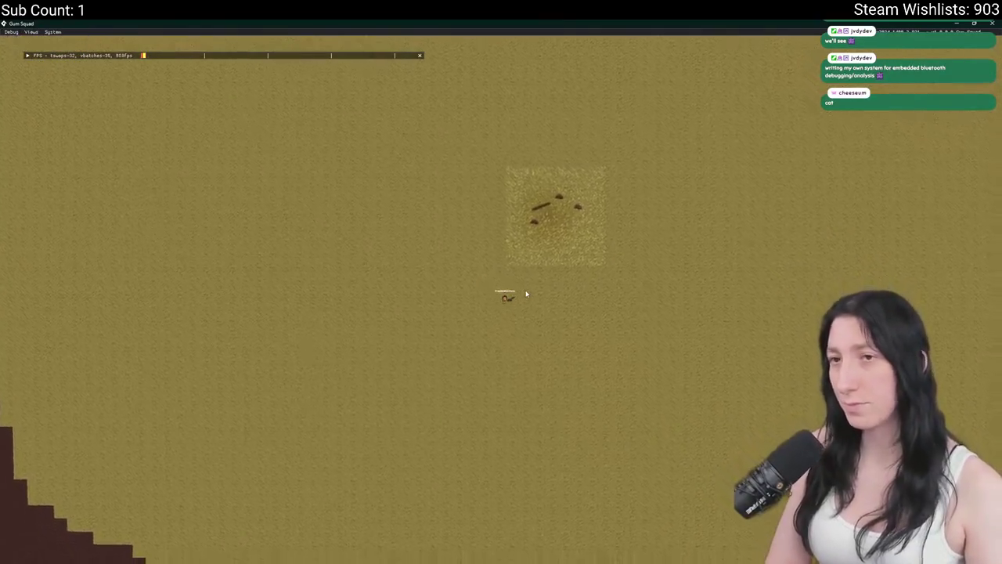
key("s")
key("d")
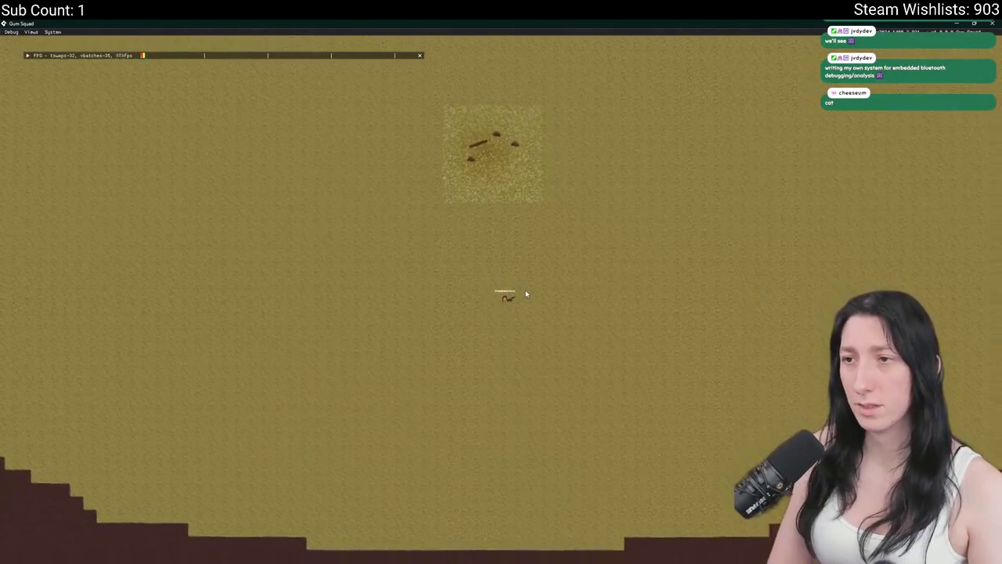
key("s")
key("d")
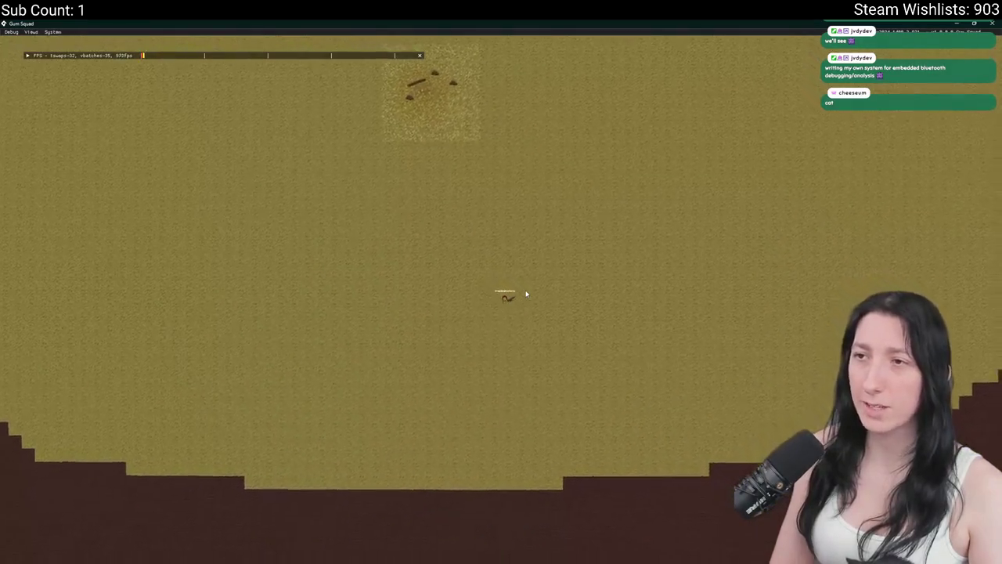
key("s")
key("d")
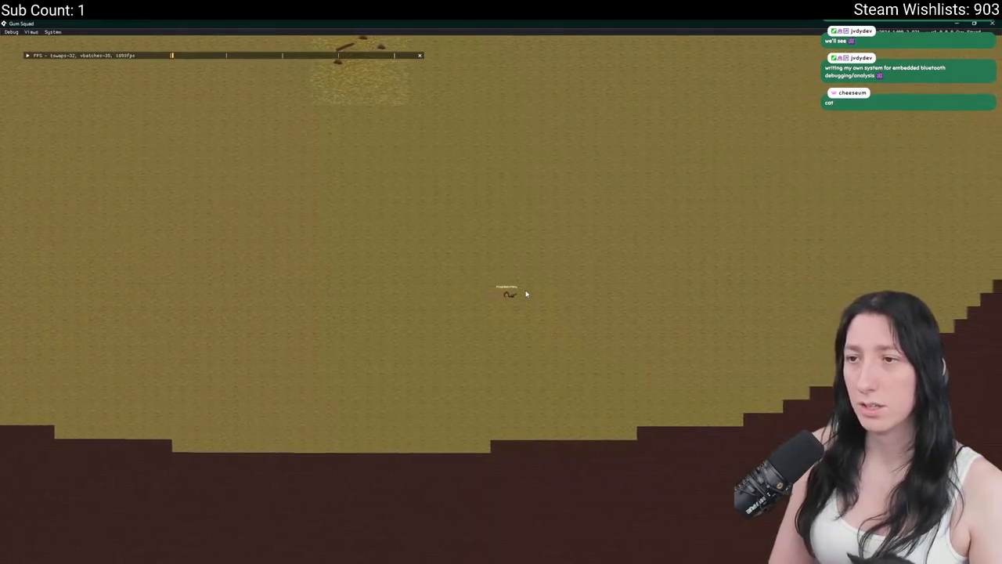
key("s")
key("d")
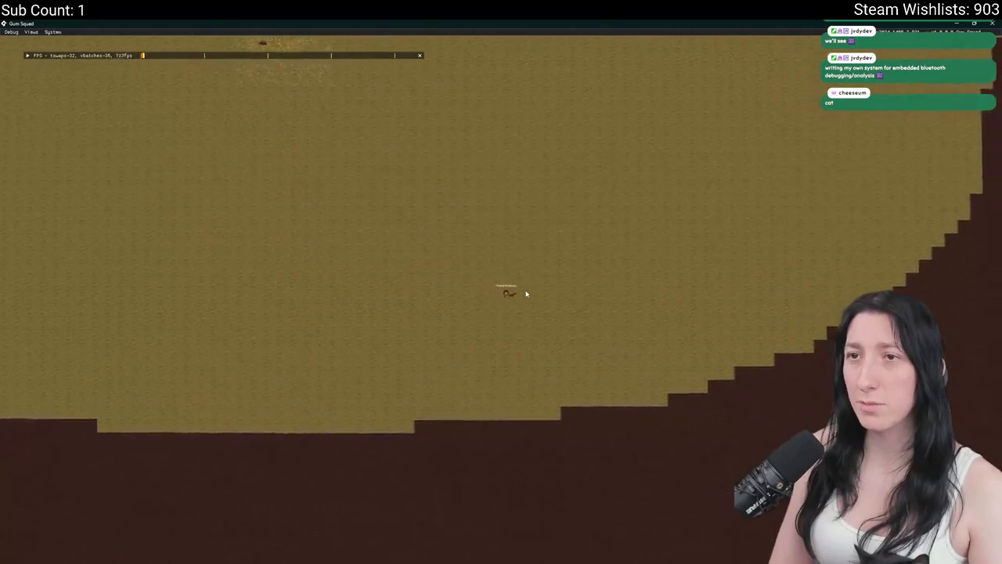
key("w")
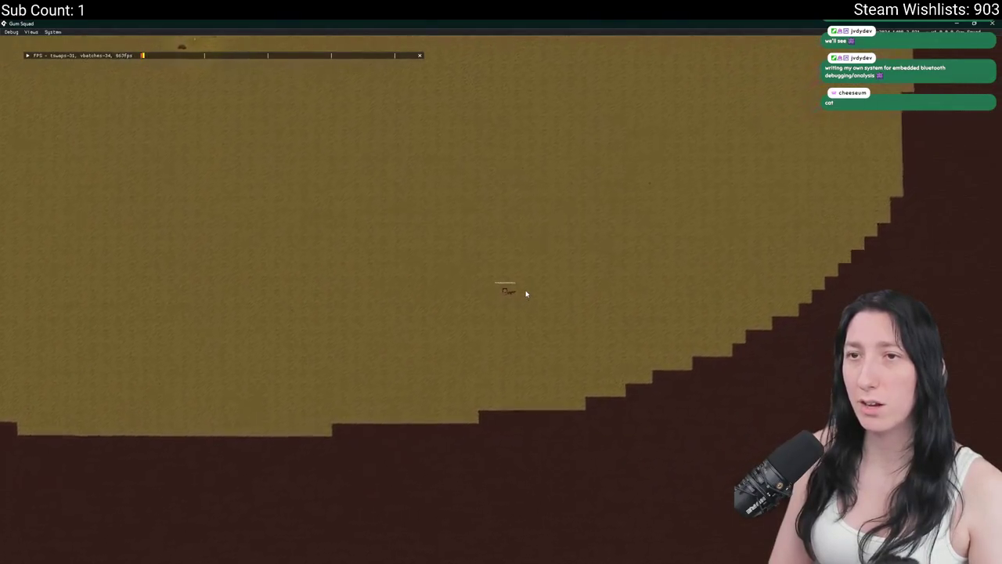
key("w")
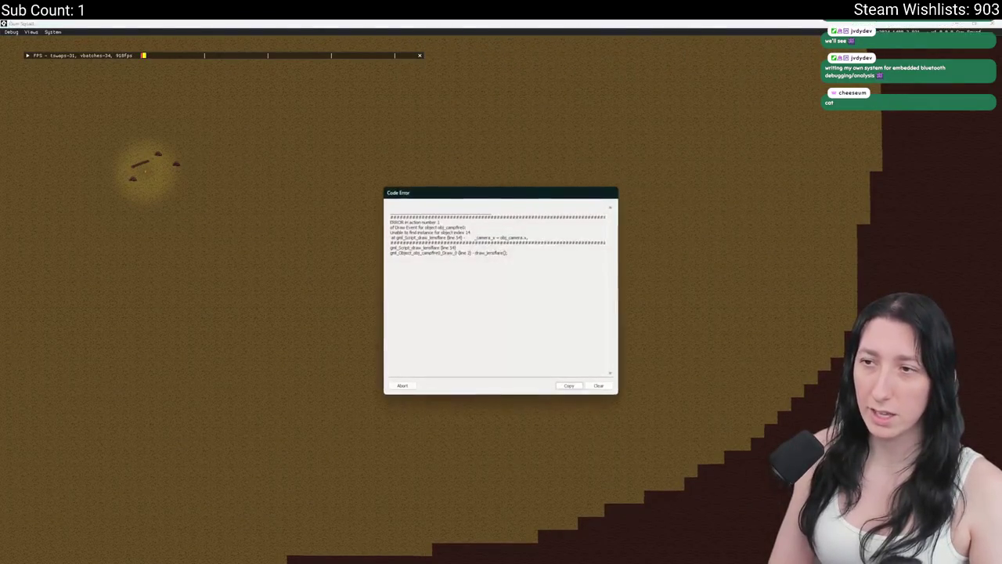
left_click(399, 387)
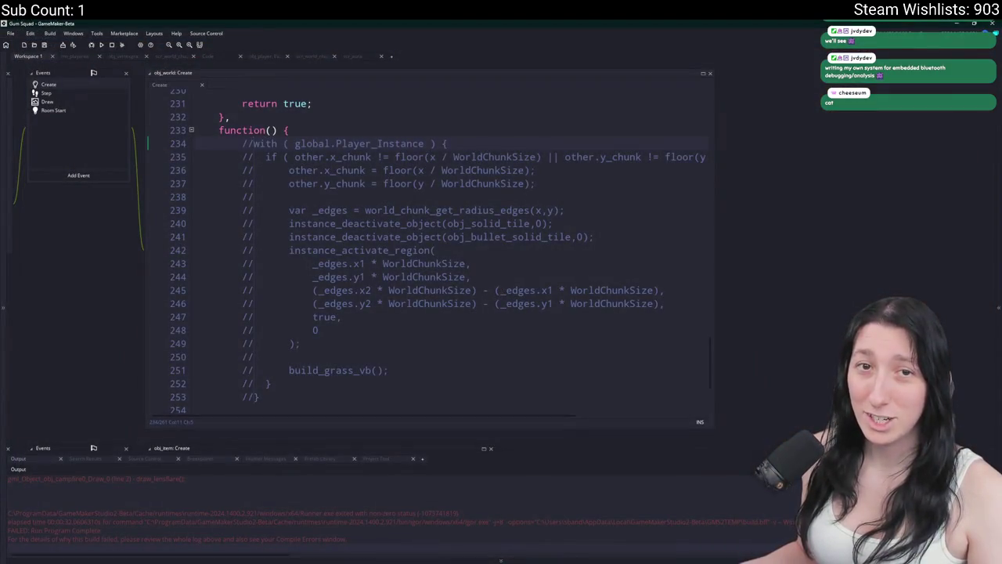
Open the obj_campfire0 object via asset search and view its Step event code.
key("ctrl+t")
type("obj_")
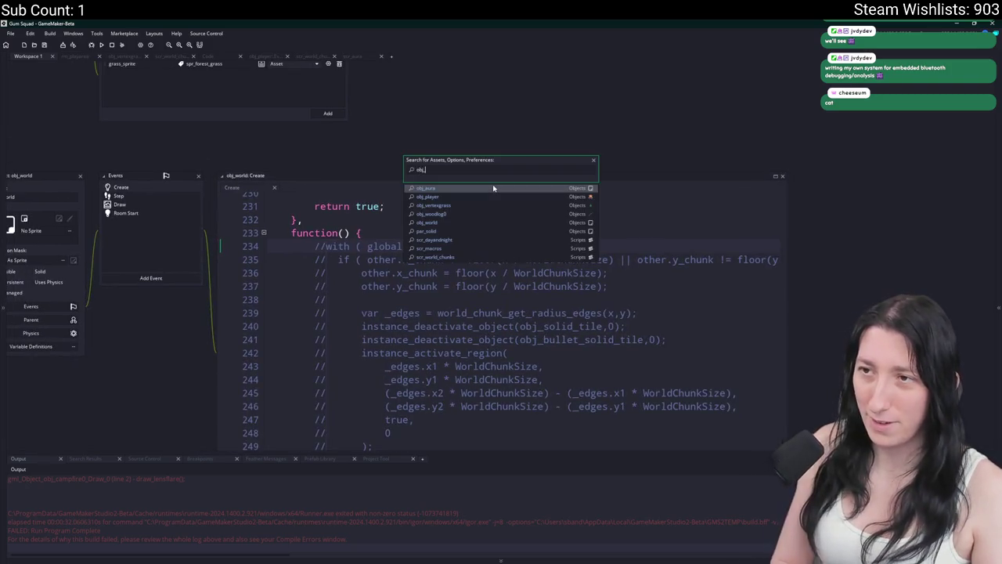
type("campfire")
key("Return")
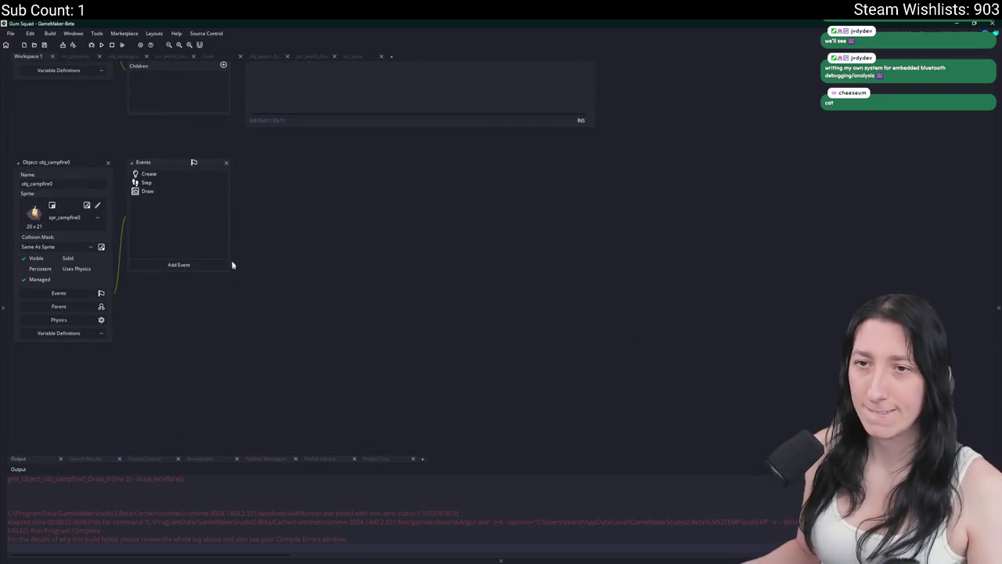
left_click(183, 183)
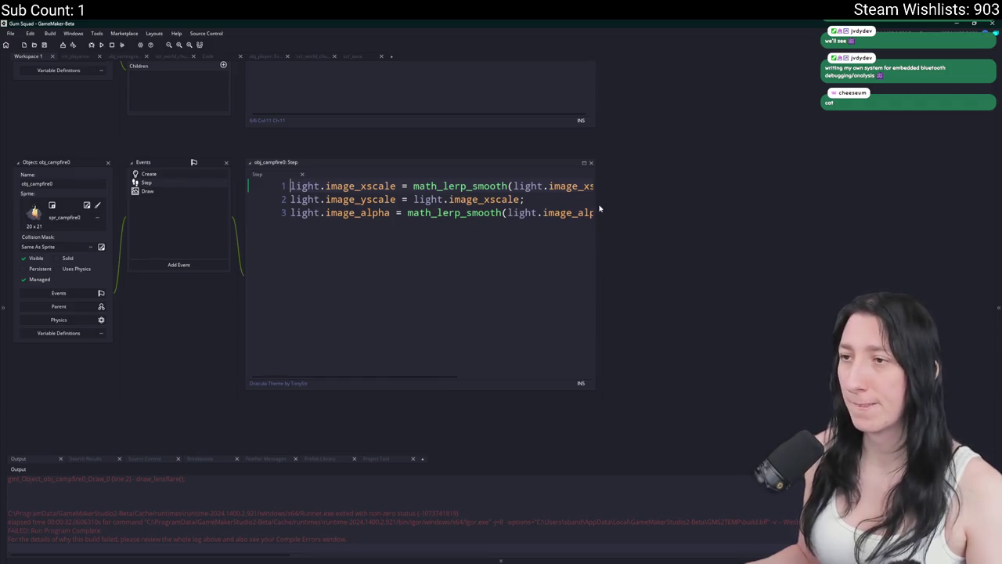
left_click_drag(600, 208, 681, 210)
Review the campfire's Create lensflare_define call and Draw draw_lensflare call.
left_click(246, 182)
left_click(268, 164)
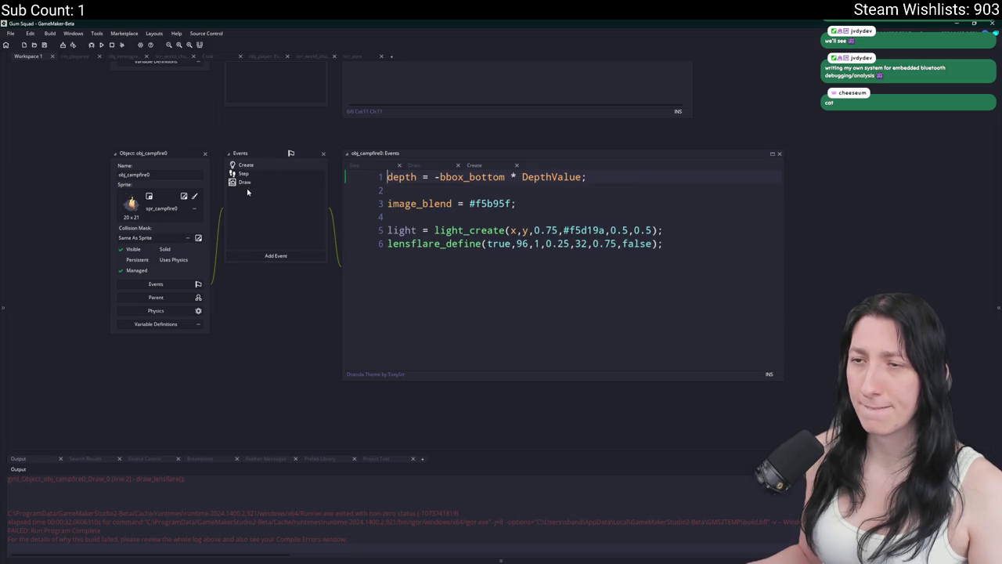
left_click(443, 243)
scroll(196, 501, "up", 5)
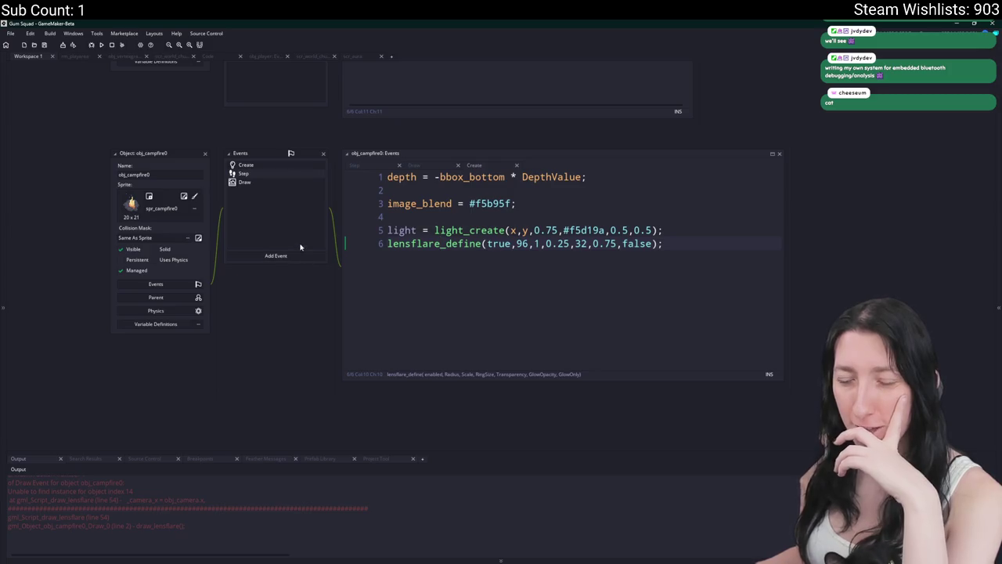
left_click(287, 182)
left_click(459, 190)
Open the draw_lensflare definition and search the project for uses of obj_camera.
middle_click(460, 191)
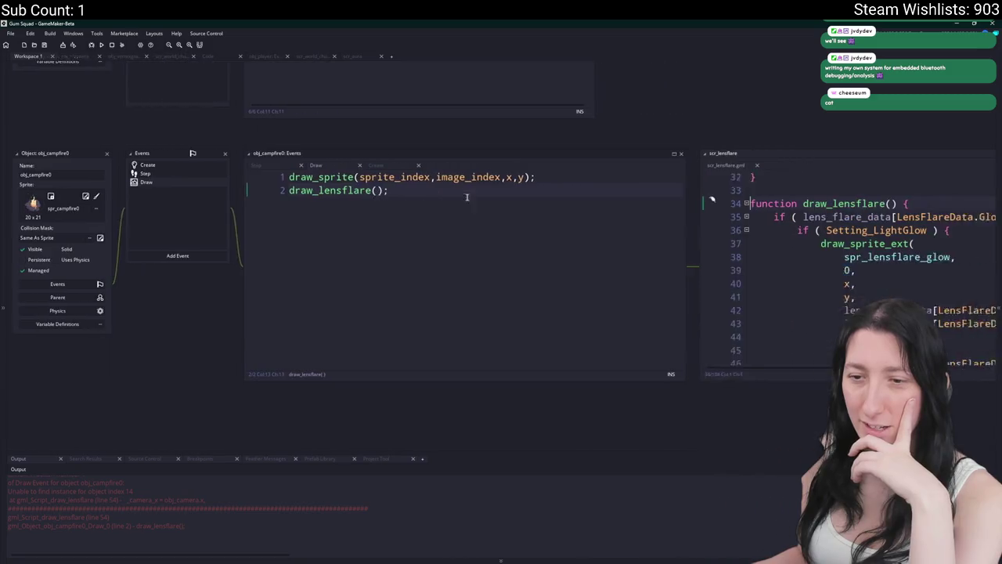
left_click_drag(664, 375, 749, 440)
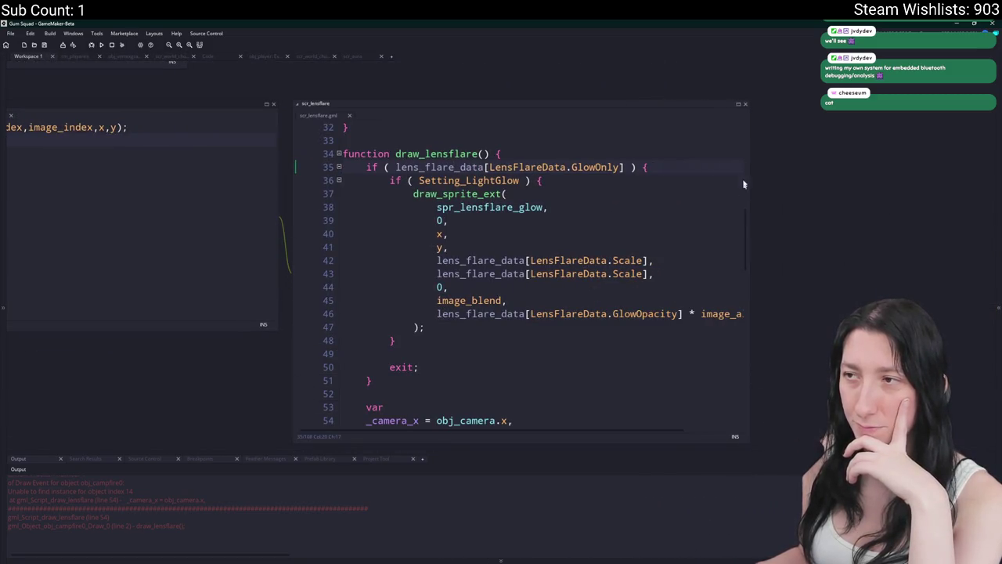
scroll(548, 274, "down", 4)
left_click(459, 264)
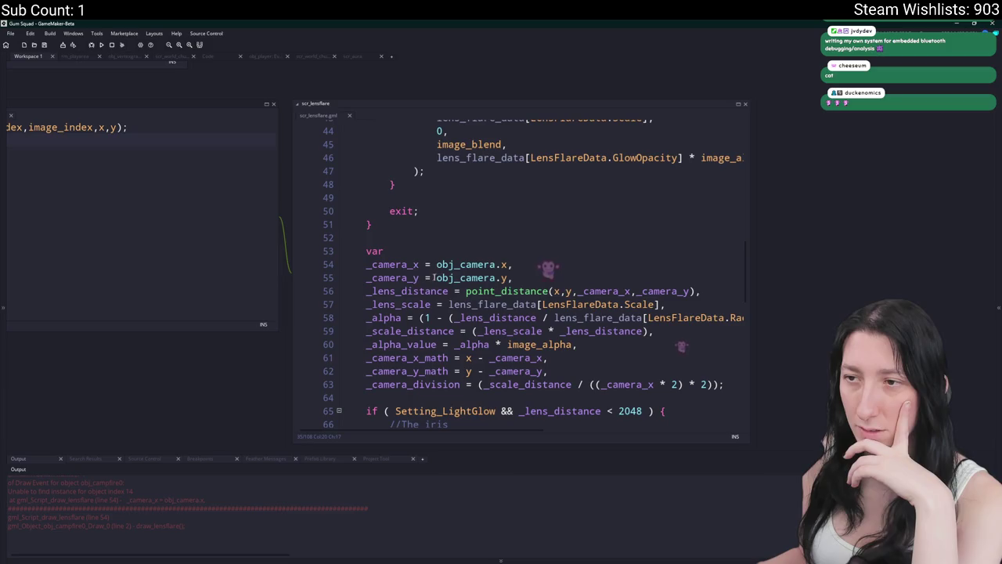
double_click(462, 264)
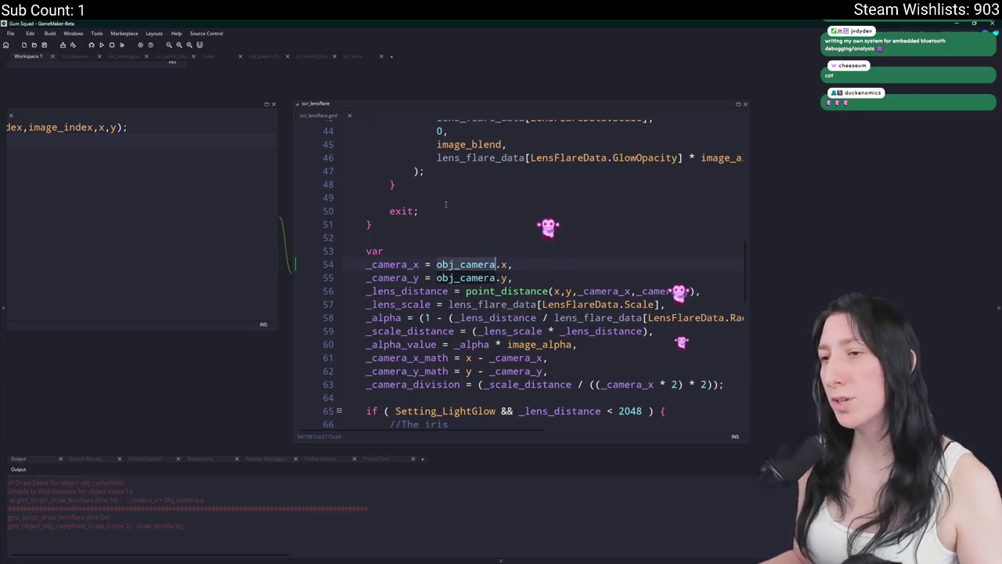
key("ctrl+shift+f")
key("Return")
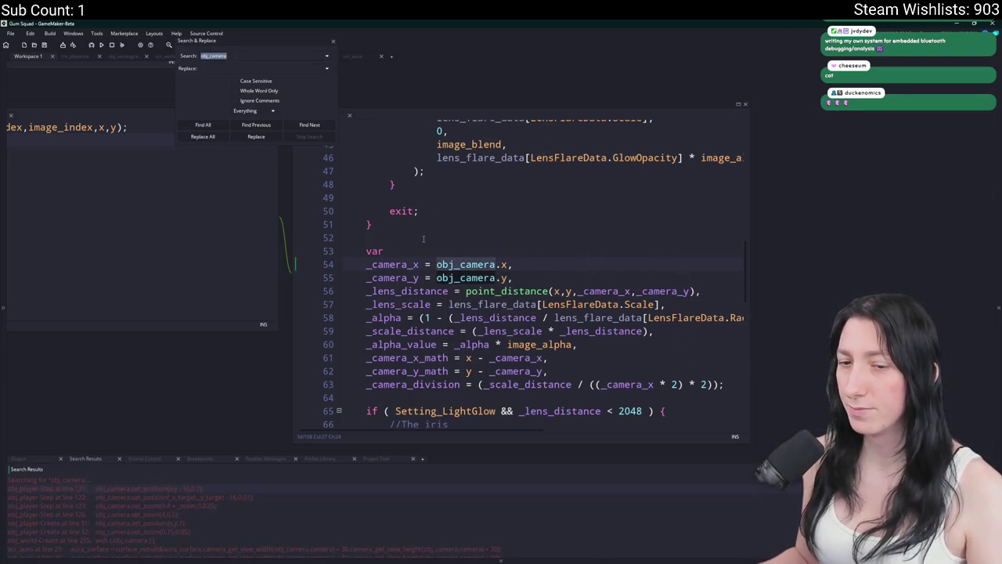
Close the search results and open the obj_camera object.
left_click(333, 40)
key("ctrl+t")
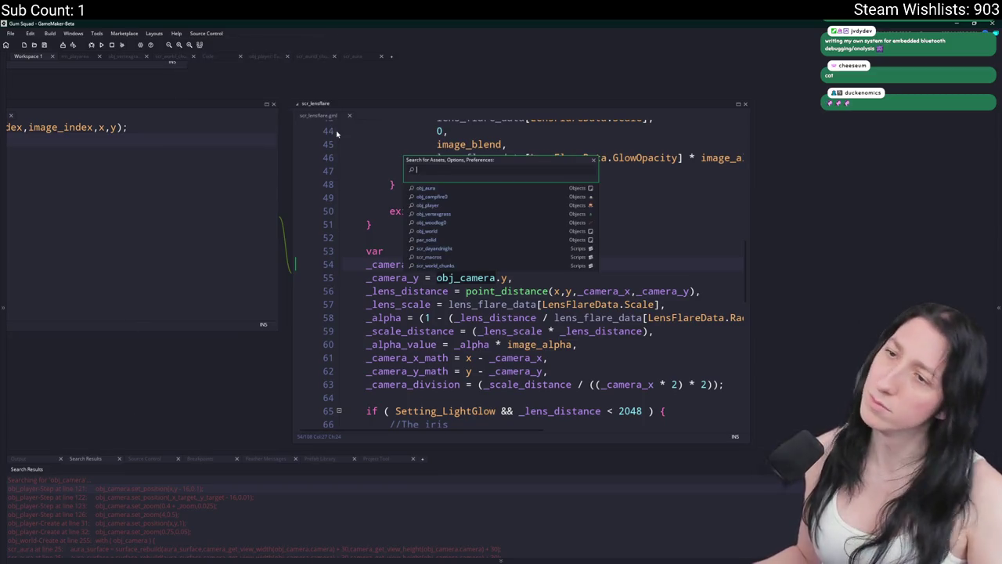
type("obj_camera")
key("Return")
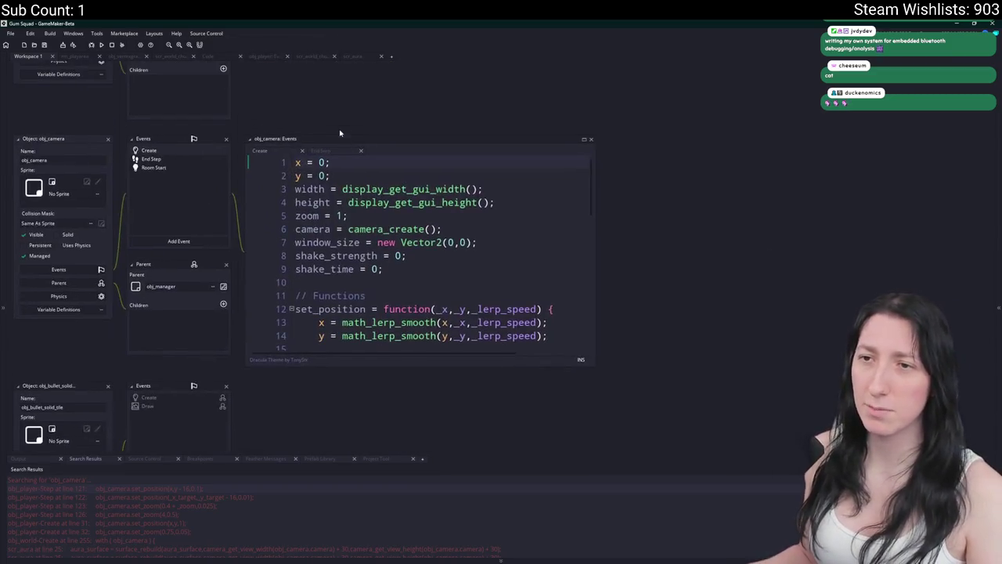
Search the project for manager and open obj_world Step line 93, instance_activate_object(obj_manager).
key("ctrl+t")
key("ctrl+shift+f")
type("obj_manager")
key("Return")
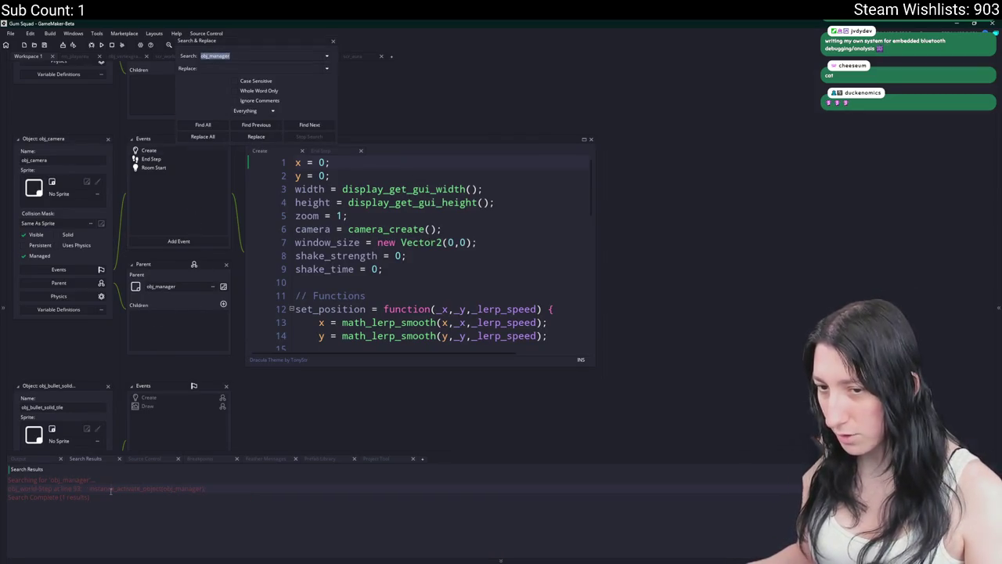
double_click(111, 489)
left_click(348, 290)
left_click(125, 290)
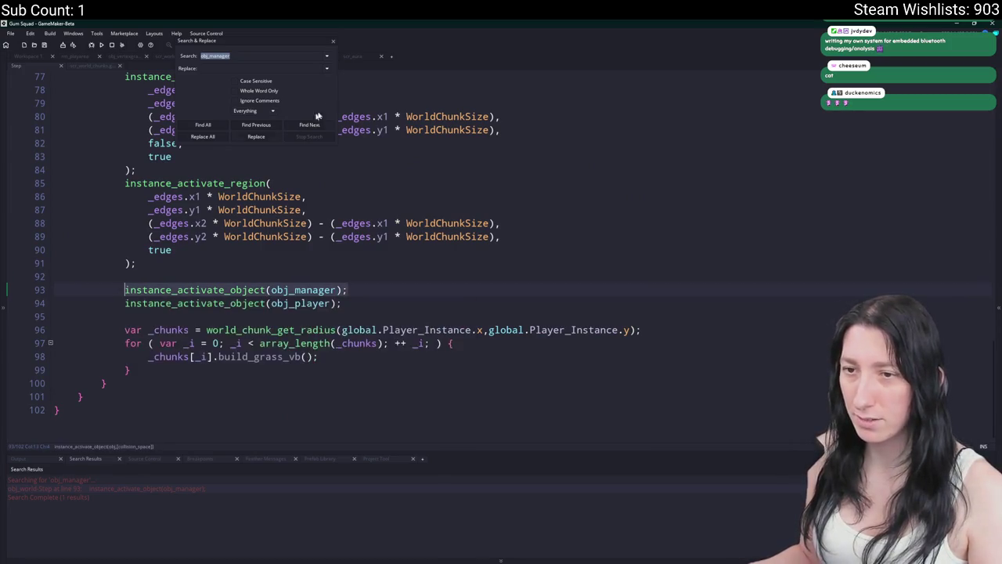
Close the project search and open world_chunk_update in scr_world_chunks through an asset search for chunk_update.
left_click(334, 40)
scroll(309, 285, "up", 6)
left_click(309, 285)
key("ctrl+t")
type("chunk_update")
key("Return")
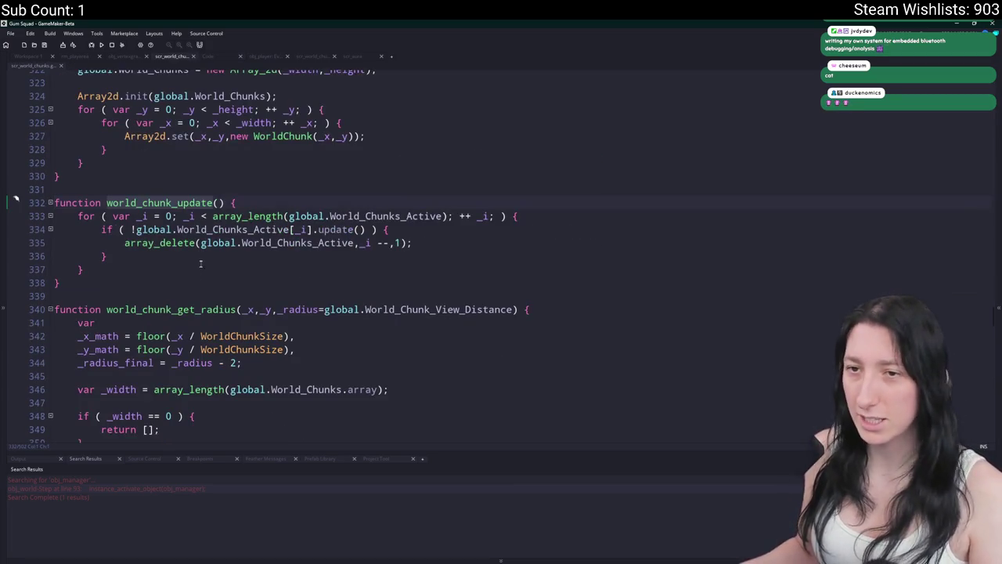
Search the project for unload() and open its call in scr_networking.
left_click(361, 230)
double_click(335, 229)
key("ctrl+f")
type("unload()")
key("Return")
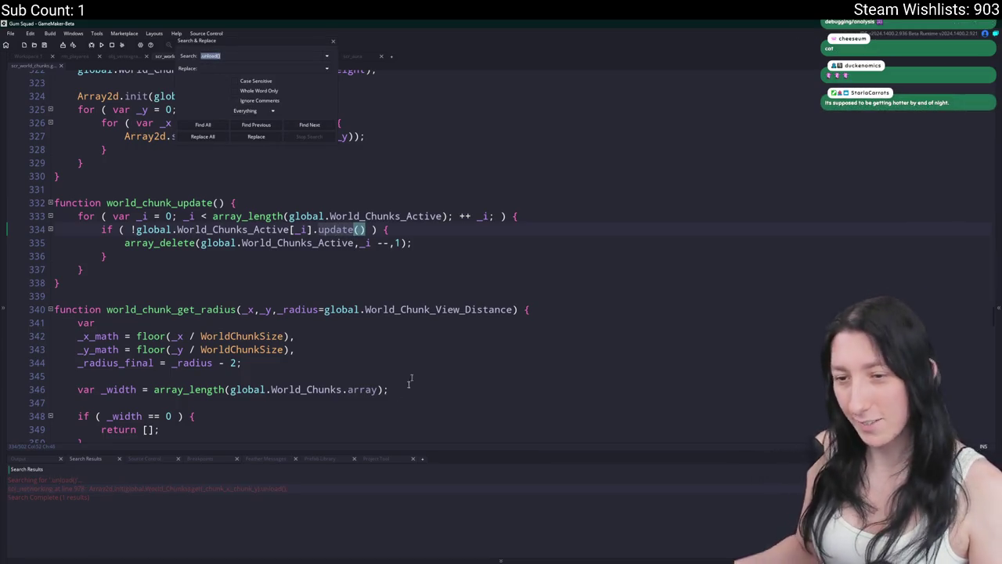
double_click(335, 487)
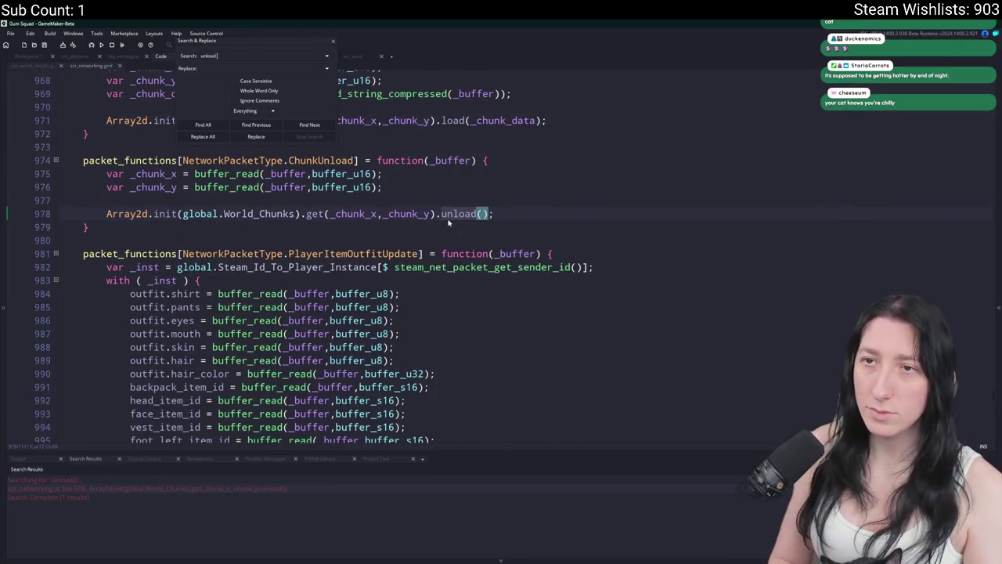
Search for 'unload =' and open the static unload definition in scr_world_chunks, ending at line 197.
left_click(243, 57)
key("BackSpace")
key("BackSpace")
type("=")
key("Return")
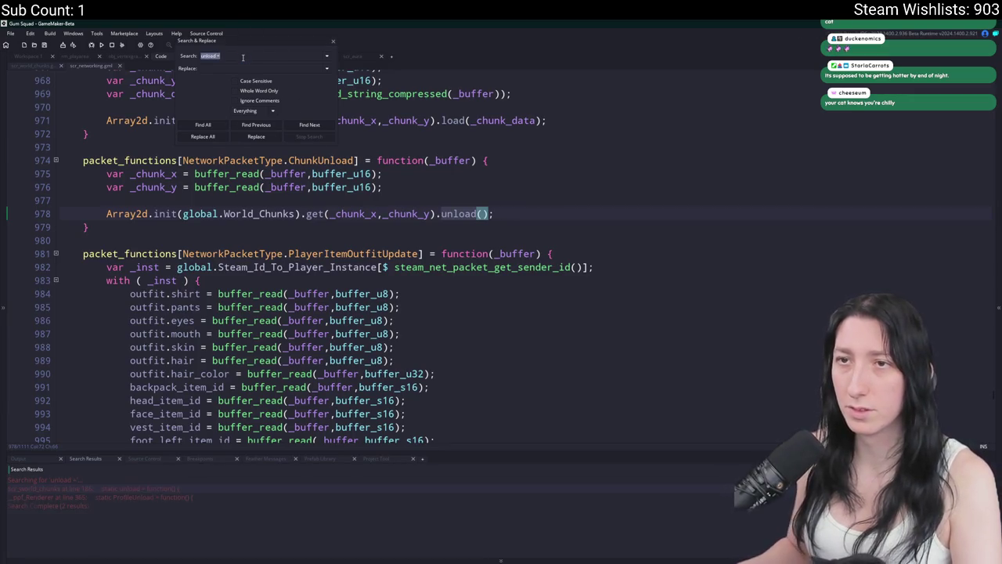
double_click(157, 488)
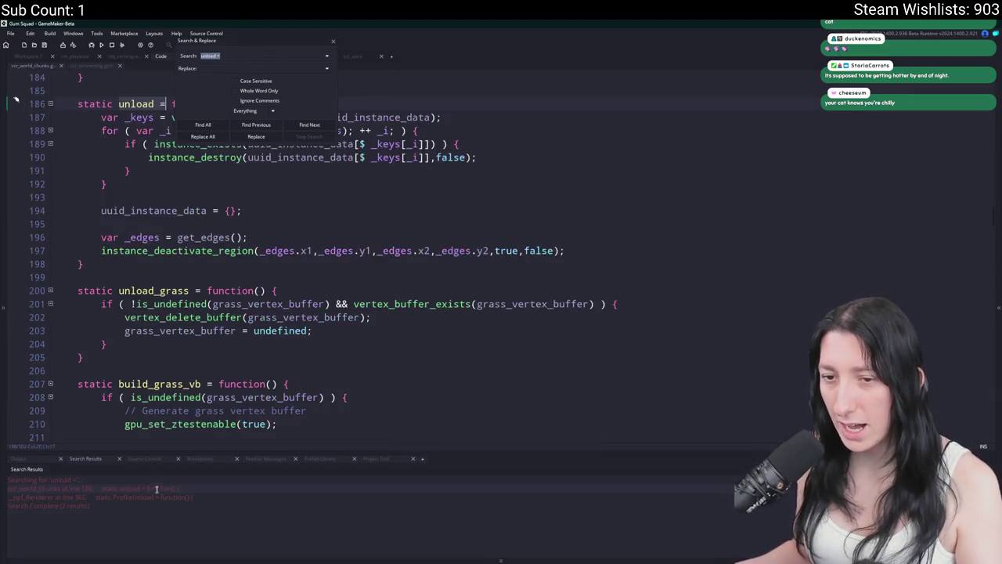
left_click(334, 41)
left_click(629, 247)
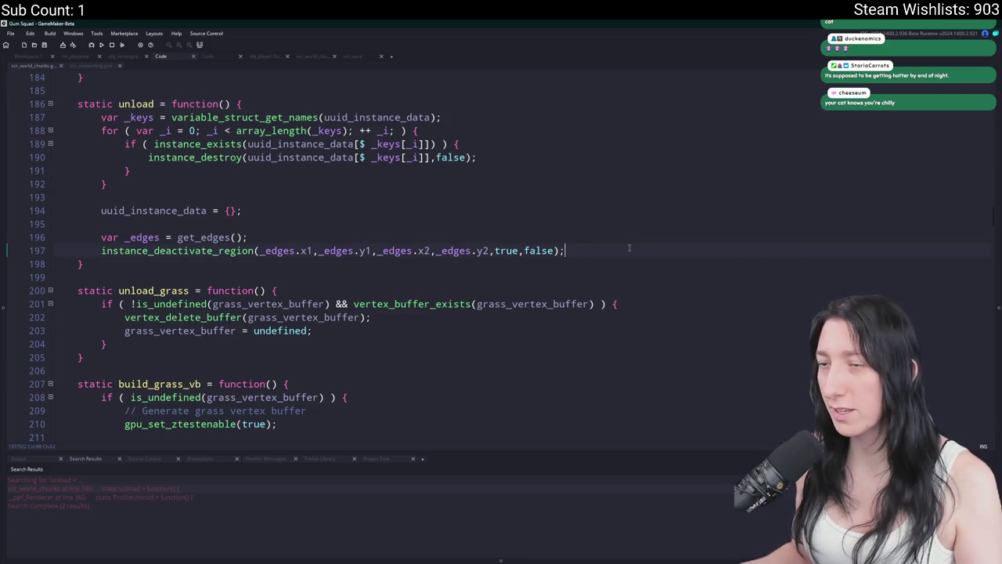
Add instance_activate_object(obj_manager); and instance_activate_object(obj_player); right after the deactivate call on line 197.
key("Return")
key("Return")
type("instance_activate_object(obj_manager);")
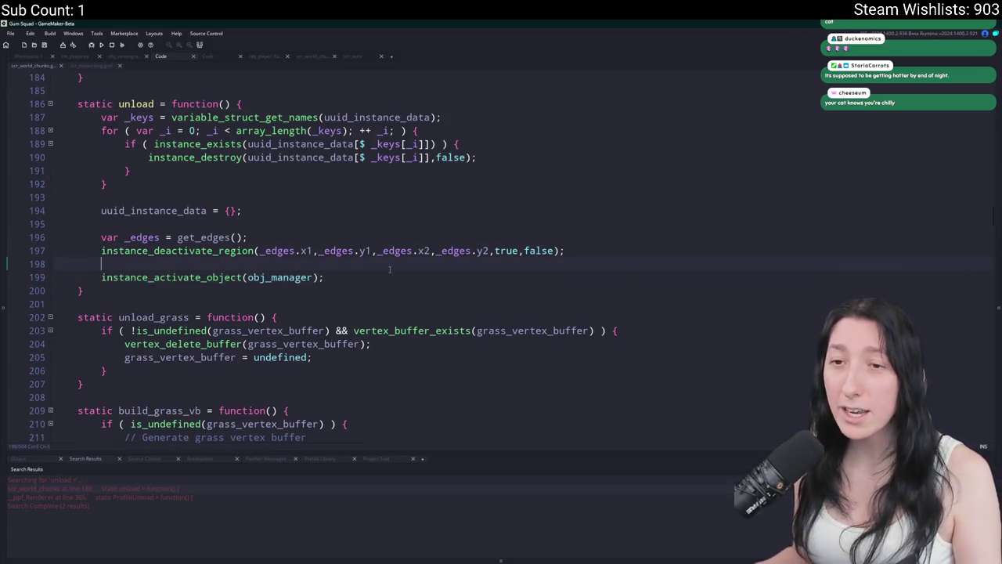
key("Up")
key("BackSpace")
key("Down")
key("Return")
type("instance_activate_object(obj_manager);")
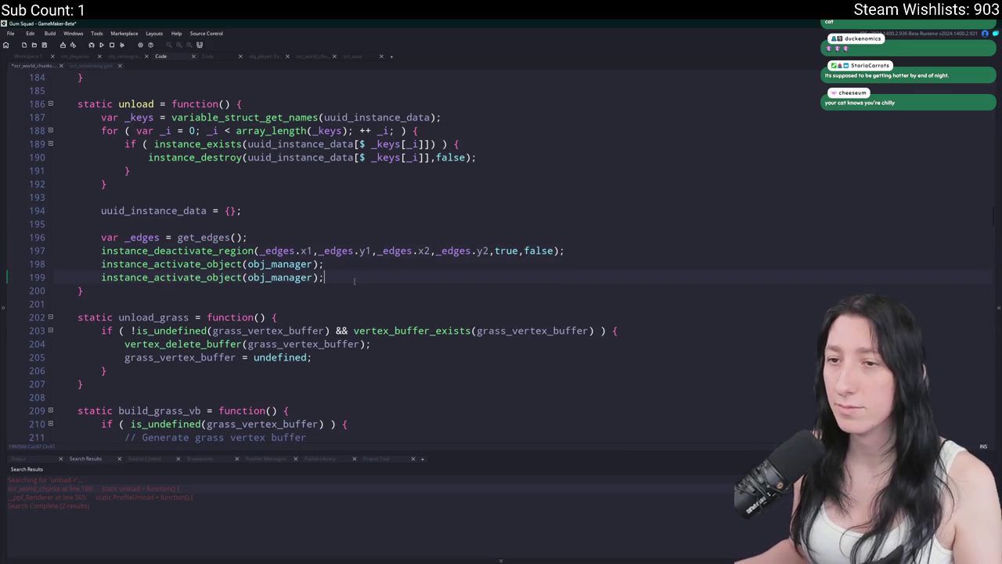
left_click(271, 277)
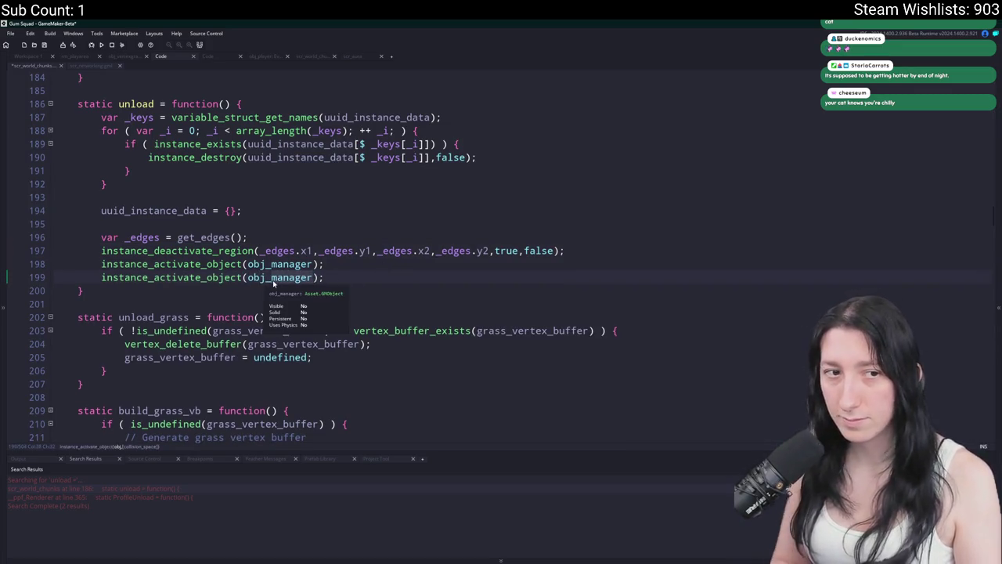
key("ctrl+shift+Right")
type("play")
key("Return")
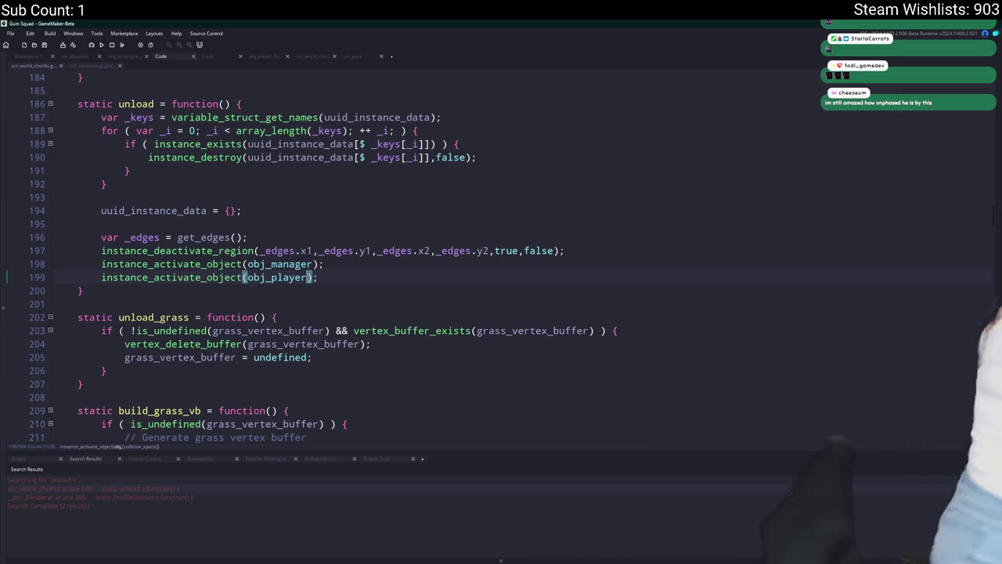
Compile and run the project with F5 to launch the Gum Squad main menu.
key("Insert")
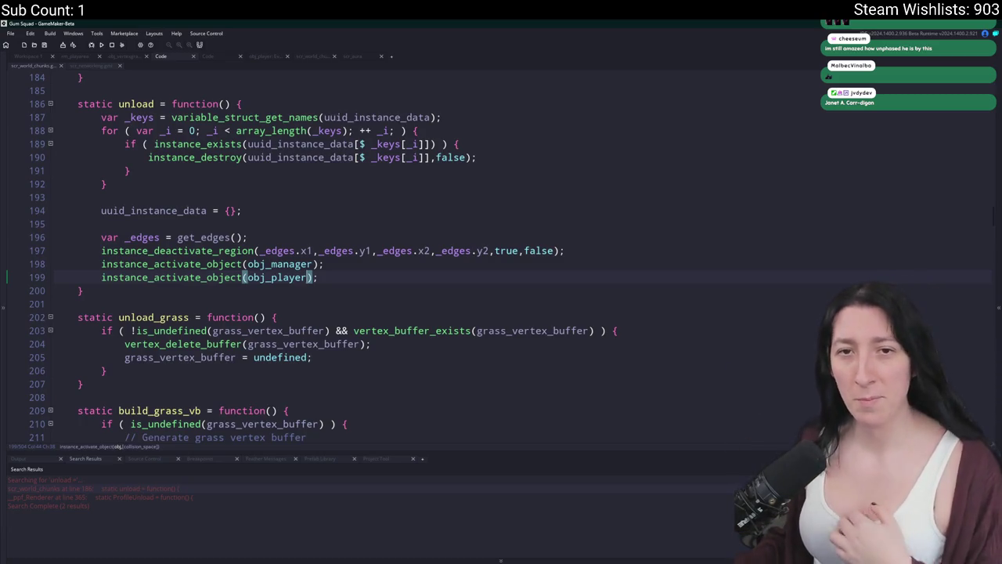
key("Insert")
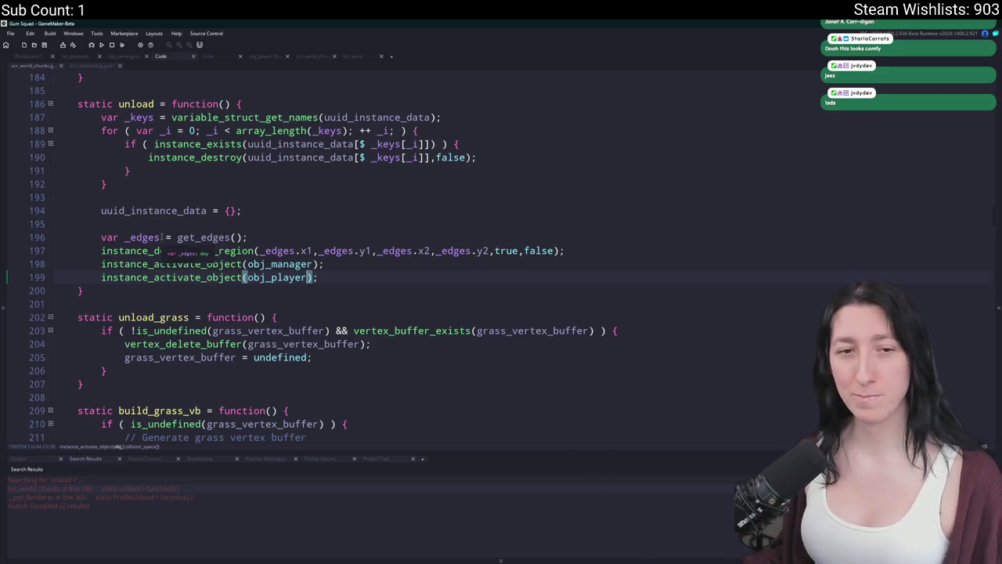
left_click(355, 269)
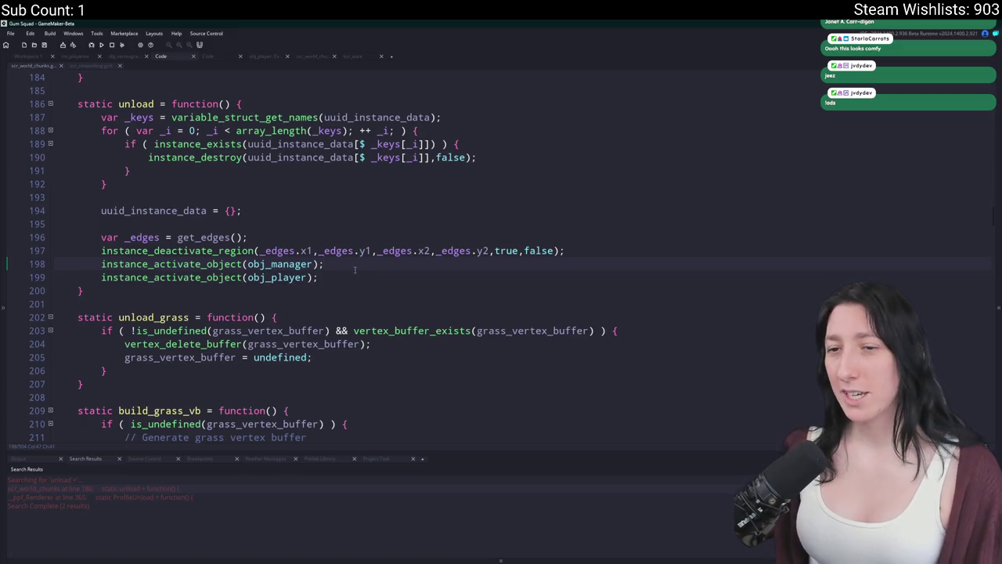
key("F5")
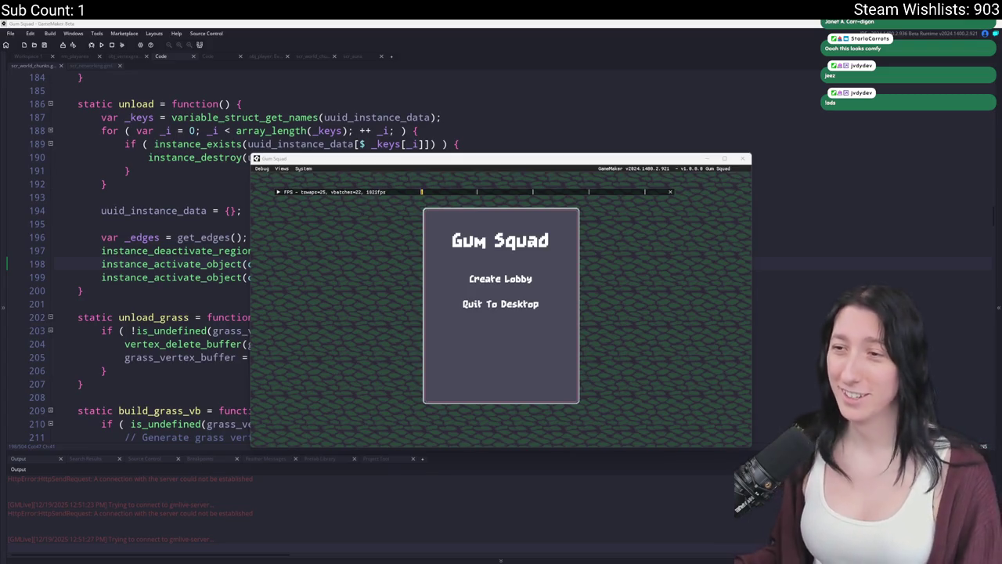
Maximize the game window, create a lobby, zoom out and walk the player right.
left_click_drag(458, 159, 458, 8)
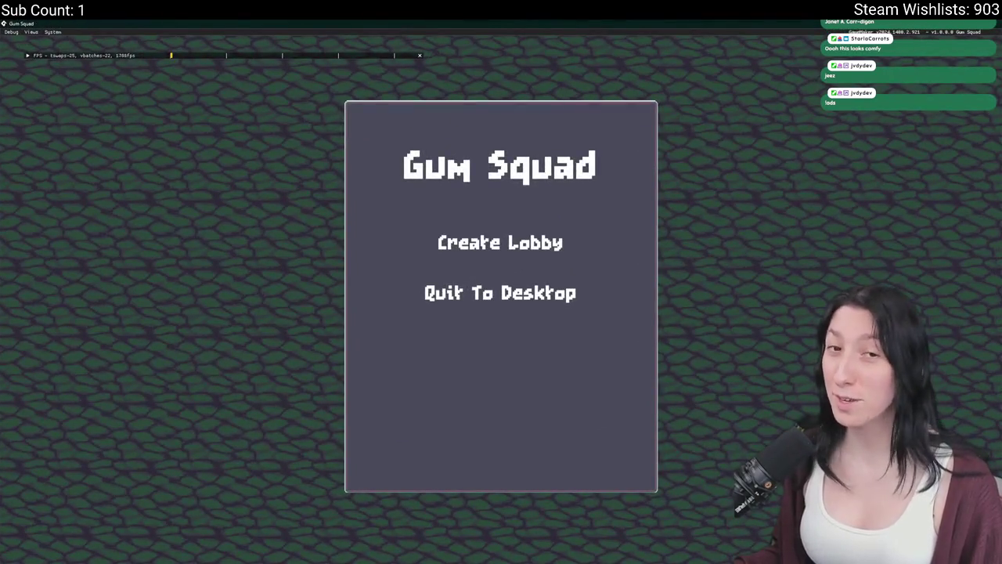
left_click(451, 239)
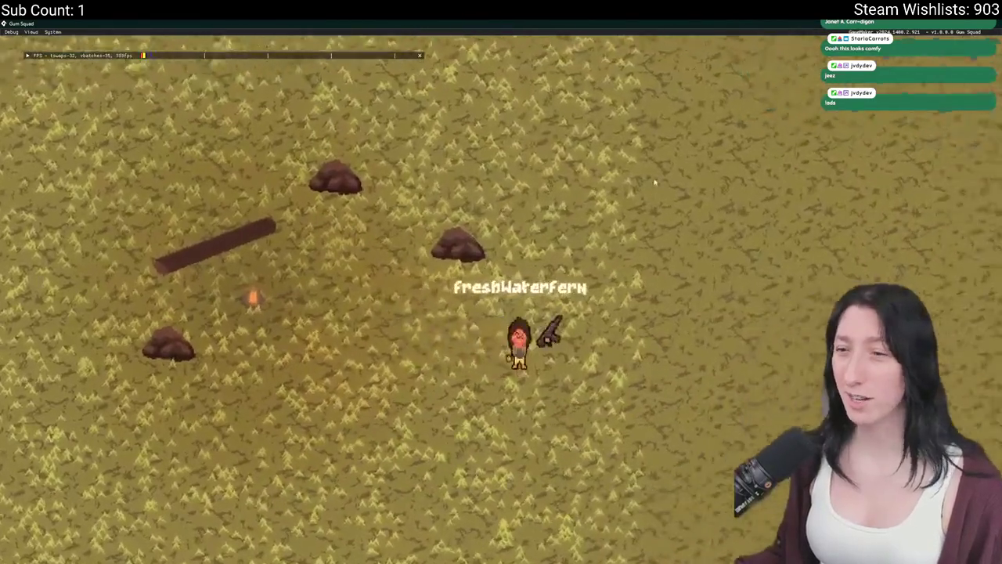
scroll(566, 133, "down", 5)
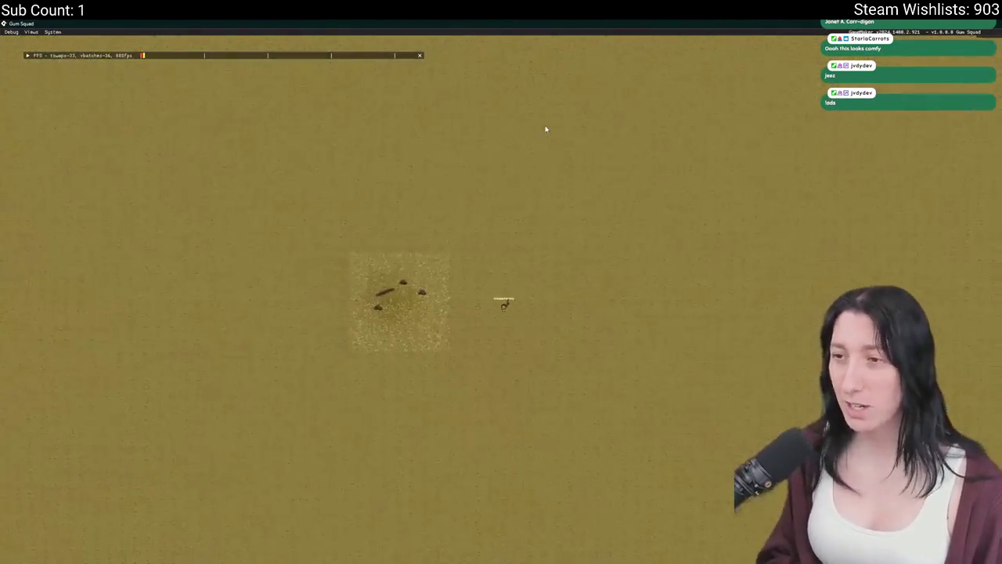
key("d")
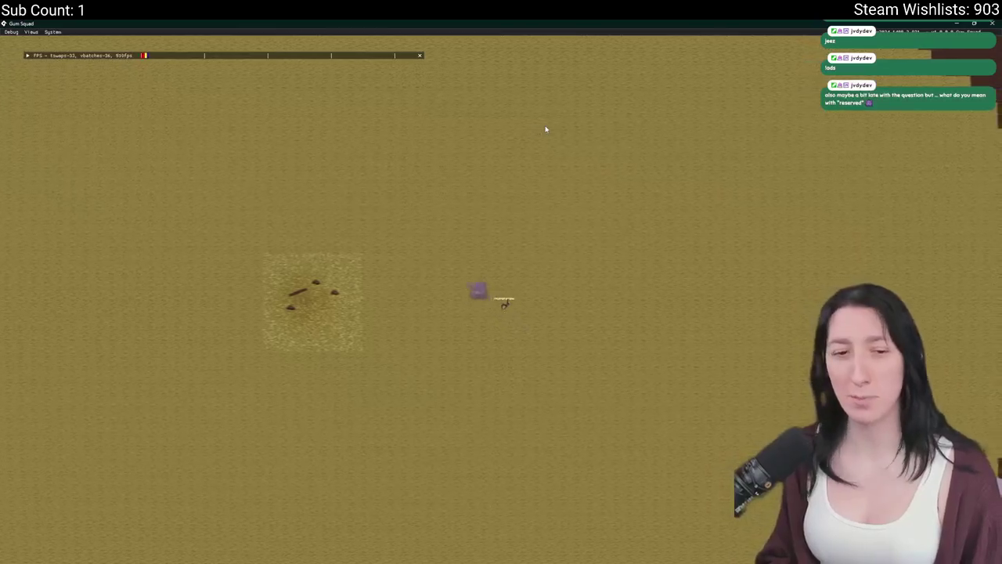
key("d")
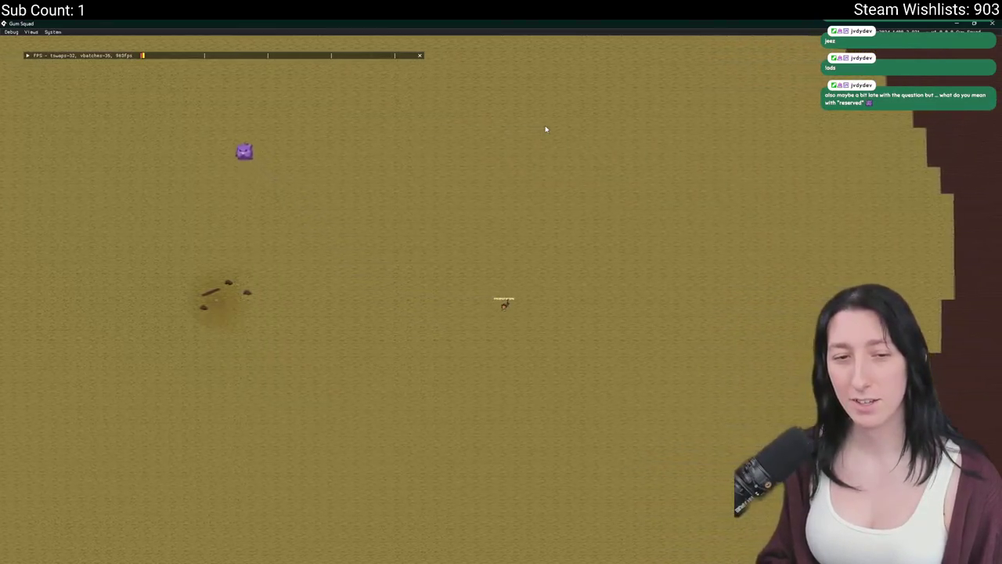
key("d")
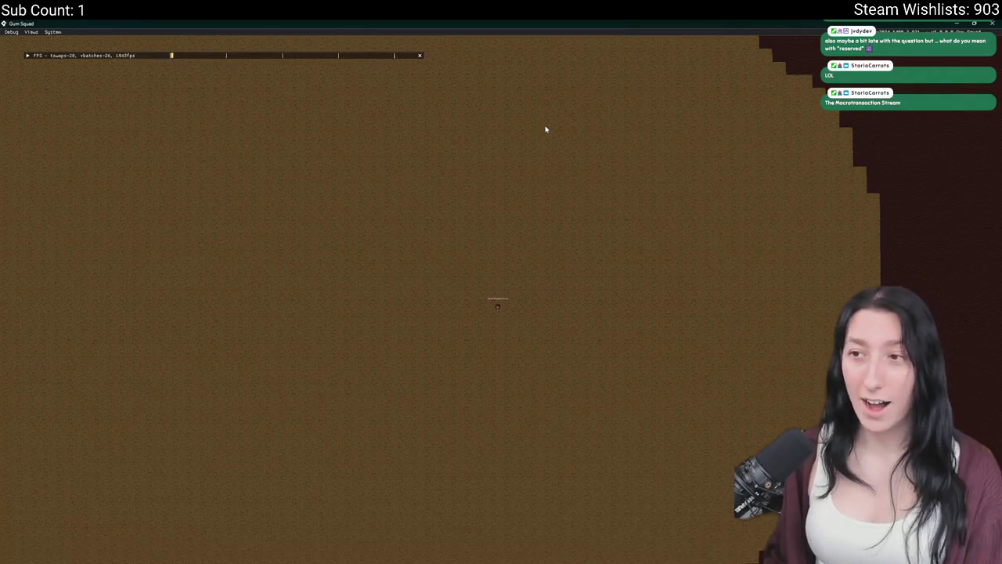
Walk the player back left to the campfire, toggle the inventory, then close the game.
key("a")
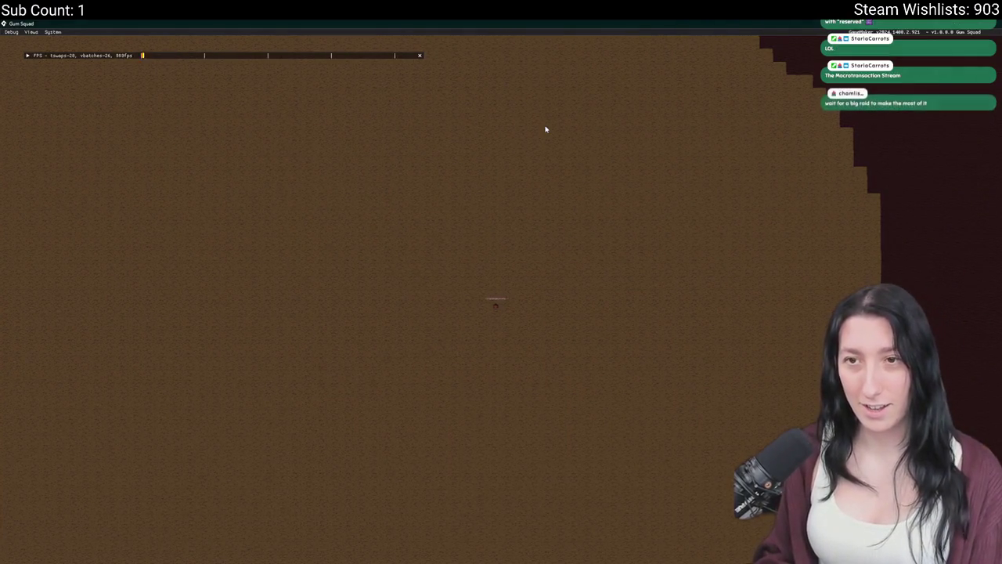
key("a")
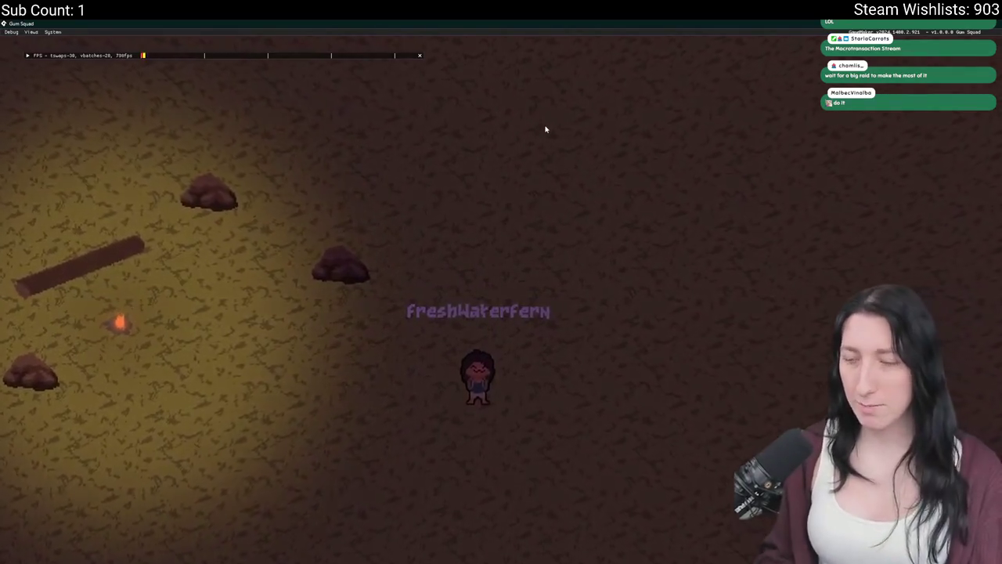
key("a")
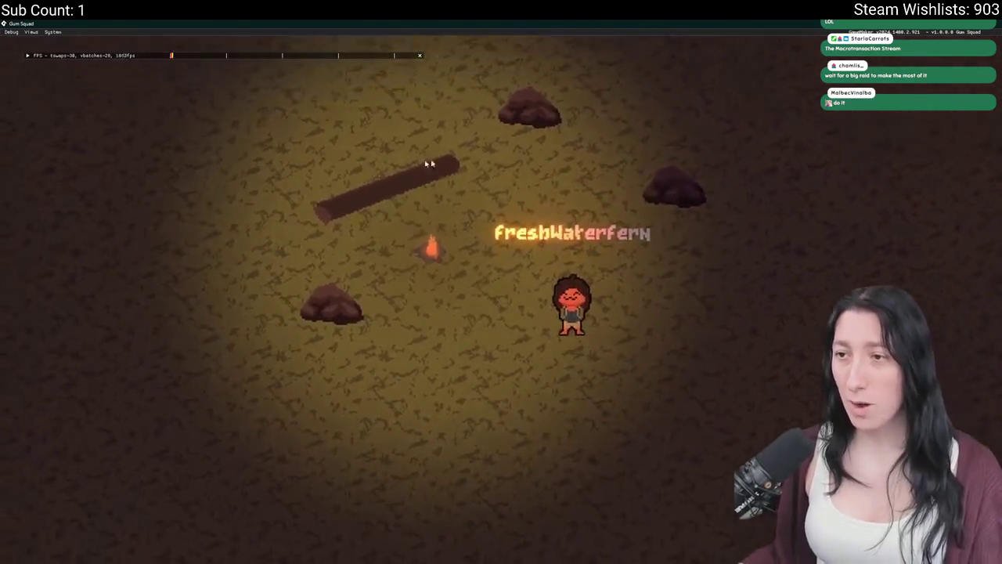
key("Tab")
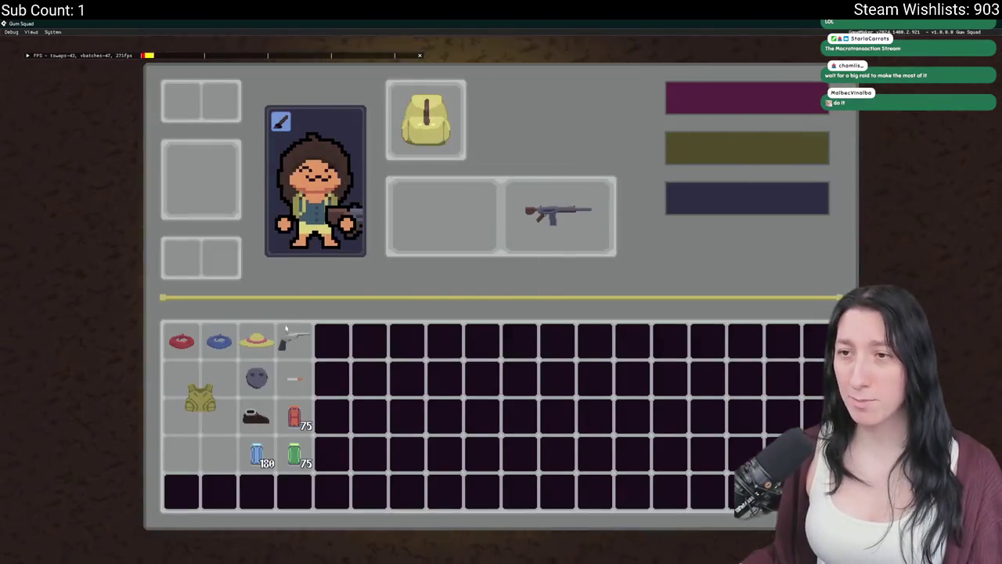
key("Tab")
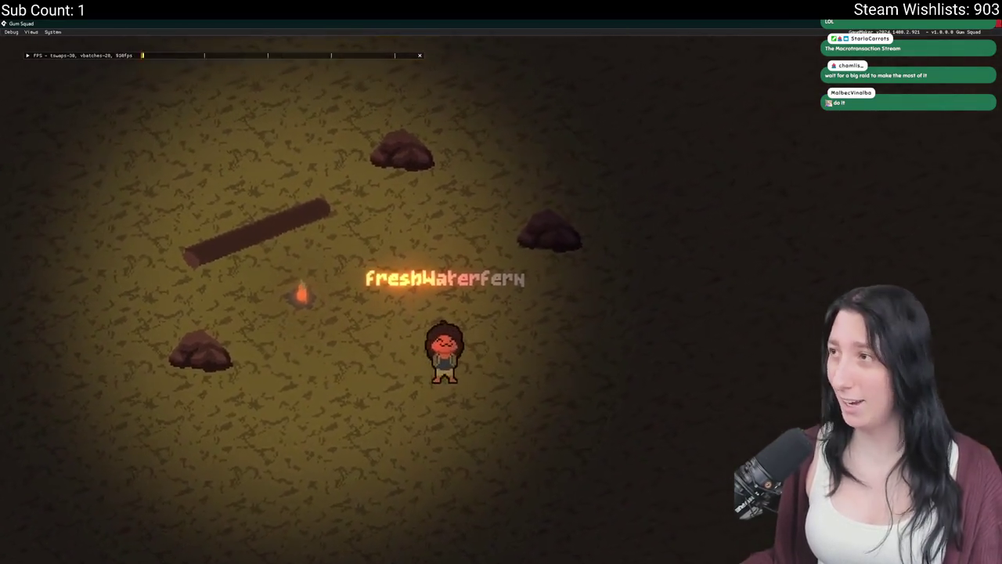
key("Escape")
left_click(342, 279)
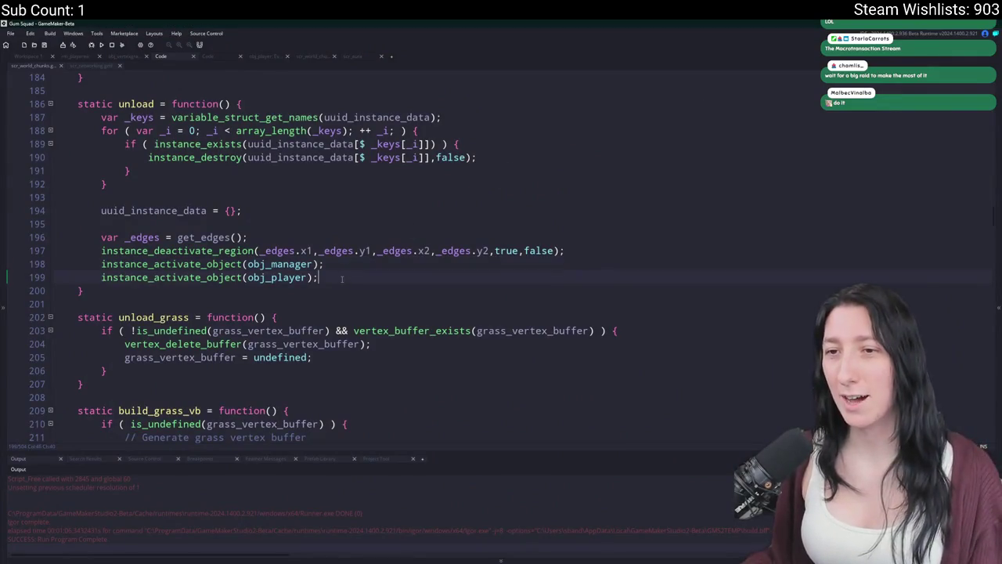
Switch to the obj_player workspace and look over its Create event code.
middle_click(299, 279)
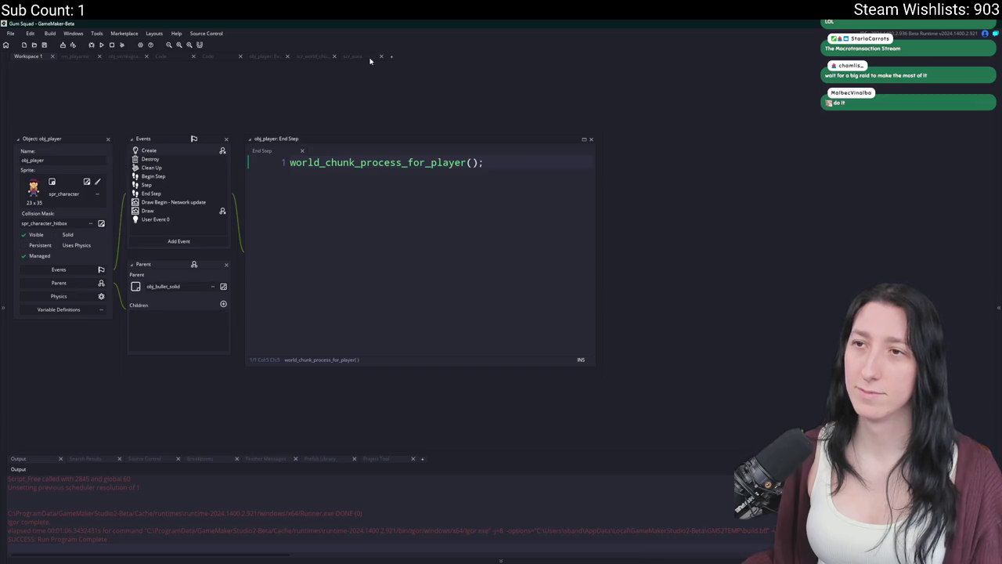
double_click(150, 153)
scroll(350, 239, "down", 4)
scroll(349, 240, "up", 7)
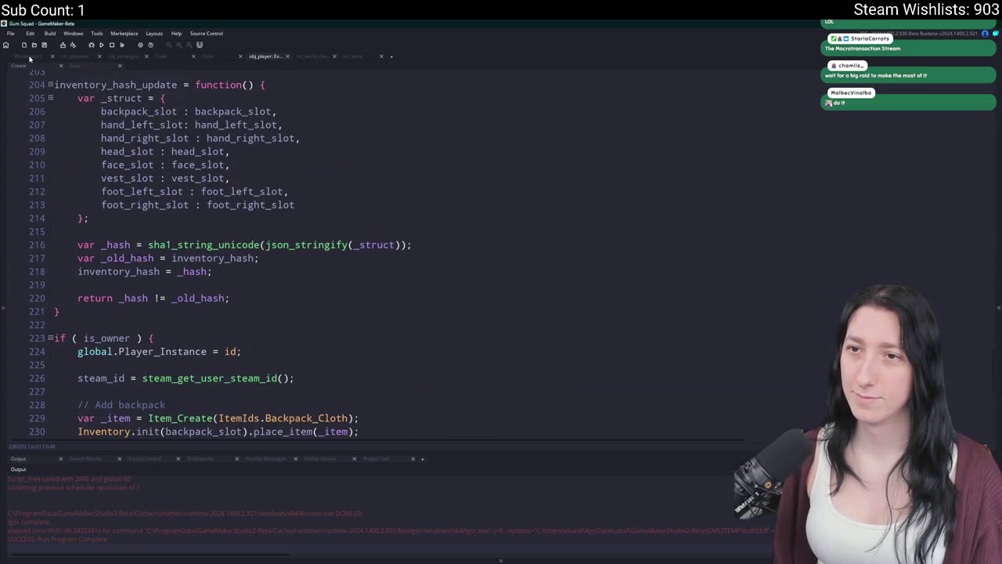
left_click(30, 59)
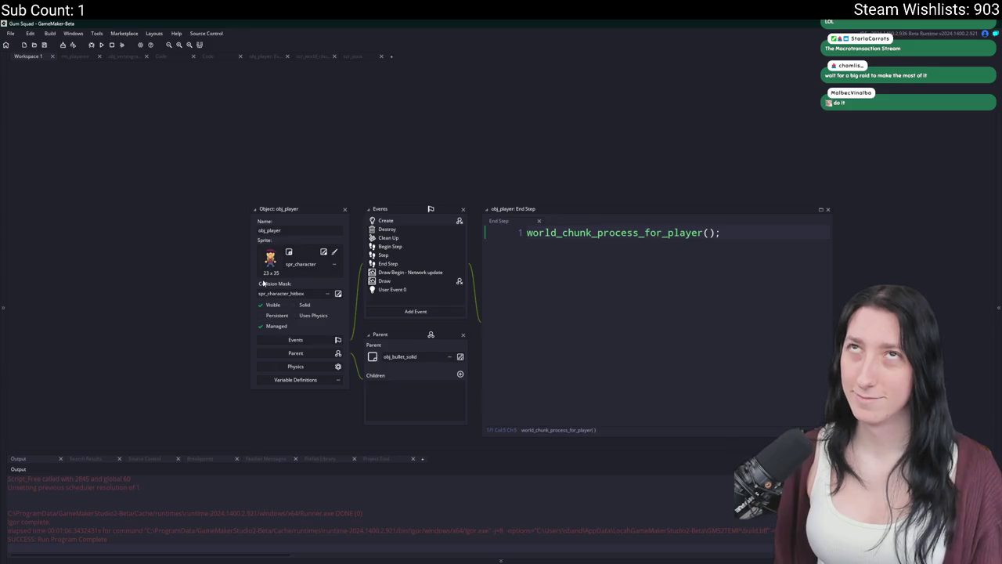
Search the whole project for obj_player and open its match in obj_world Step.
key("ctrl+shift+f")
type("obj_player")
key("Return")
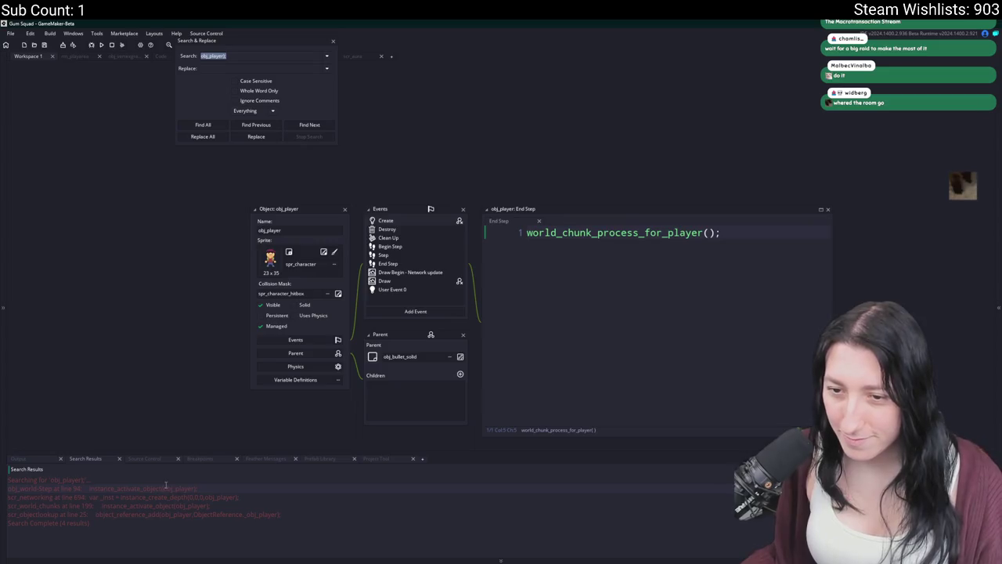
double_click(166, 485)
Duplicate the obj_player activation line and change the copy to obj_hand.
key("ctrl+d")
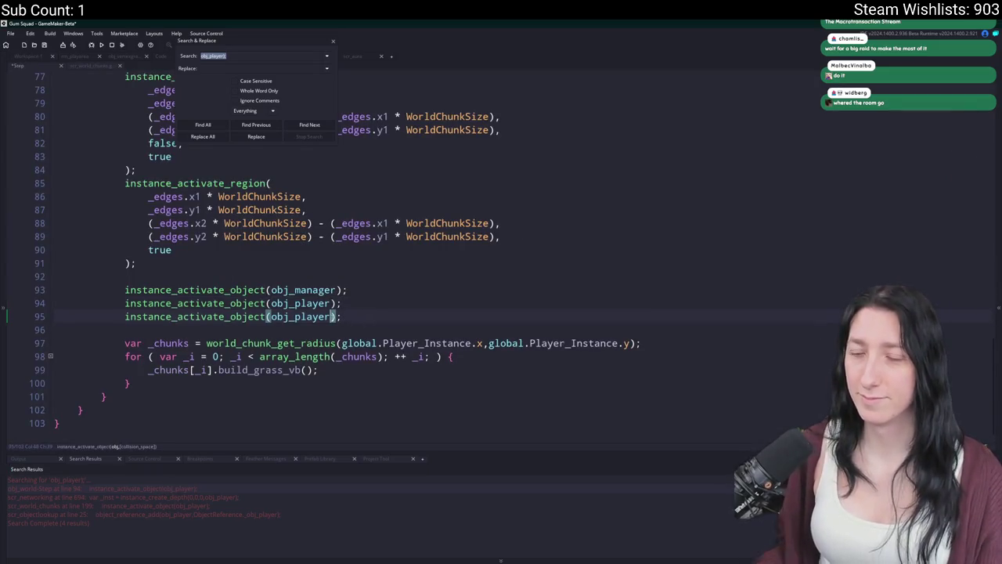
key("BackSpace")
key("BackSpace")
key("BackSpace")
type("han")
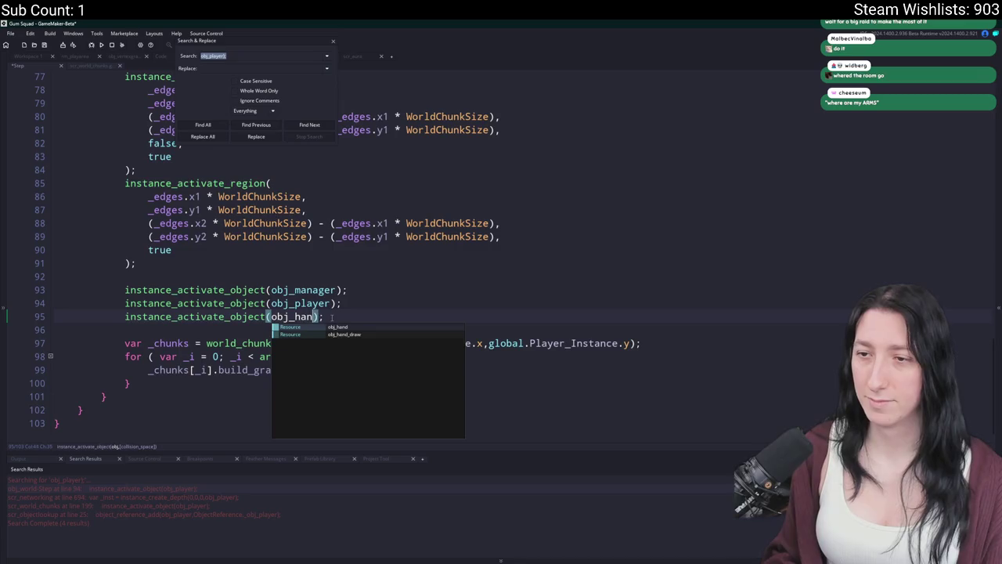
type("d")
left_click_drag(330, 316, 125, 316)
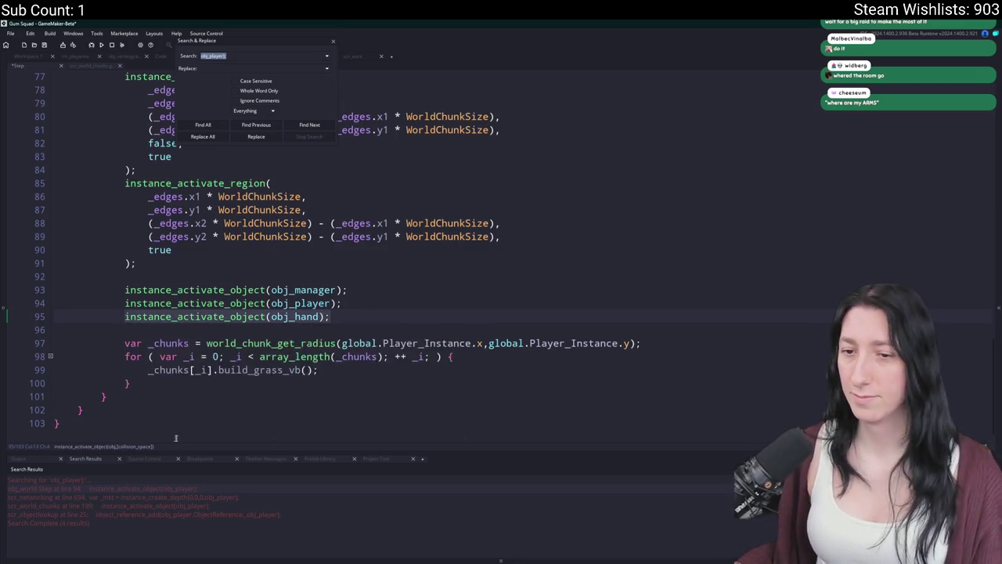
left_click(329, 317)
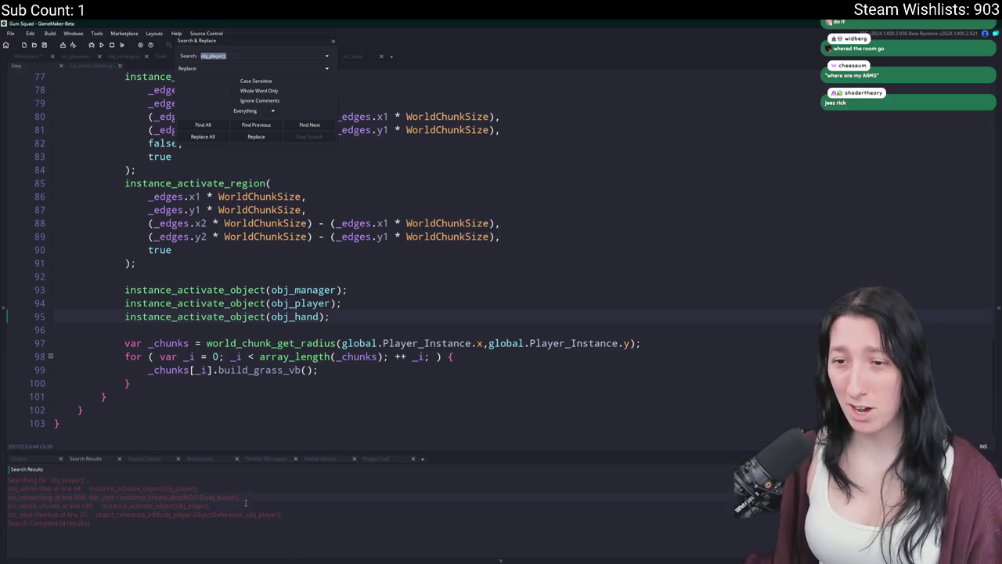
left_click_drag(330, 317, 125, 316)
key("alt+Tab")
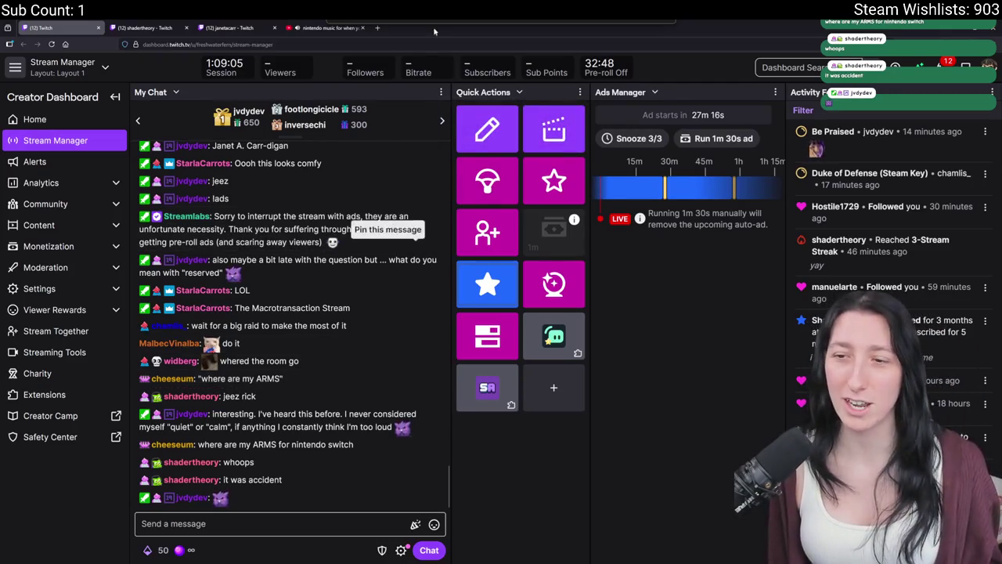
Bring the Twitch browser forward, watch the other channel's stream fullscreen, then shrink the browser over GameMaker.
key("alt+Tab")
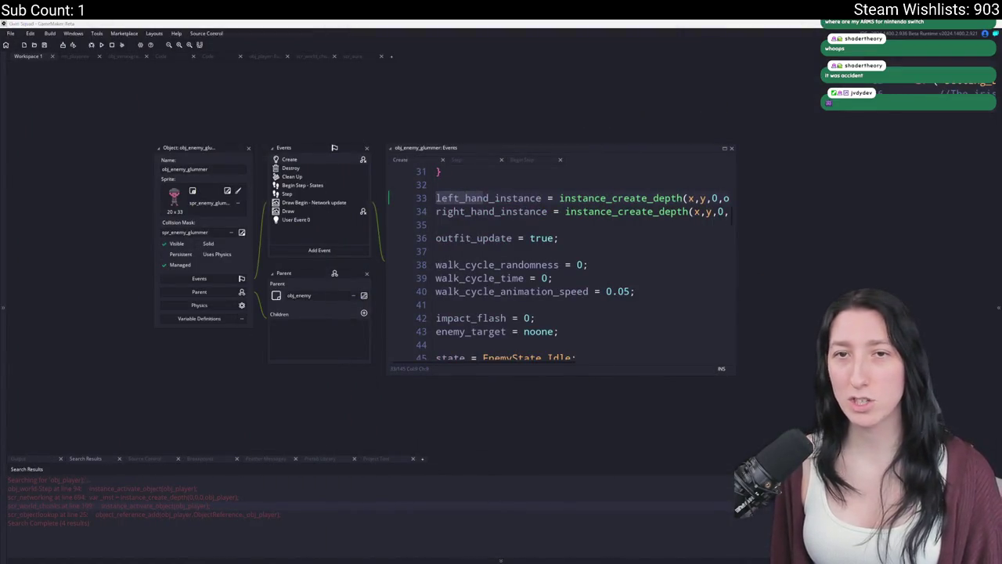
key("alt+Tab")
mouse_move(204, 47)
left_mouse_down()
mouse_move(192, 144)
mouse_move(161, 143)
mouse_move(290, 64)
left_mouse_up()
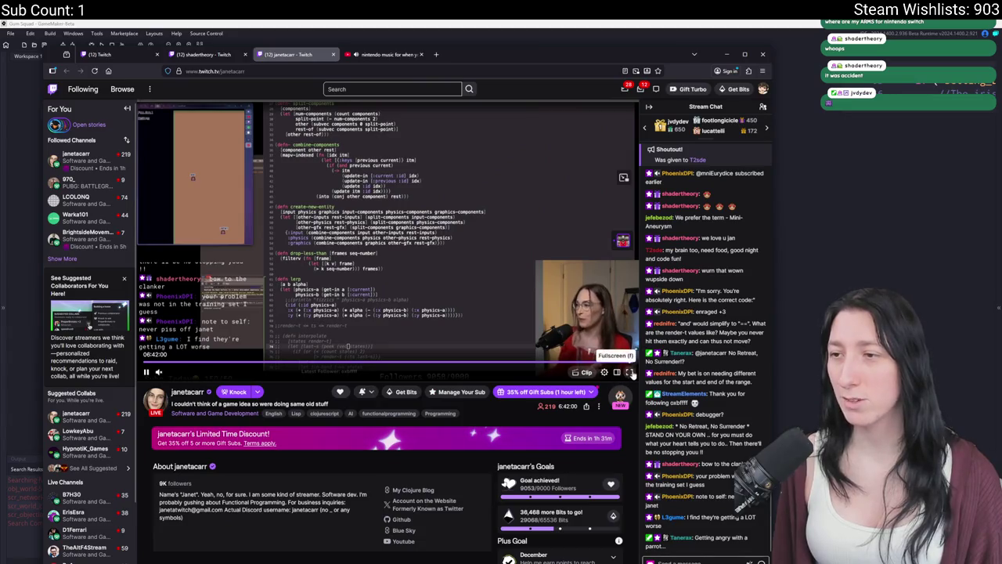
left_click(631, 372)
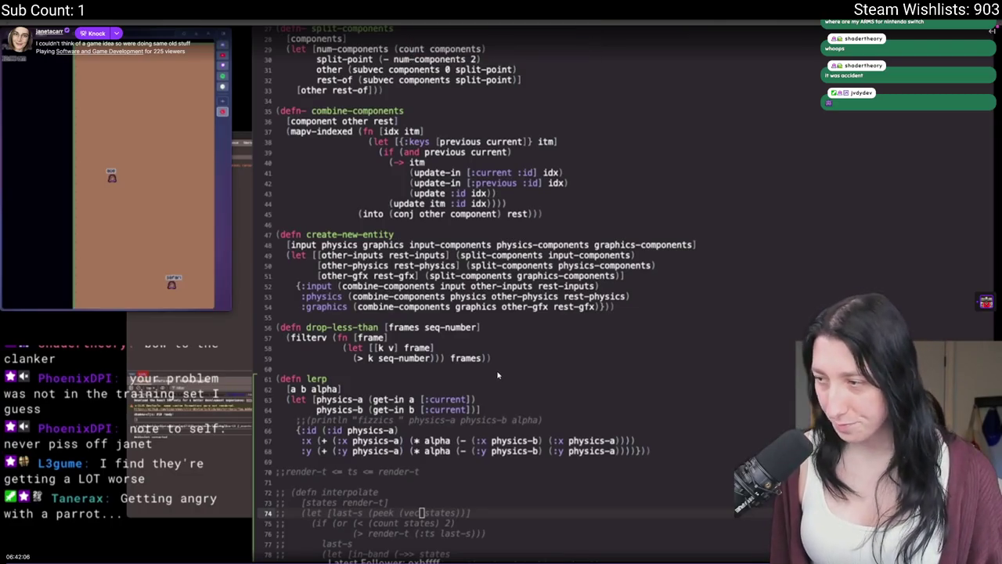
key("Escape")
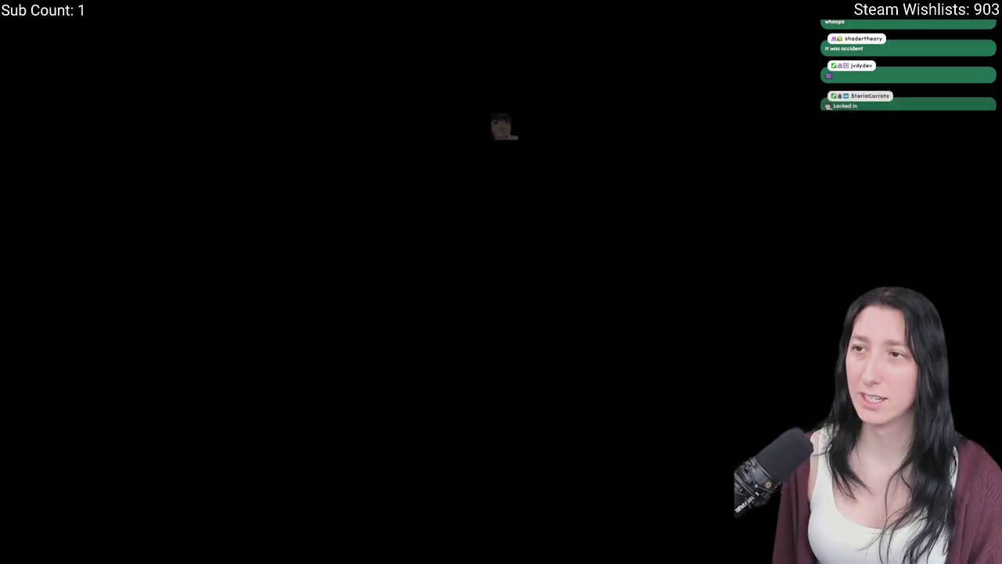
mouse_move(135, 7)
left_mouse_down()
mouse_move(135, 104)
mouse_move(0, 104)
left_mouse_up()
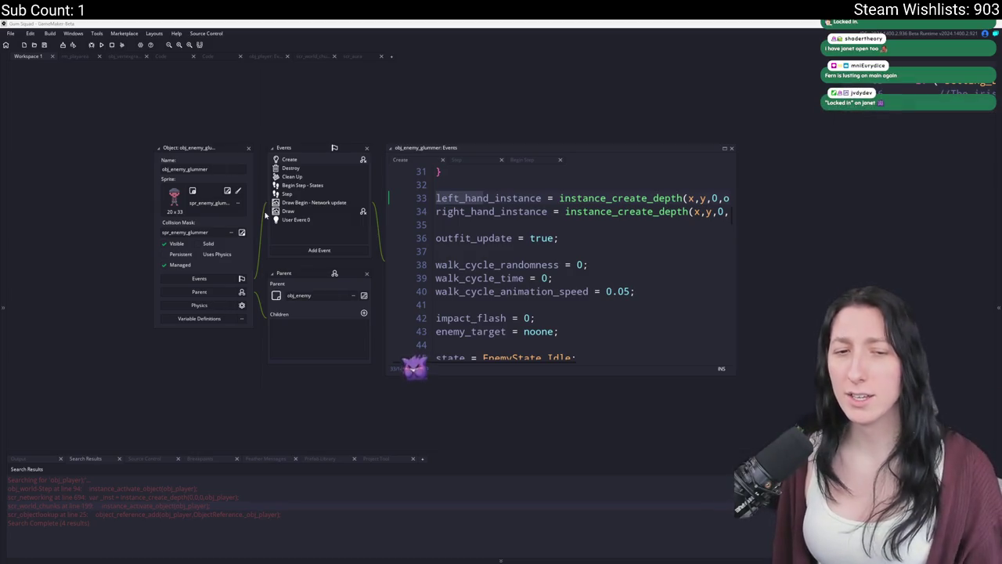
key("alt+Tab")
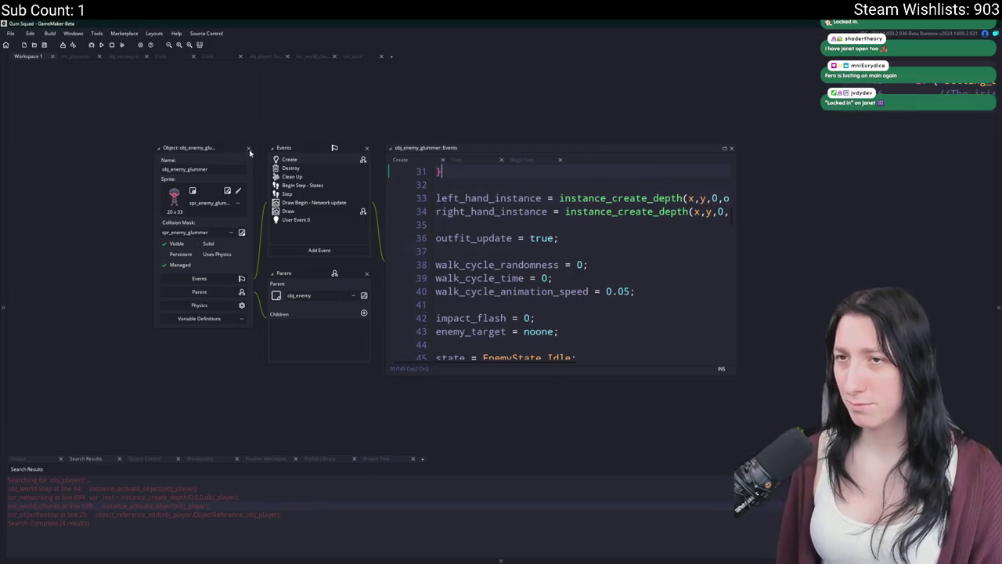
left_click(249, 149)
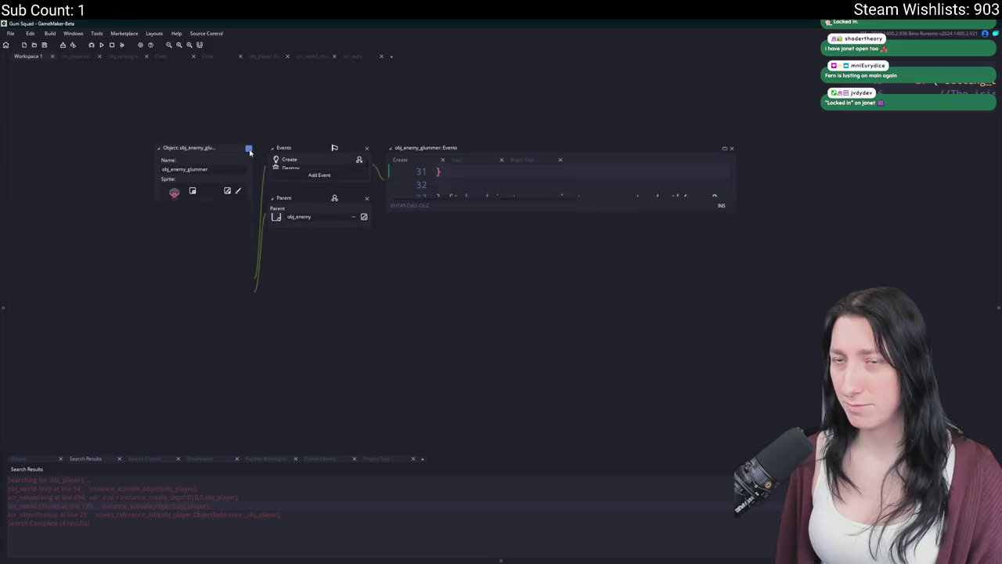
left_click(310, 55)
scroll(268, 159, "up", 2)
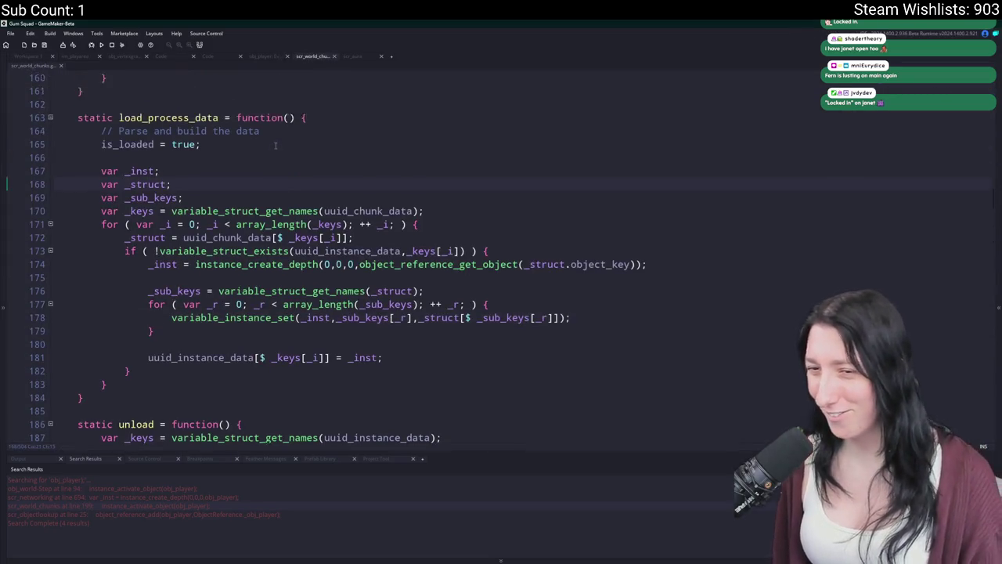
scroll(268, 159, "down", 3)
left_click(268, 159)
scroll(269, 159, "up", 2)
scroll(268, 159, "up", 2)
key("ctrl+f")
type("activate_region")
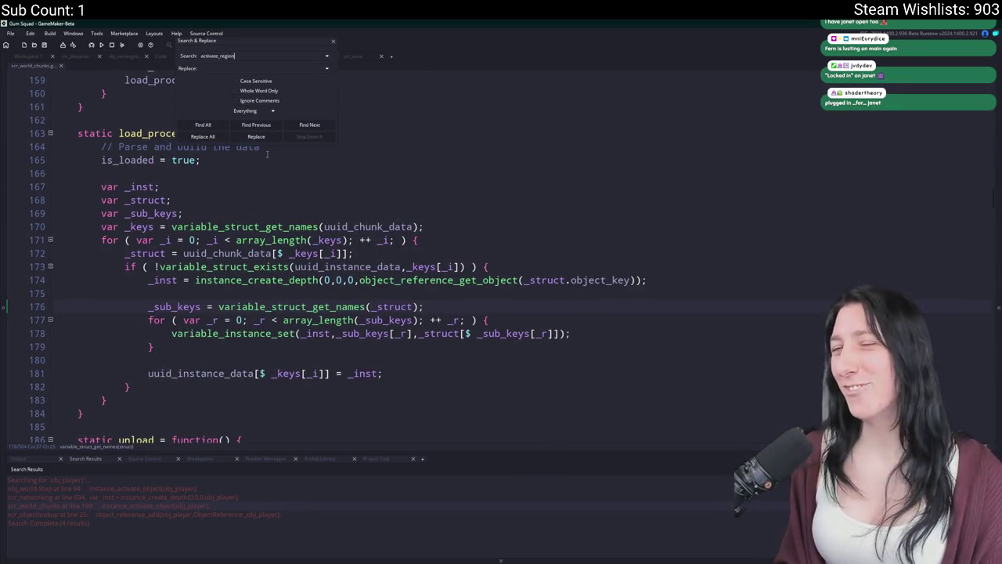
key("Return")
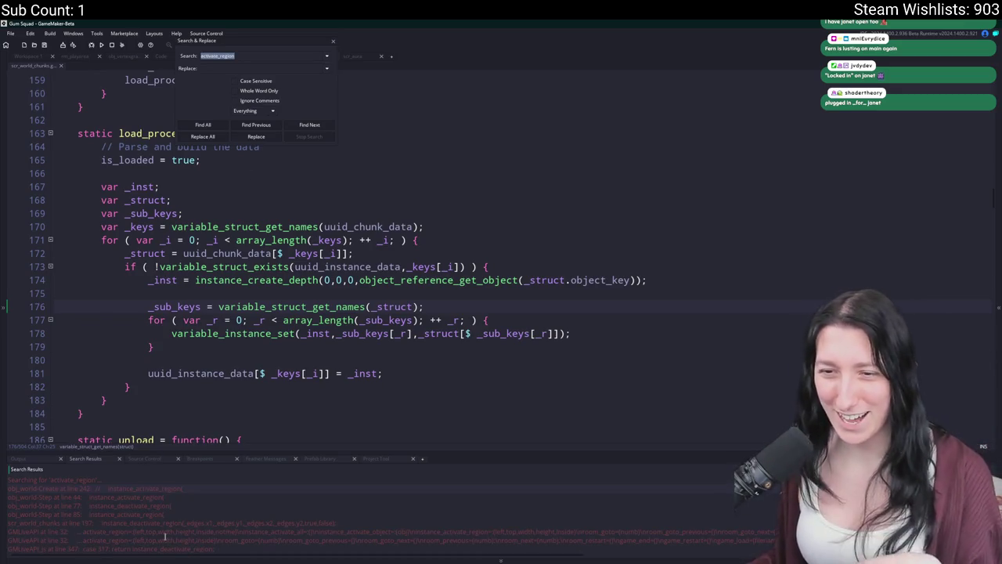
double_click(138, 497)
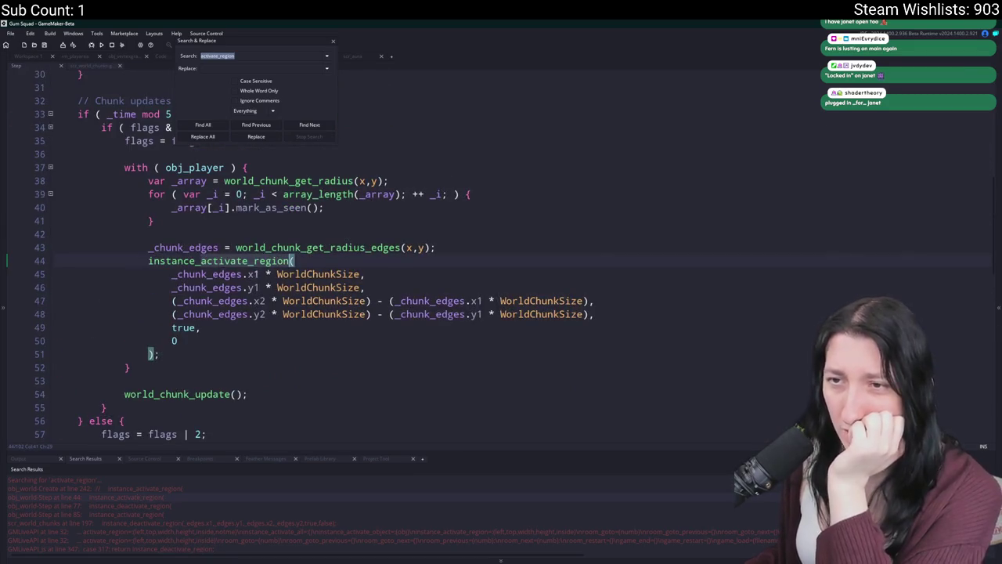
scroll(291, 185, "up", 1)
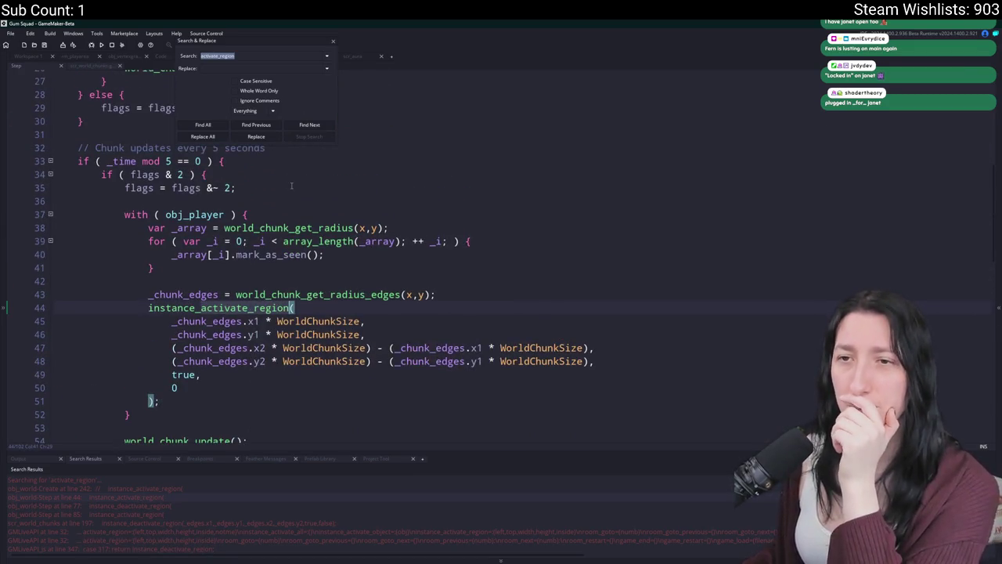
left_click(333, 41)
scroll(310, 313, "up", 10)
scroll(310, 380, "down", 8)
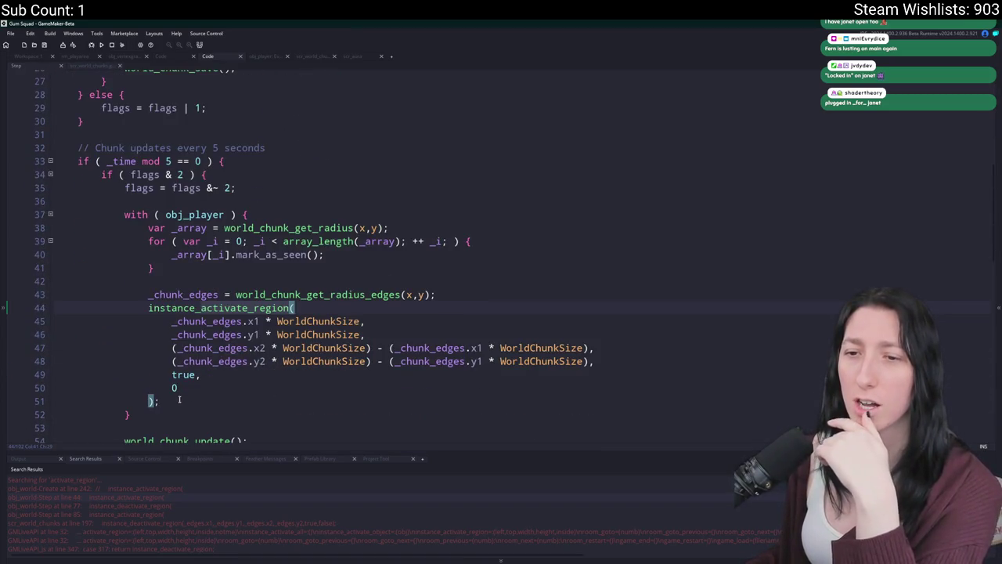
scroll(180, 399, "down", 12)
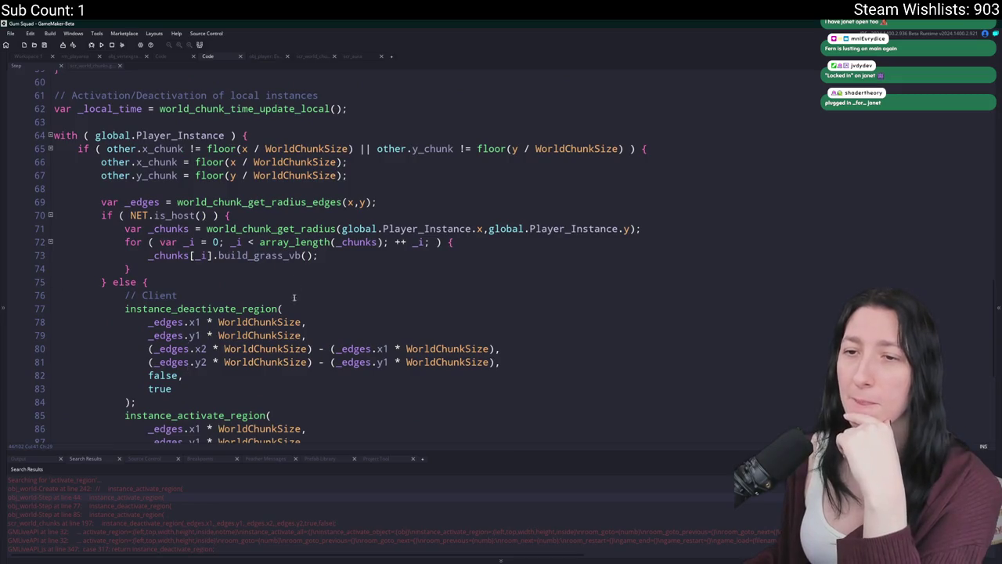
scroll(294, 298, "down", 5)
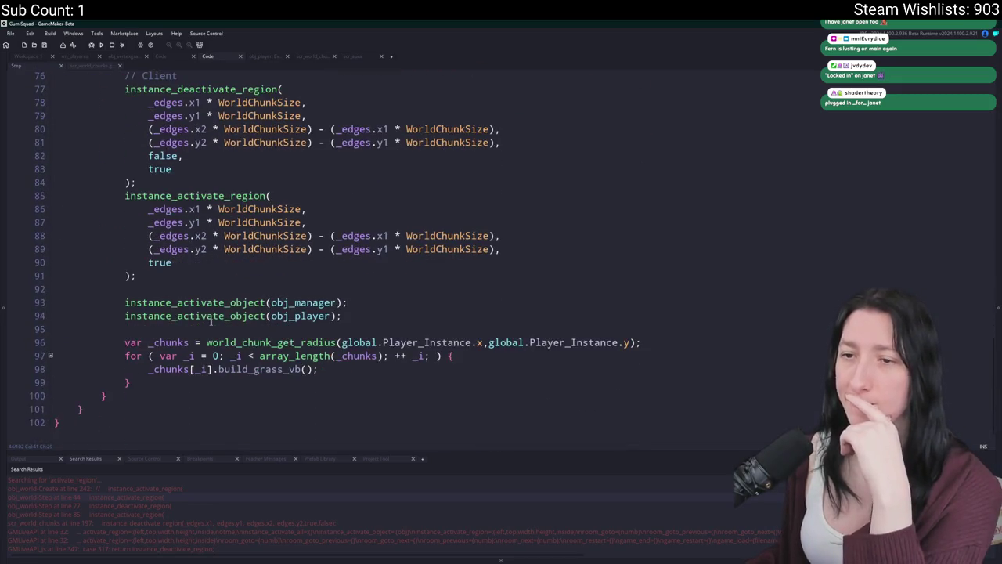
scroll(155, 343, "up", 4)
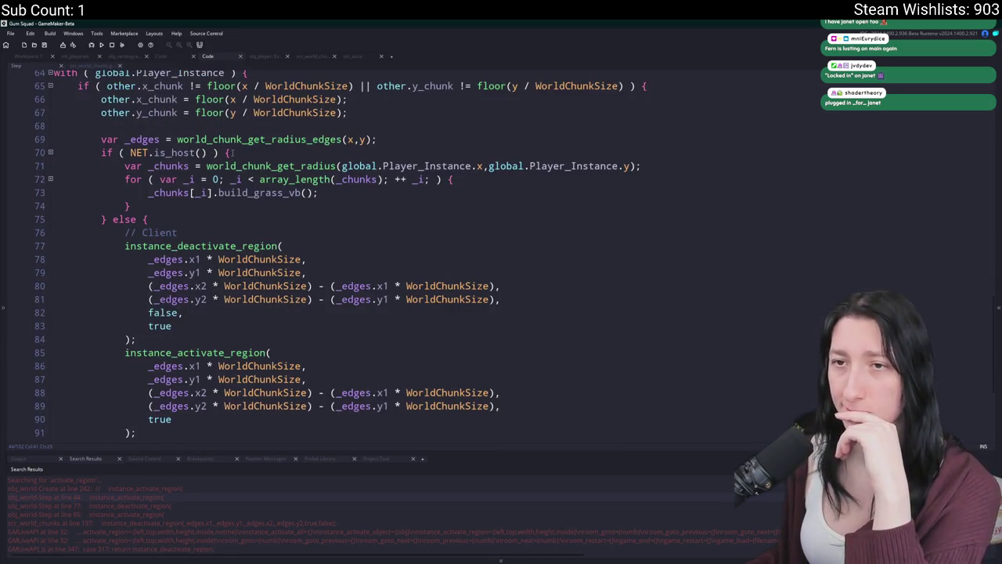
scroll(187, 317, "down", 3)
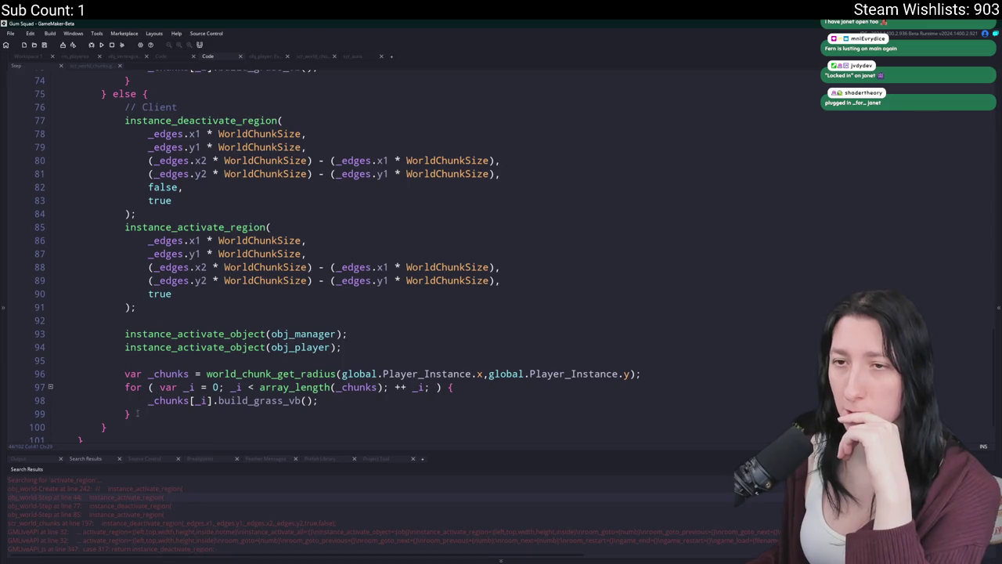
left_click_drag(200, 319, 125, 227)
scroll(254, 408, "up", 3)
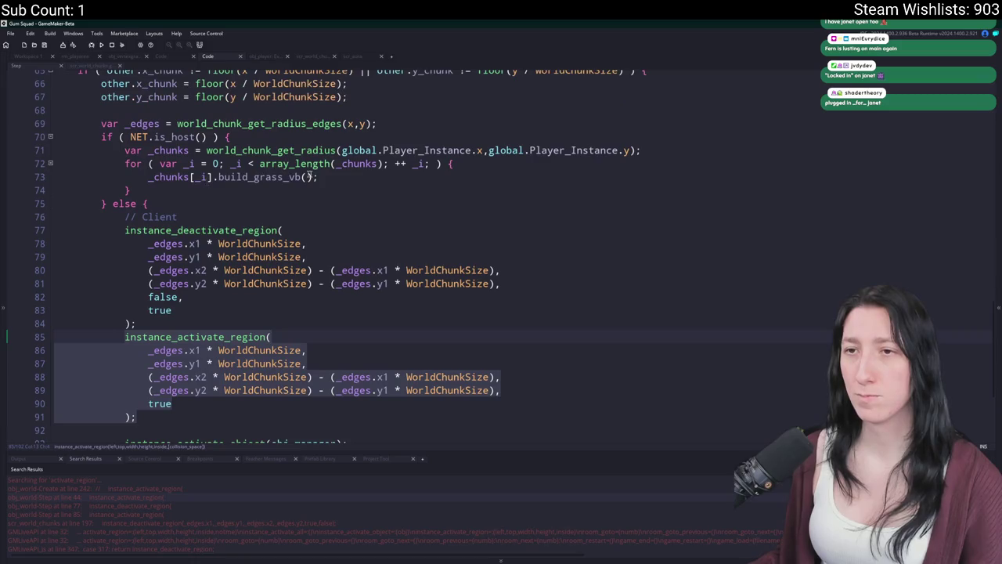
left_click(342, 180)
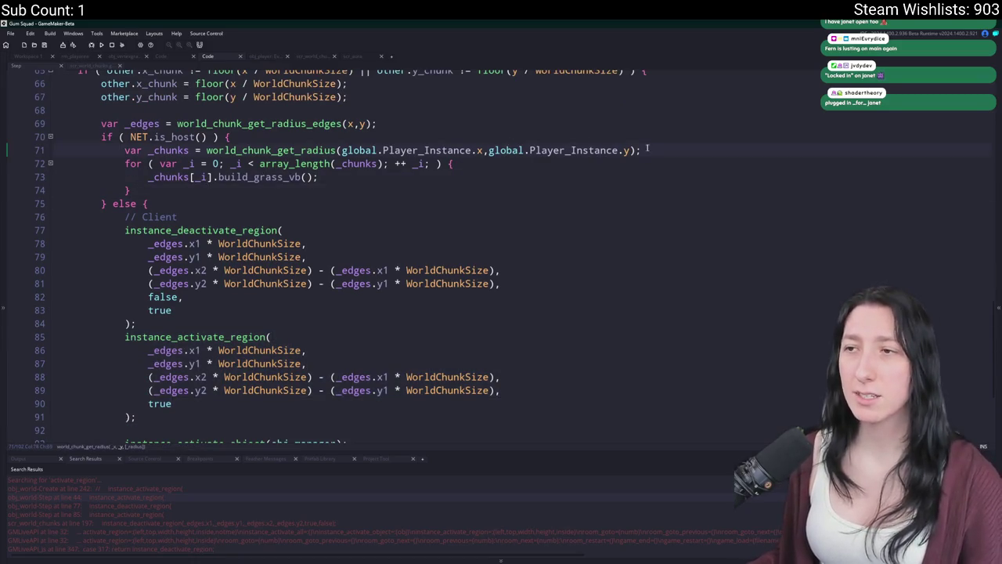
scroll(656, 154, "down", 2)
scroll(656, 155, "up", 2)
left_click(706, 123)
scroll(705, 123, "up", 1)
scroll(573, 219, "down", 2)
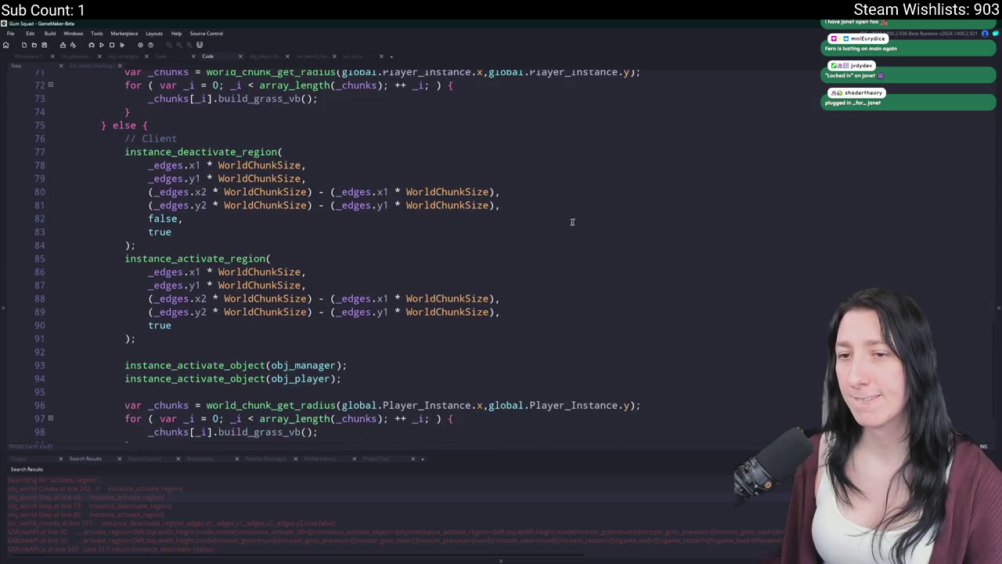
scroll(572, 219, "up", 4)
key("Return")
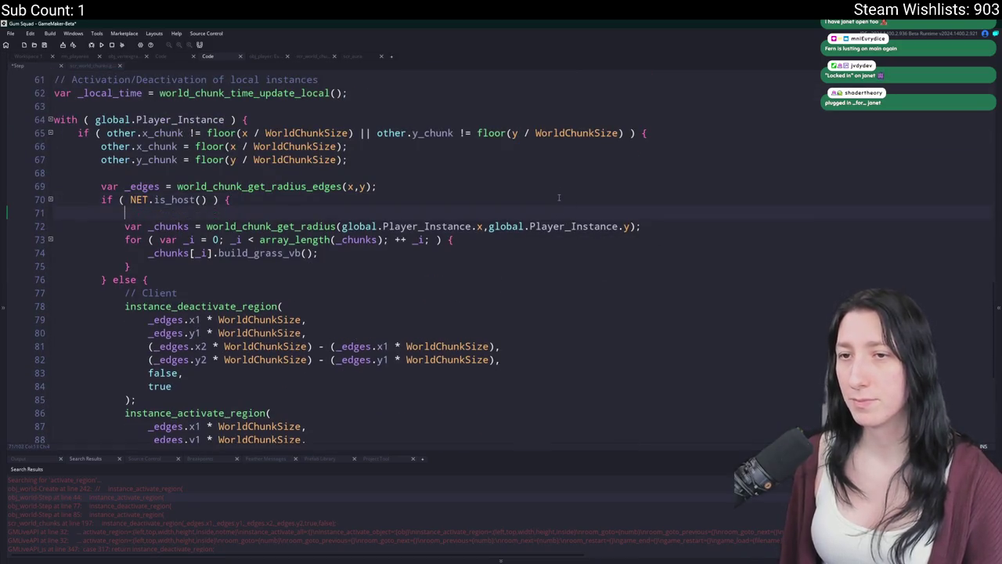
key("ctrl+v")
left_click(237, 266)
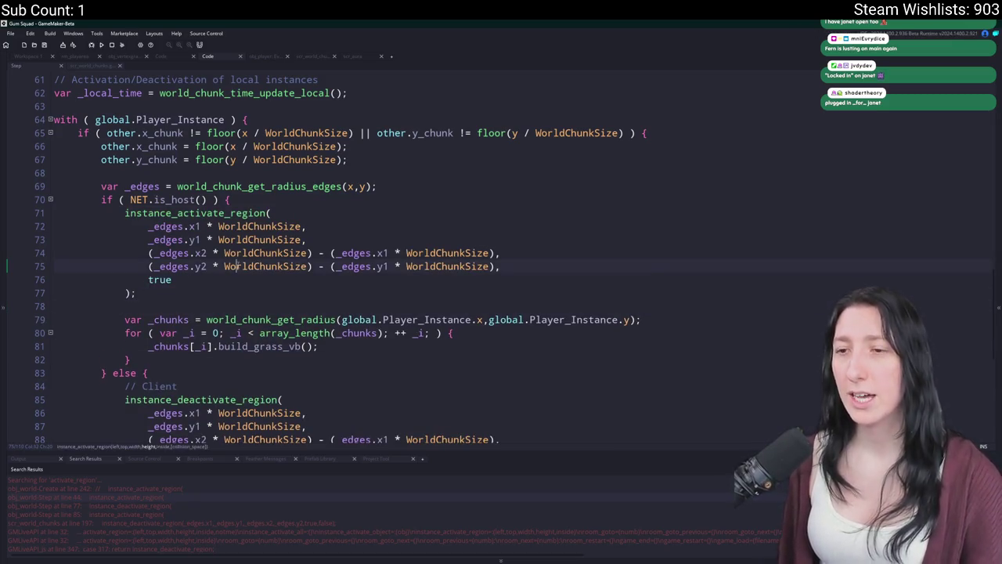
left_click(335, 266)
scroll(347, 346, "up", 2)
scroll(347, 346, "up", 18)
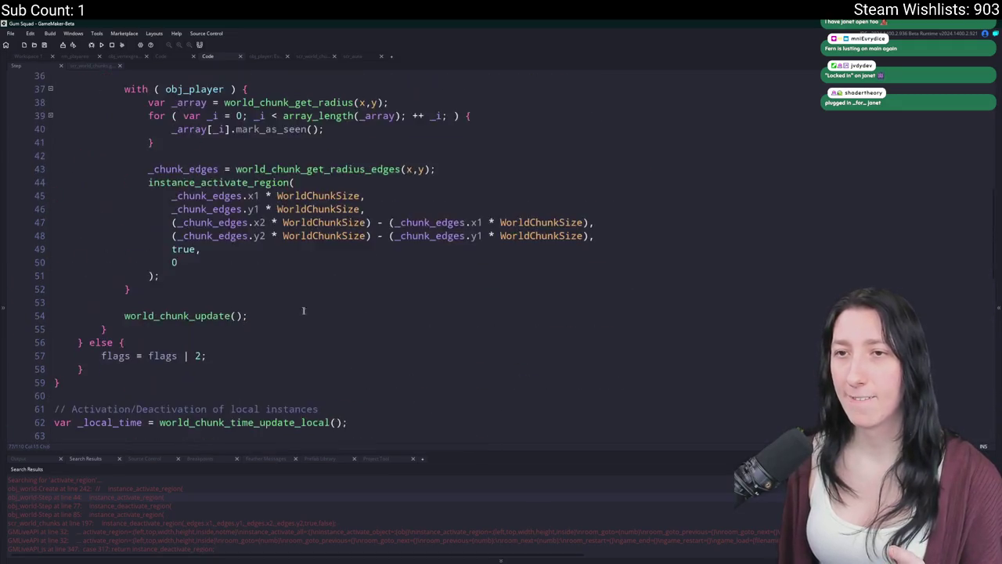
scroll(180, 282, "down", 5)
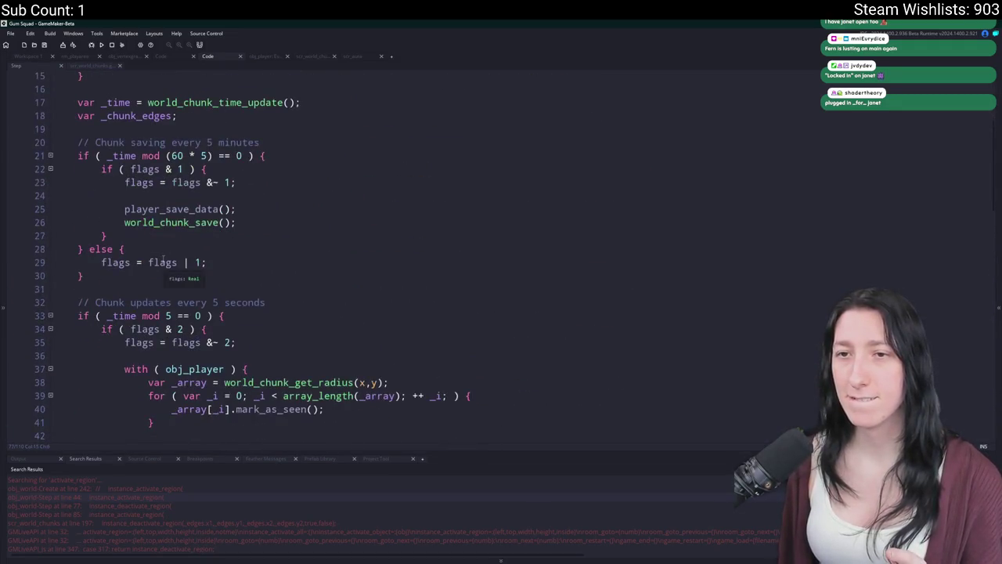
scroll(176, 258, "down", 7)
scroll(170, 244, "down", 8)
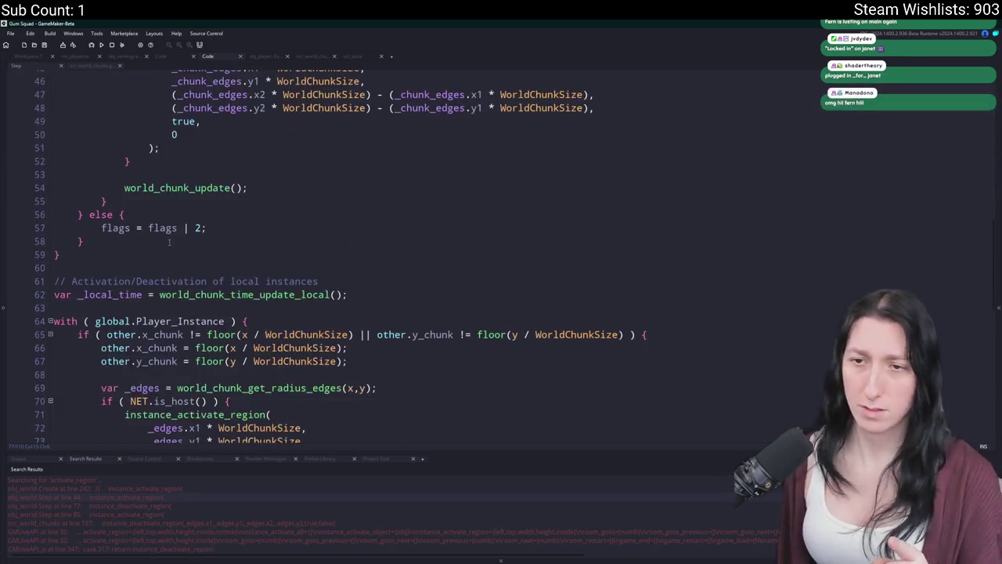
double_click(142, 168)
scroll(15, 148, "down", 1)
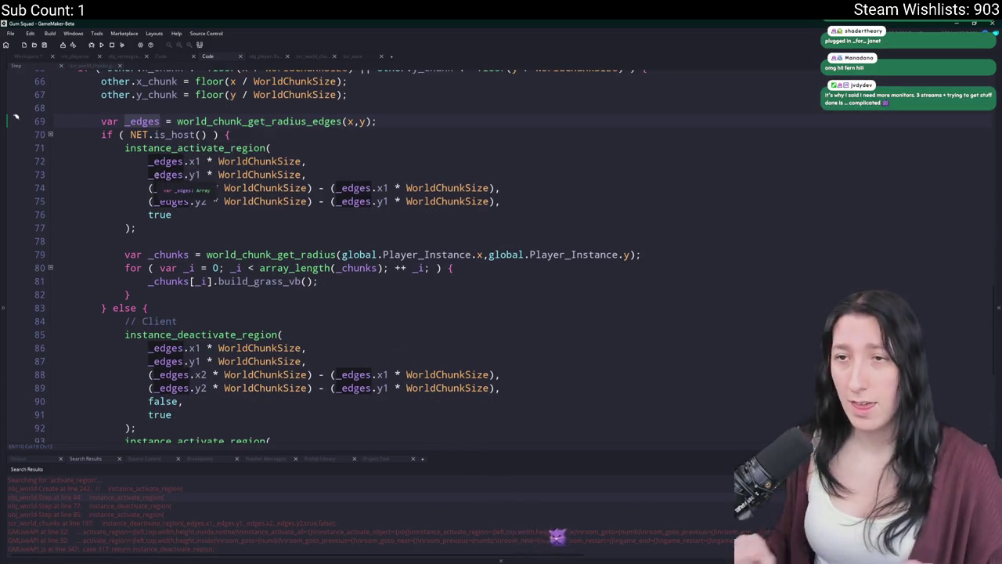
left_click(183, 162)
left_click(336, 155)
key("F5")
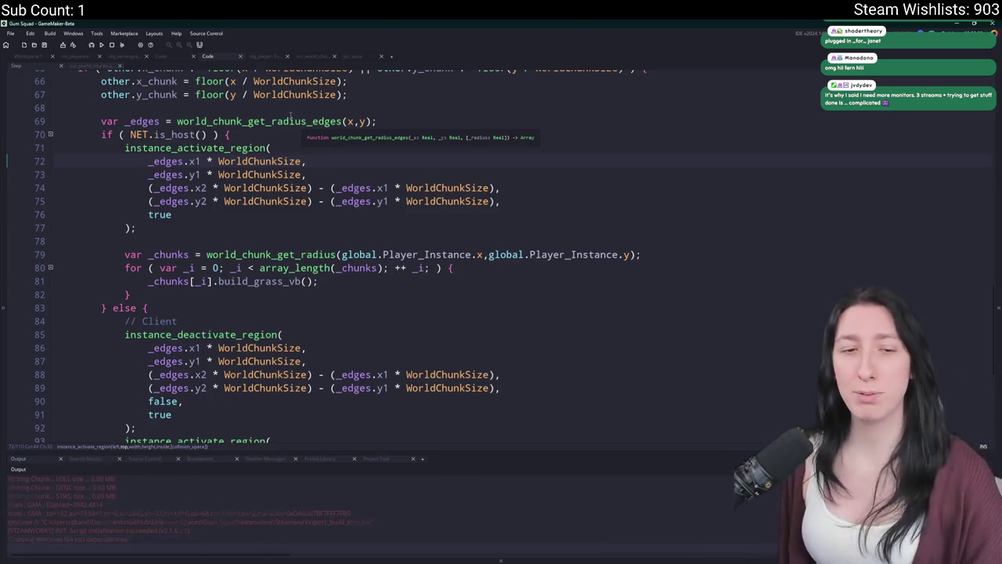
Start playing from the game menu, zoom out and walk the player right through the chunked world.
left_click(477, 279)
key("d")
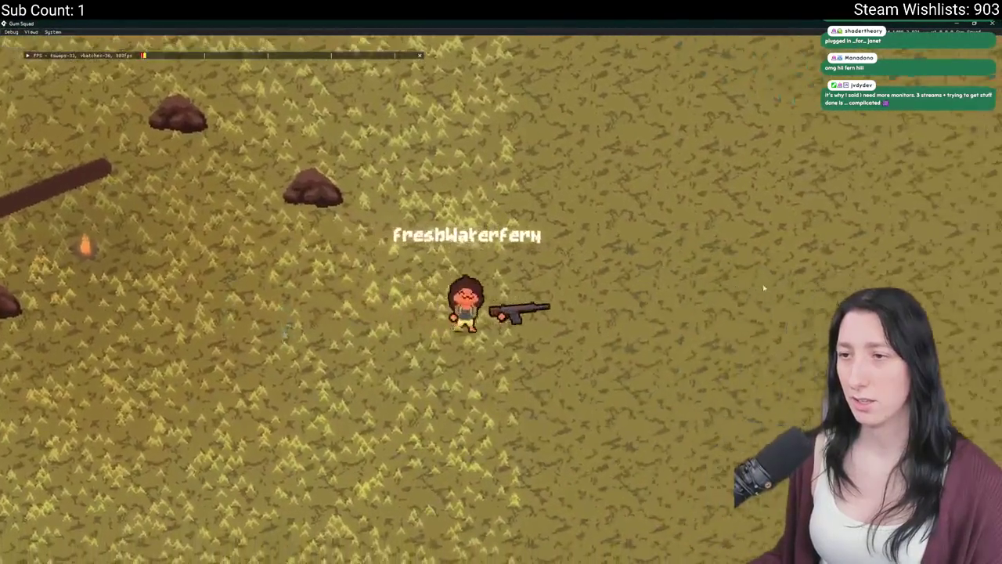
scroll(360, 281, "down", 5)
key("d")
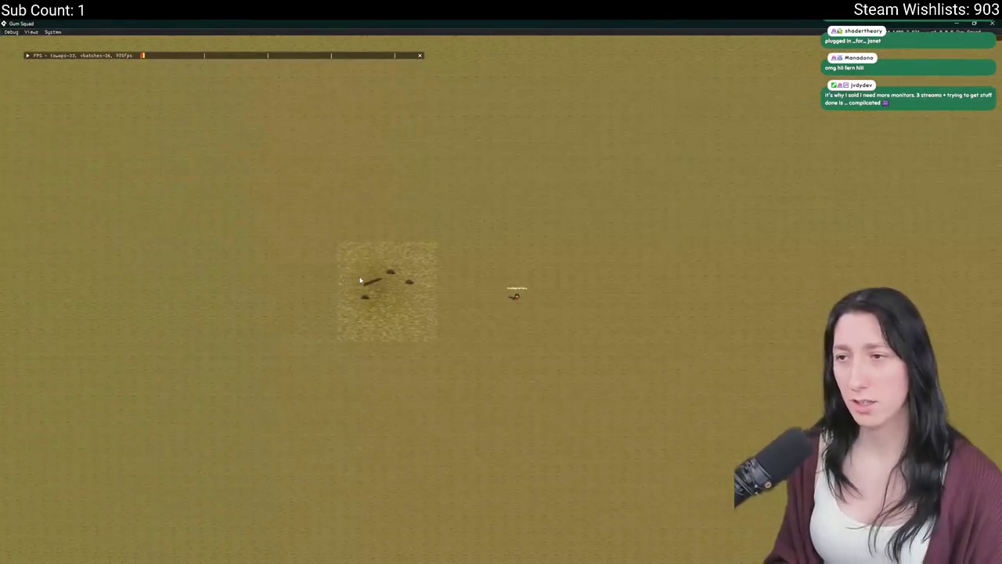
key("d")
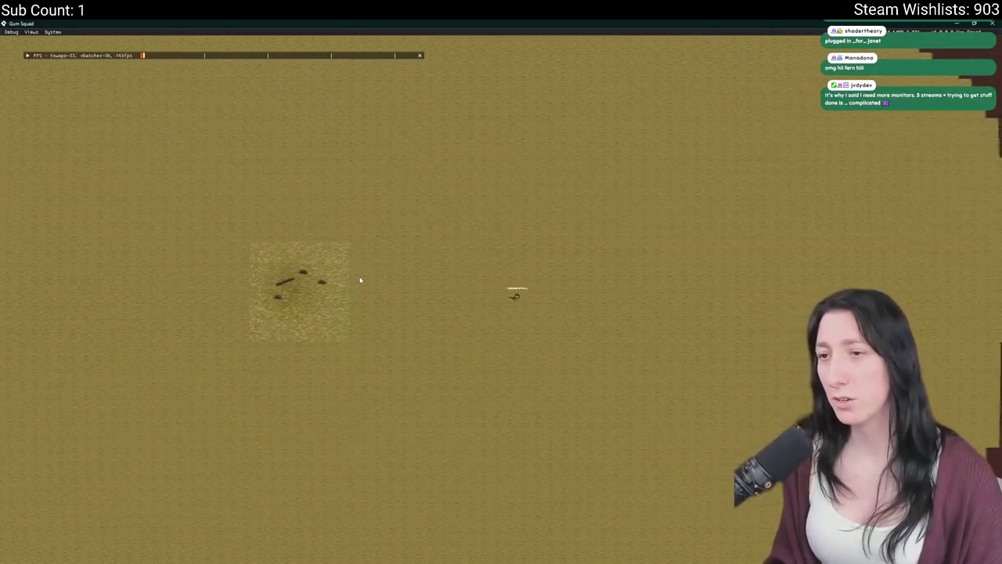
key("d")
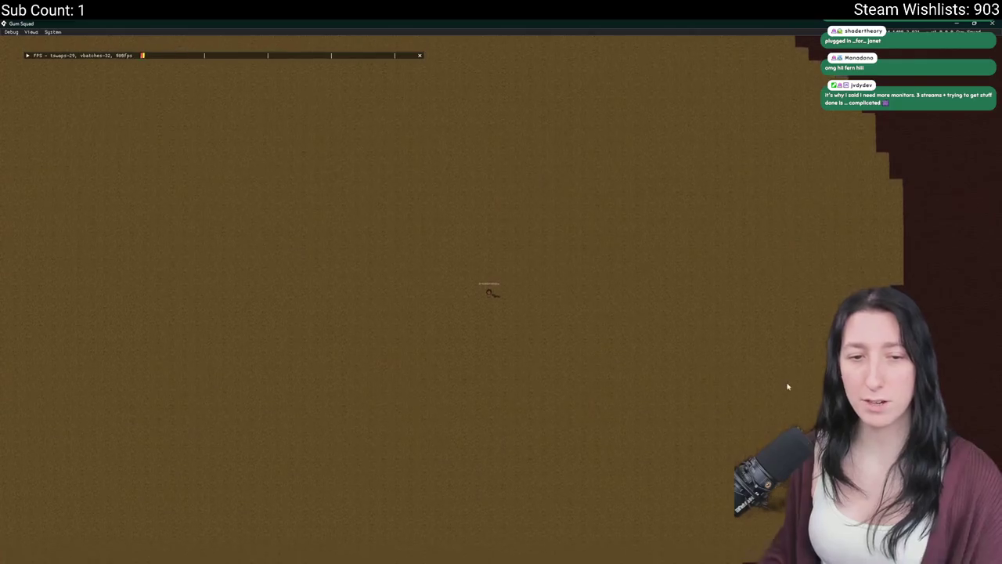
key("a")
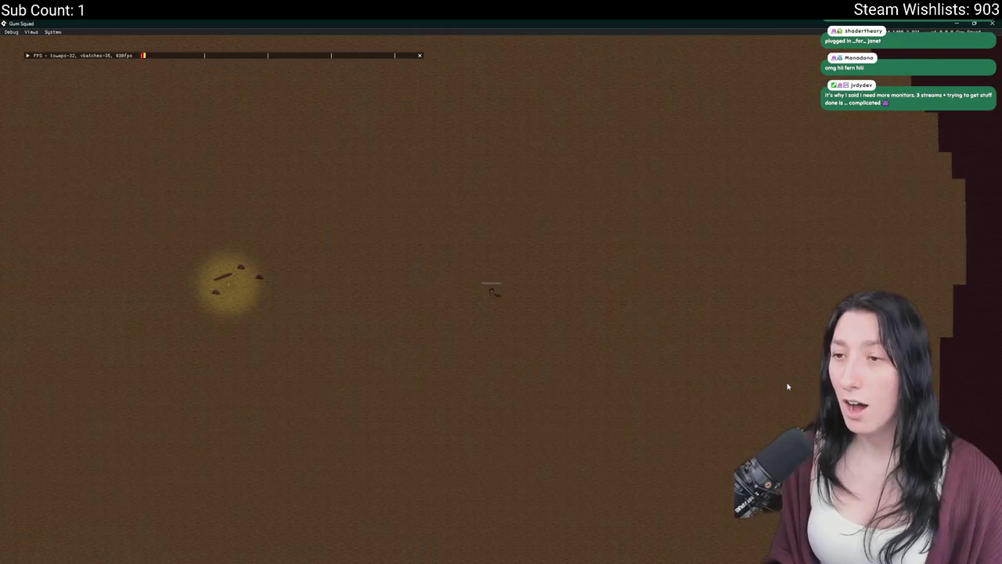
key("d")
key("d")
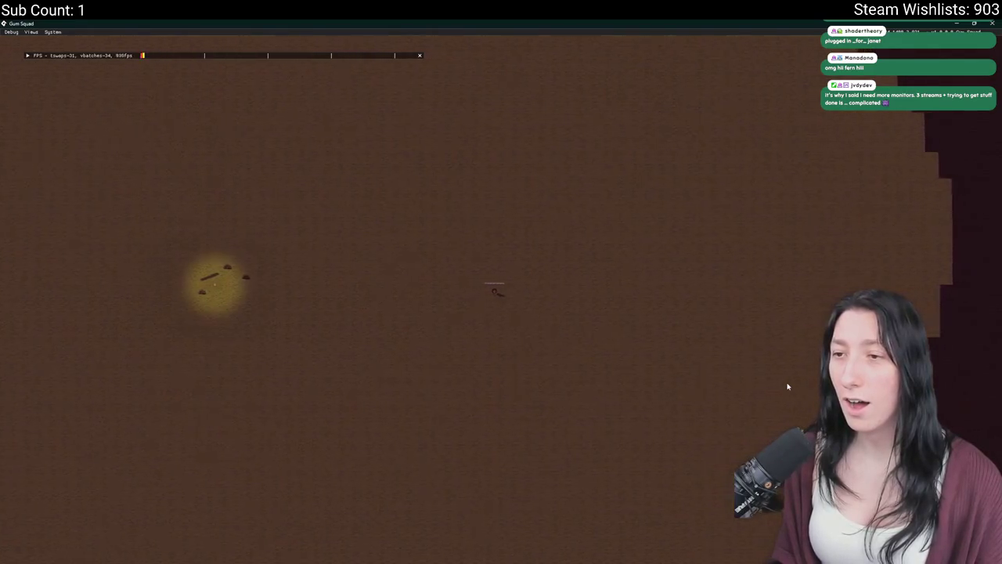
key("d")
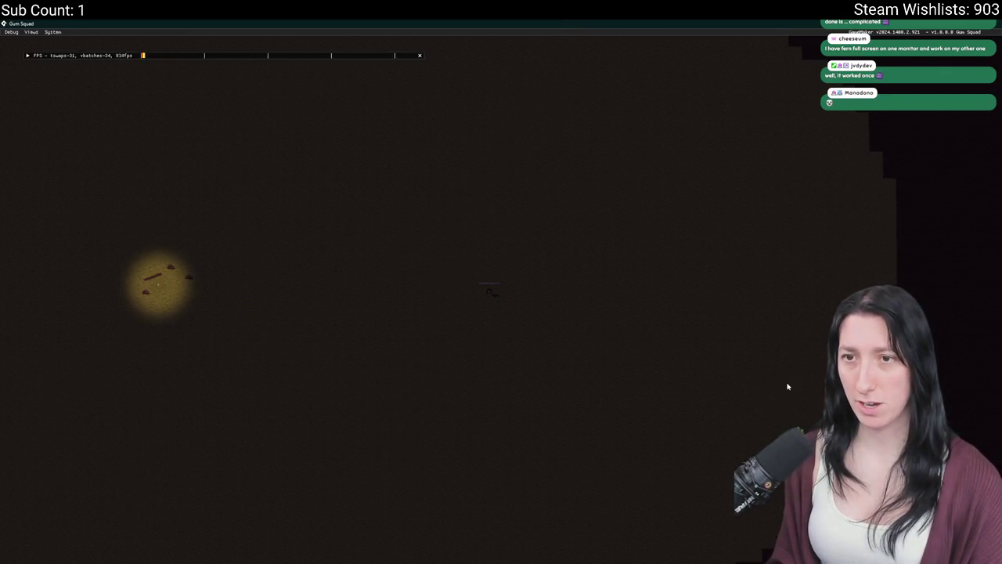
key("d")
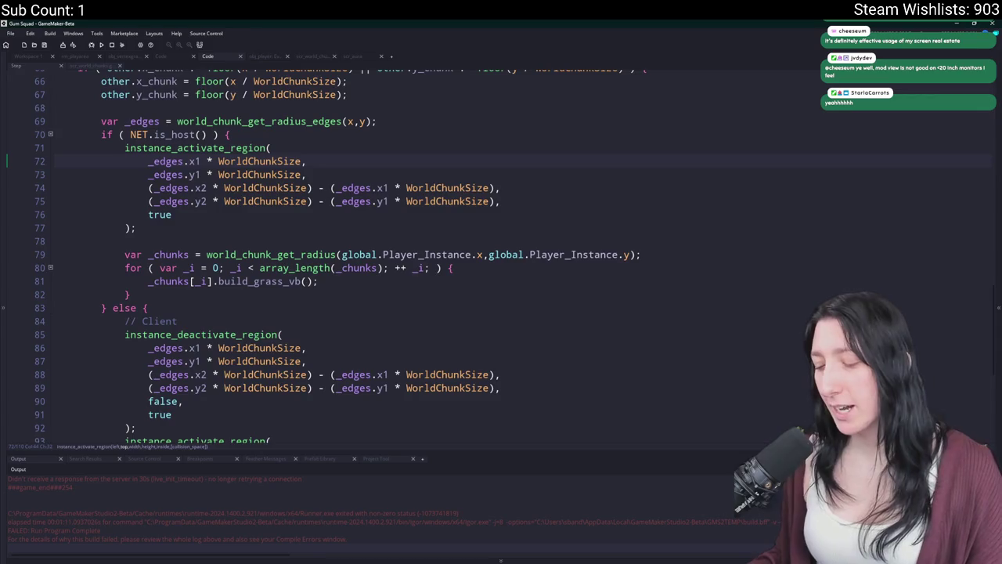
Leave the GameMaker editor for the Twitch Stream Manager dashboard and its chat.
key("Insert")
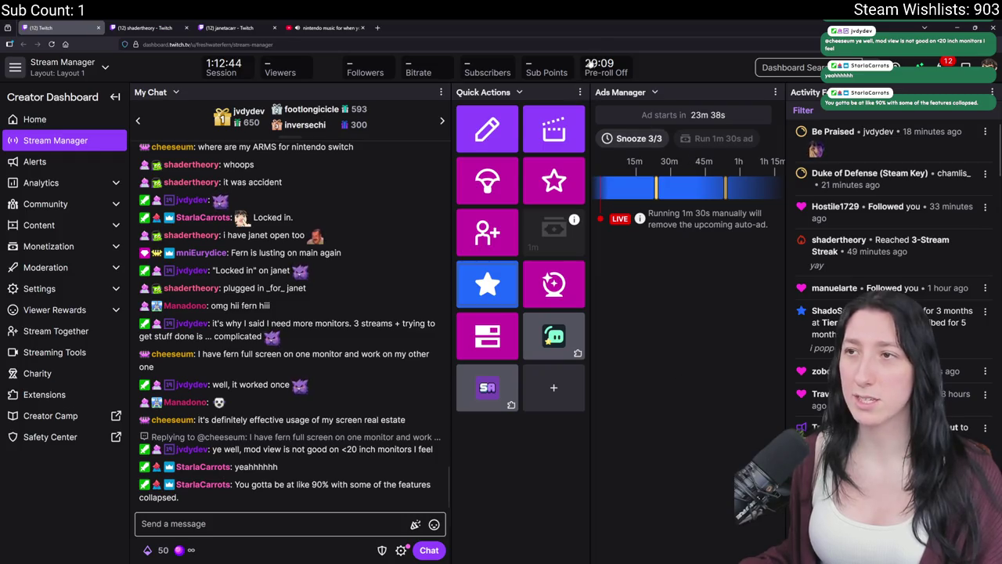
Return to the GameMaker code editor from the list of open windows.
key("super+Tab")
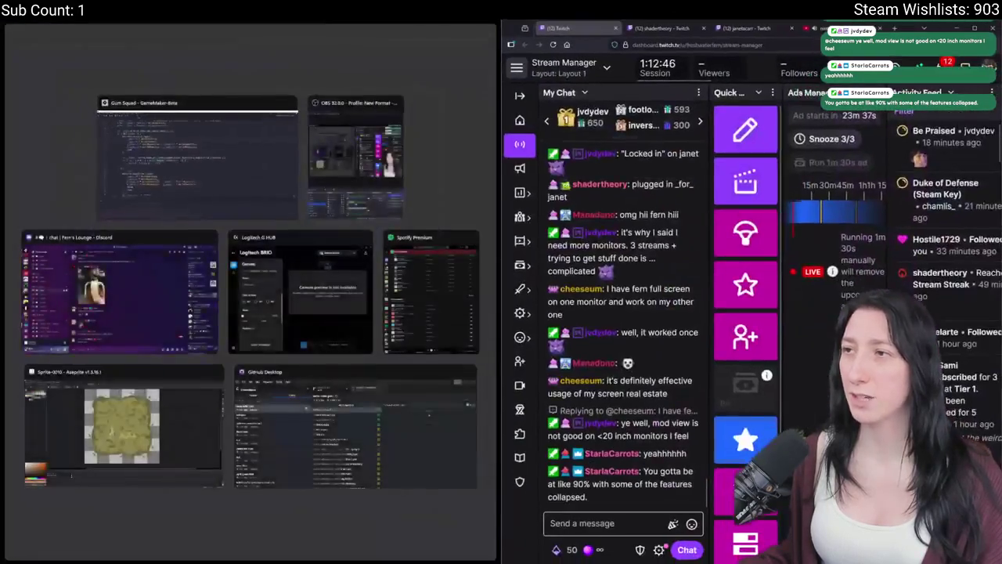
key("Return")
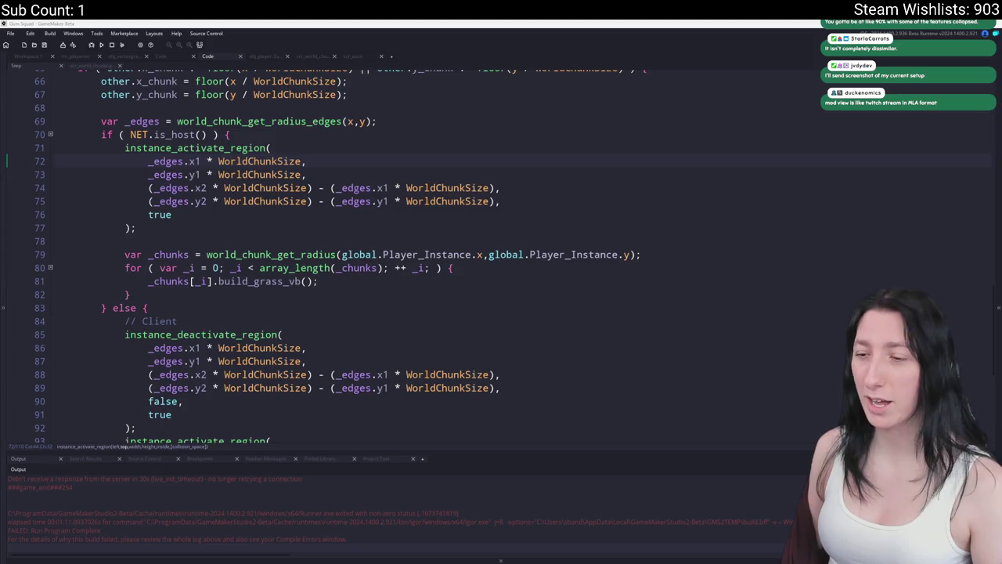
mouse_move(346, 153)
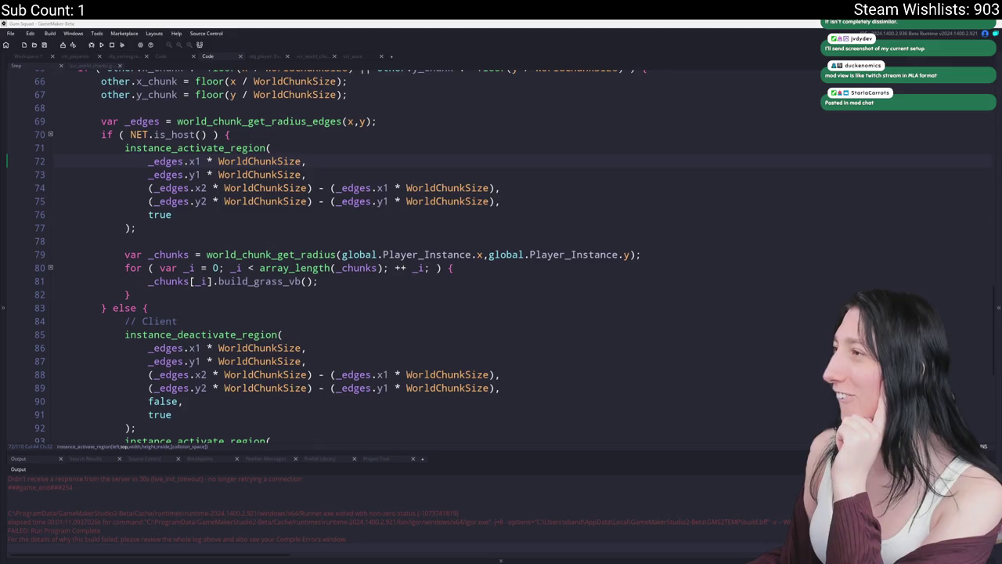
Snap the Discord screenshot window, zoom in and out on its code, webcam and chat, then return.
key("alt+Tab")
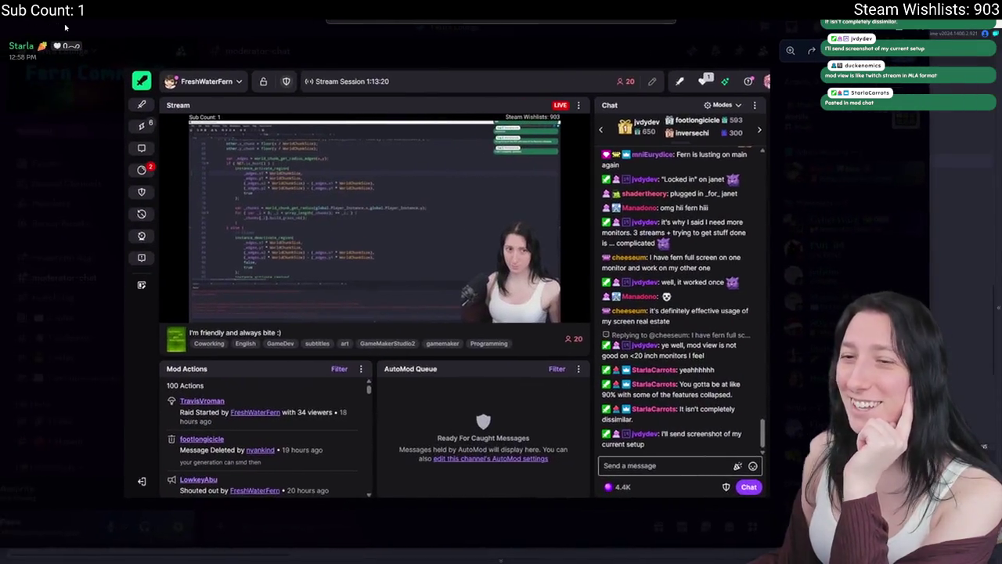
key("super+Left")
key("super+Up")
key("super+Up")
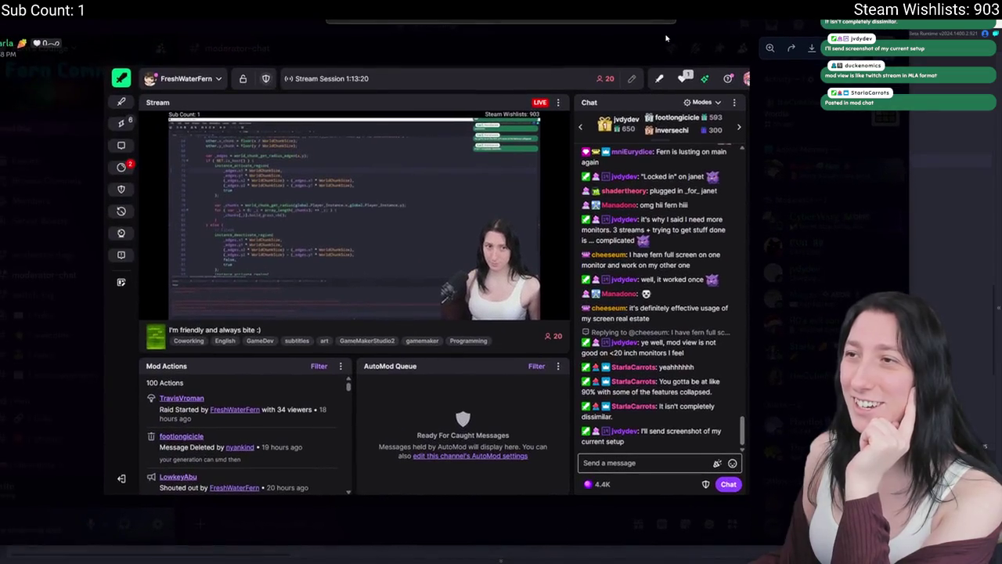
left_click(400, 235)
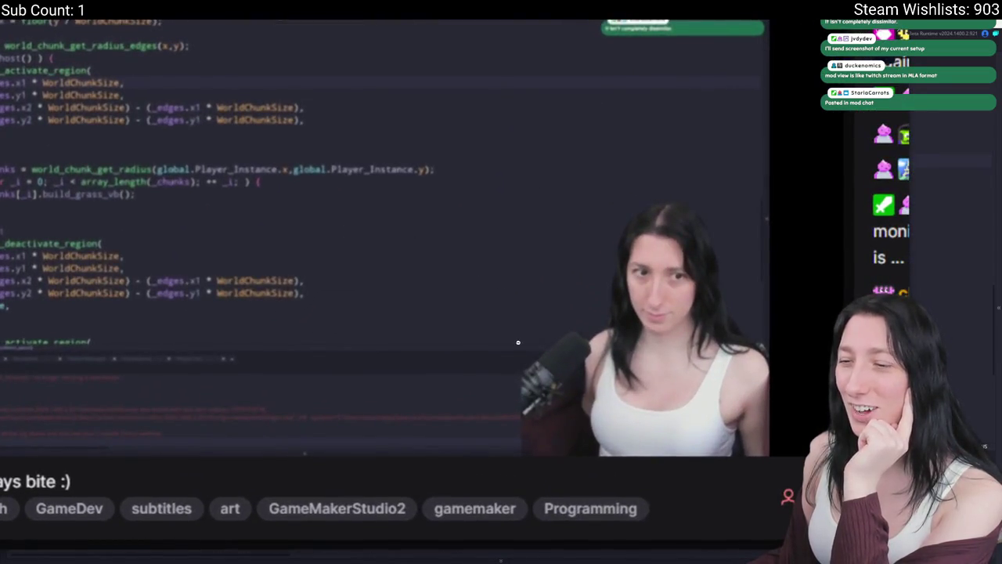
left_click(598, 321)
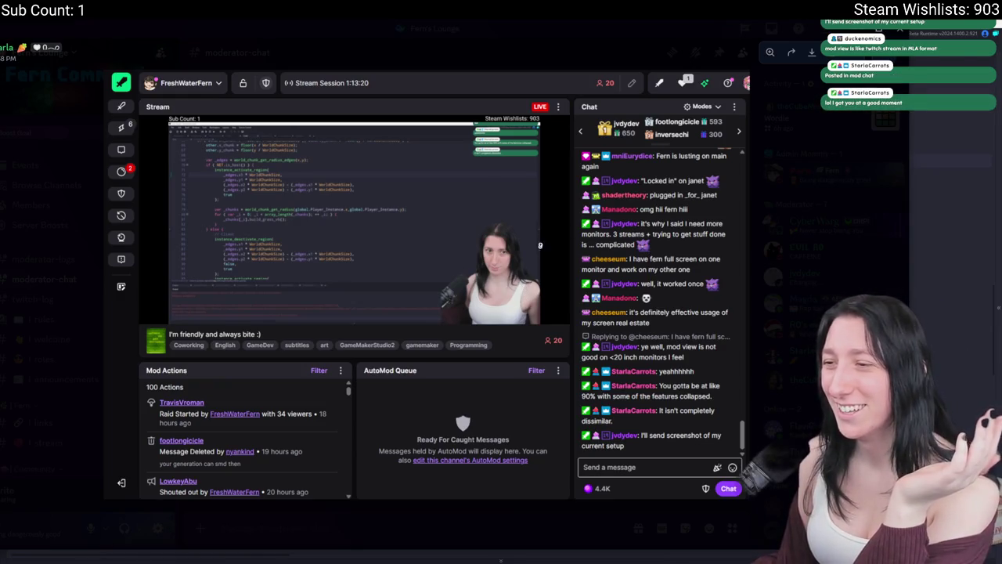
left_click(498, 246)
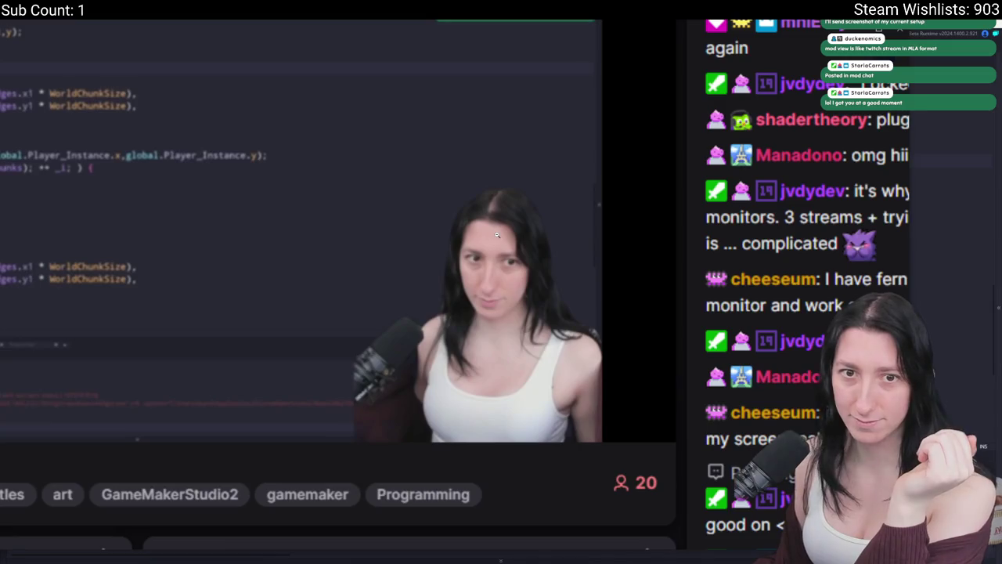
left_click(497, 235)
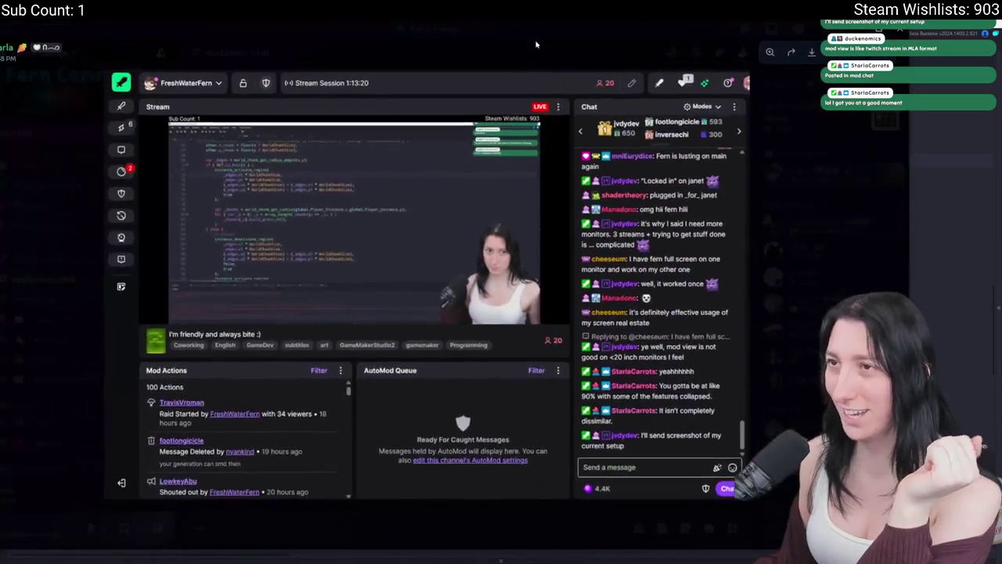
key("alt+Tab")
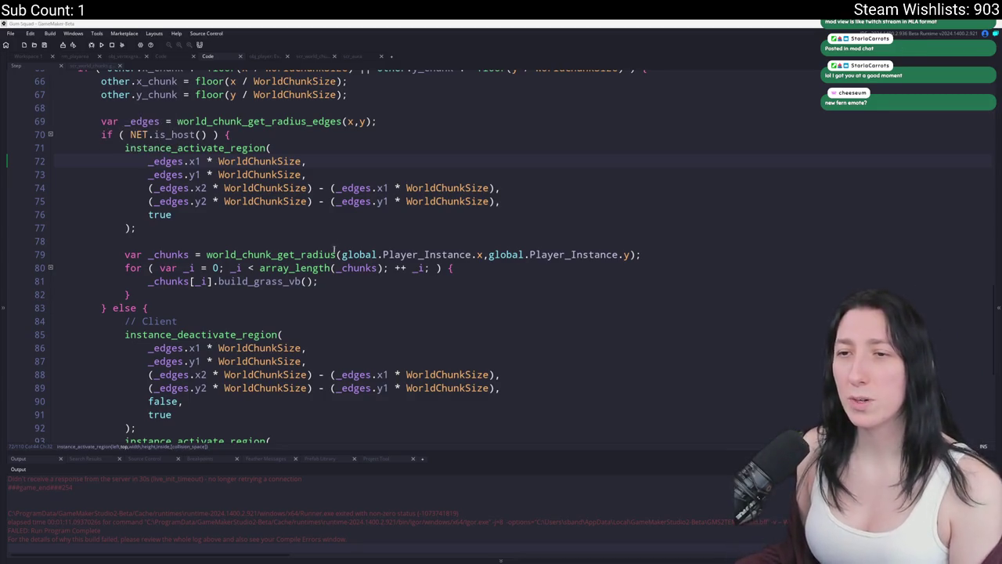
Select instance_deactivate_region near line 71 and search the whole project for it.
scroll(374, 299, "down", 4)
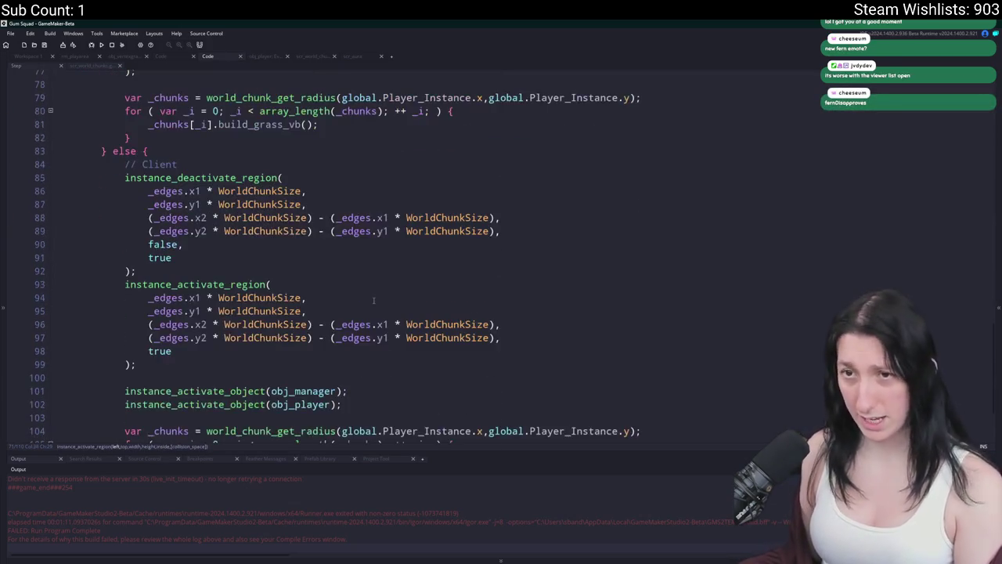
scroll(373, 300, "down", 3)
scroll(374, 299, "up", 9)
left_click(332, 240)
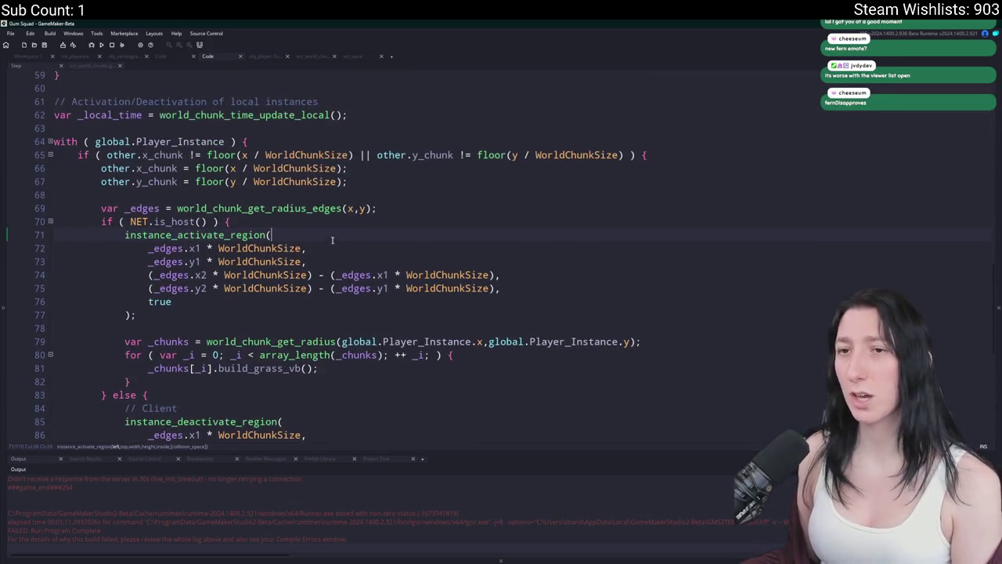
scroll(130, 258, "up", 1)
scroll(130, 258, "down", 5)
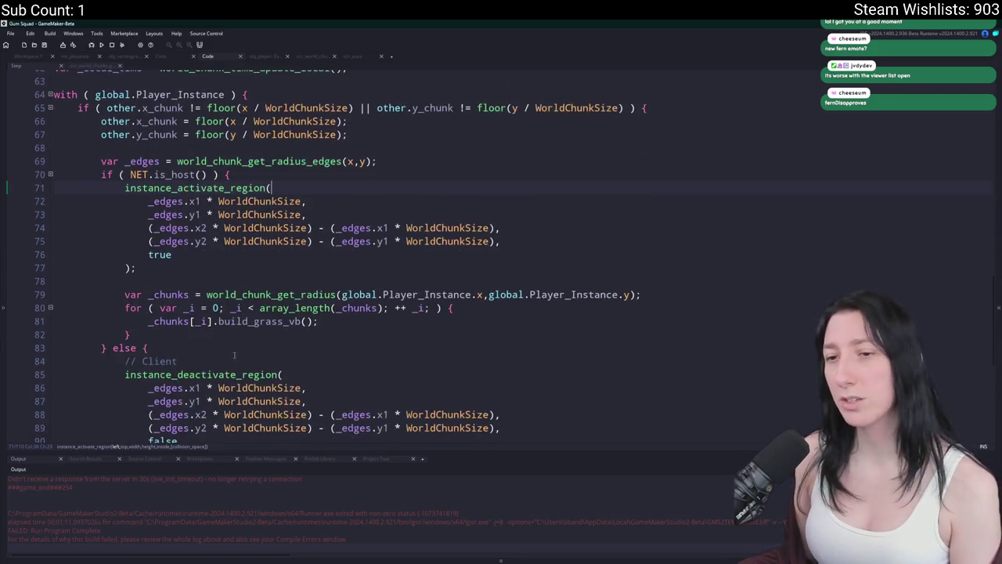
scroll(314, 227, "up", 10)
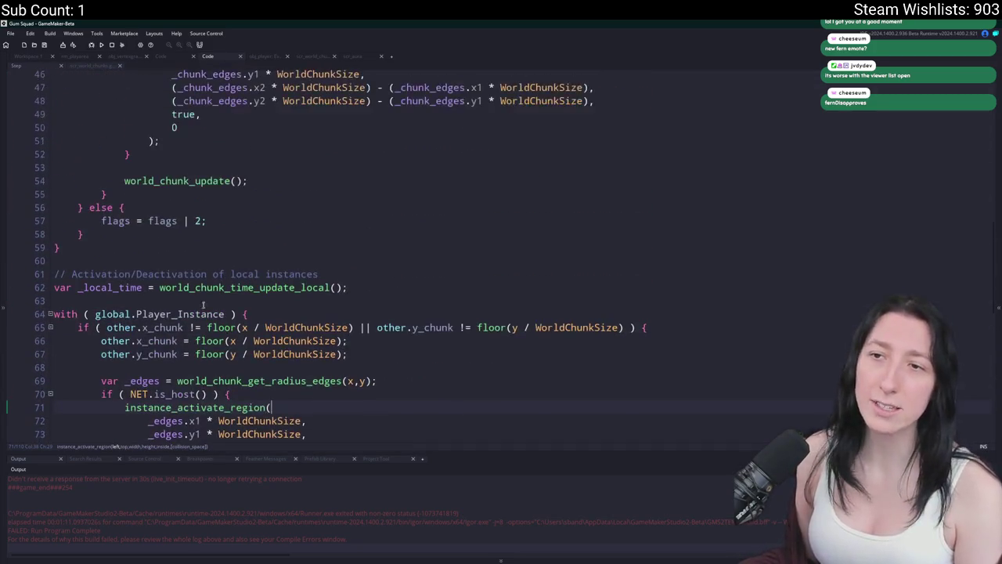
scroll(313, 227, "down", 10)
left_click_drag(282, 296, 125, 296)
right_click(129, 301)
left_click(129, 337)
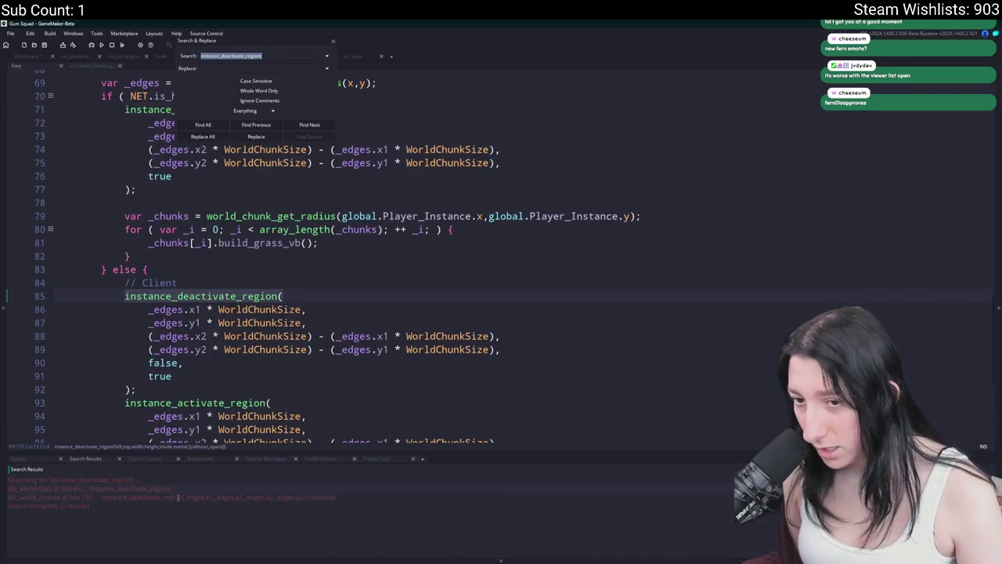
Jump to the instance_deactivate_region call in scr_world_chunks and close the search panel.
double_click(179, 498)
scroll(218, 258, "up", 5)
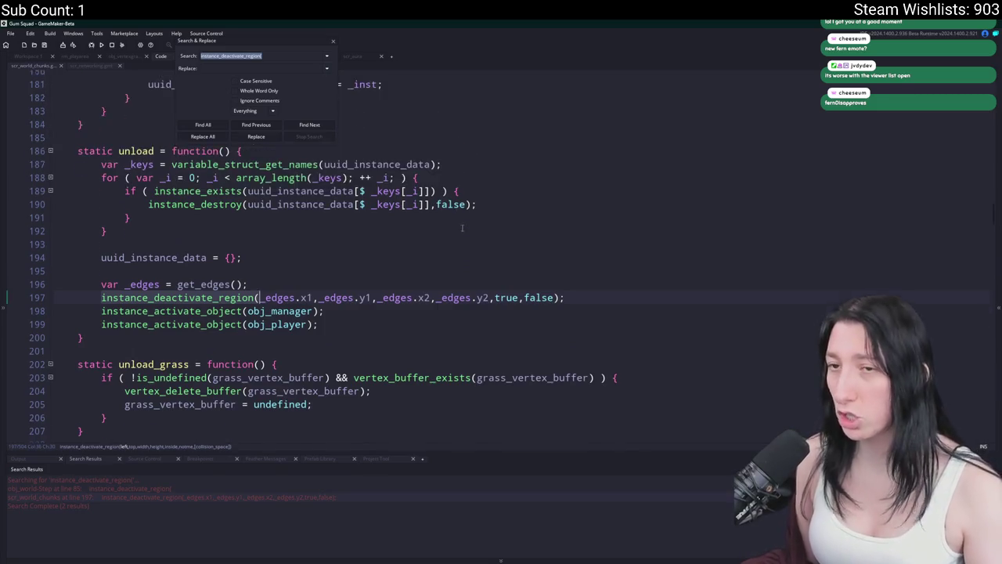
scroll(218, 258, "down", 2)
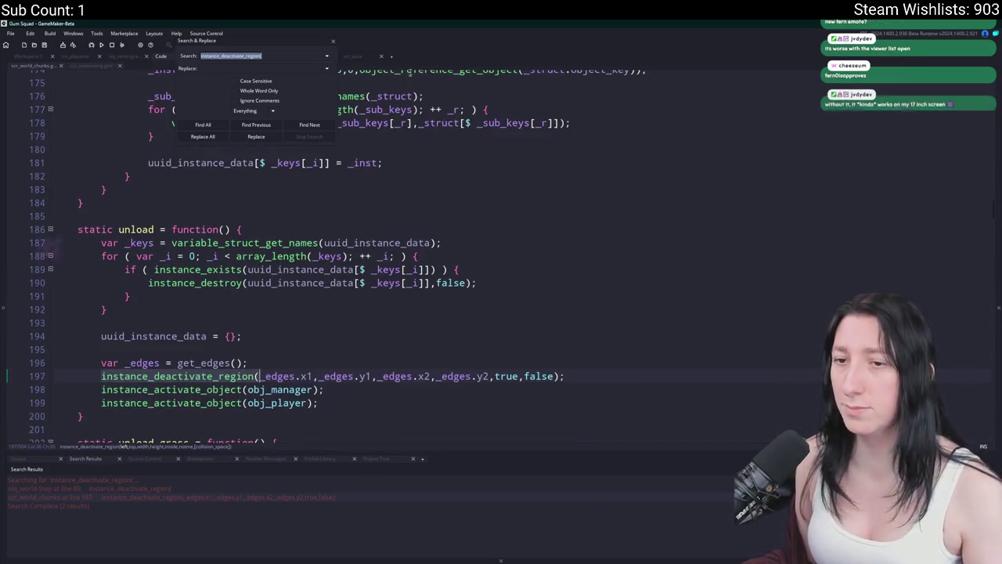
left_click(333, 41)
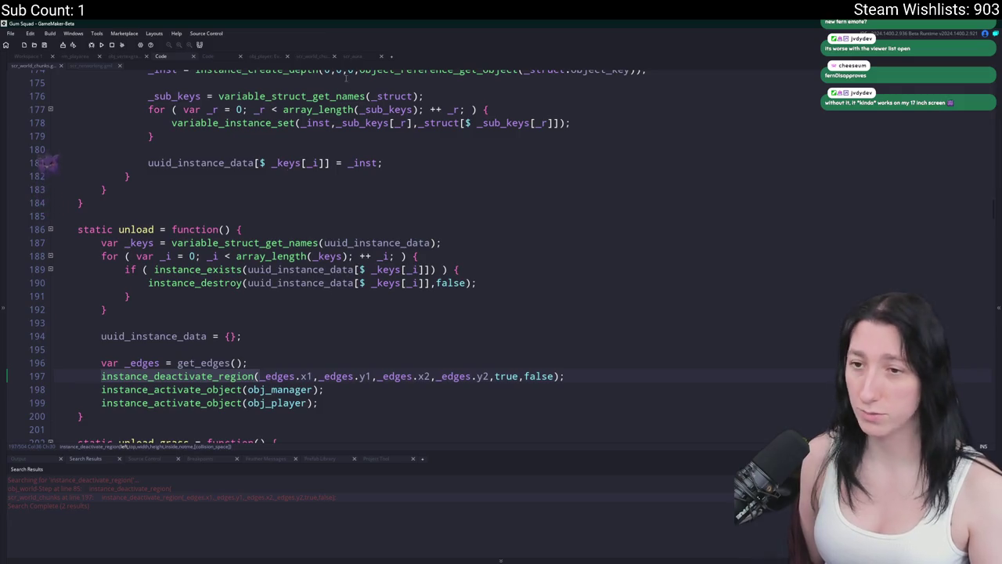
left_click(136, 229)
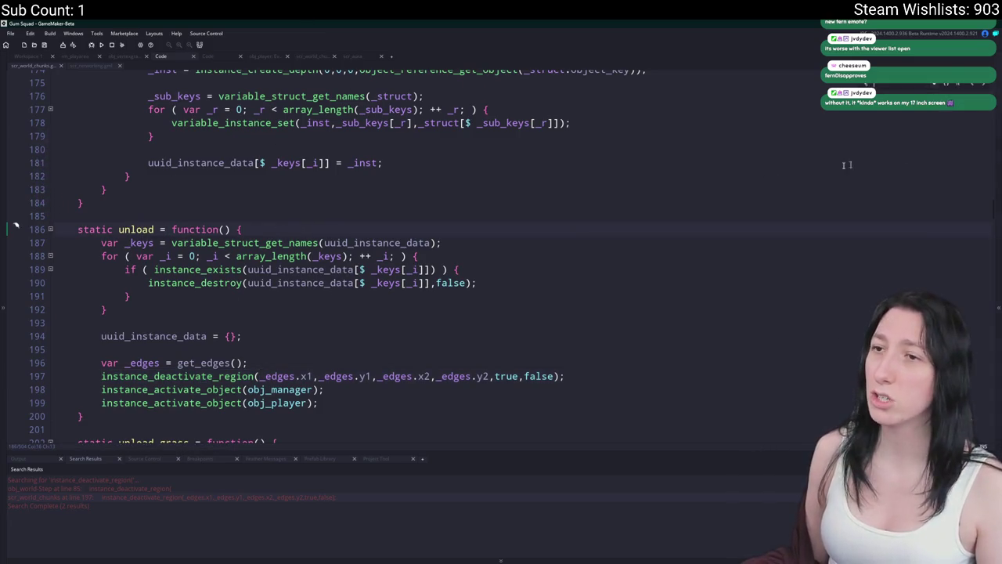
scroll(548, 180, "down", 1)
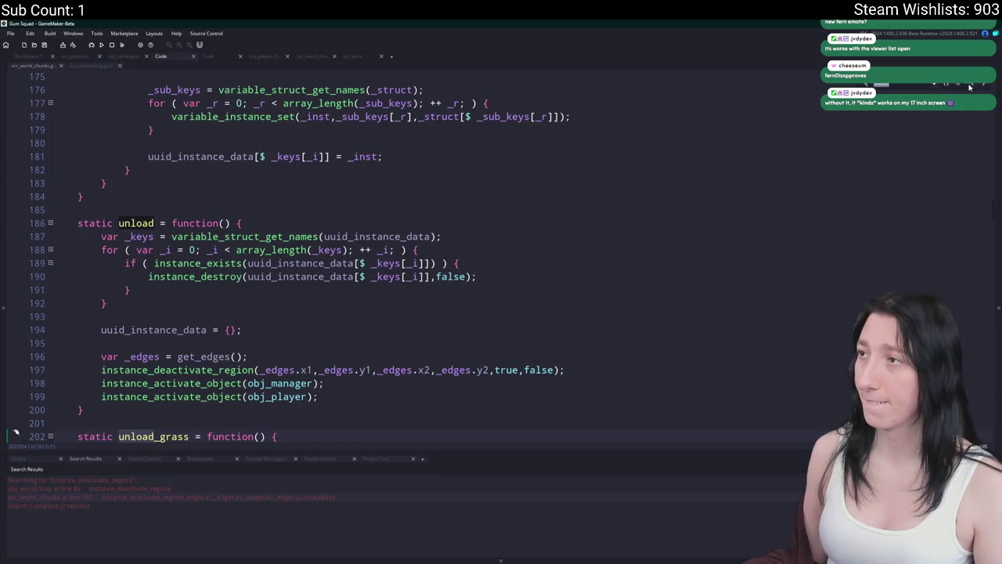
Step back through unload matches to line 77 and select 'global.World_Time - time_last_seen' on line 71.
left_click(971, 86)
left_click(971, 86)
left_click(971, 86)
scroll(374, 247, "up", 6)
left_click(285, 272)
mouse_move(285, 271)
left_mouse_down()
mouse_move(133, 259)
mouse_move(331, 259)
left_mouse_up()
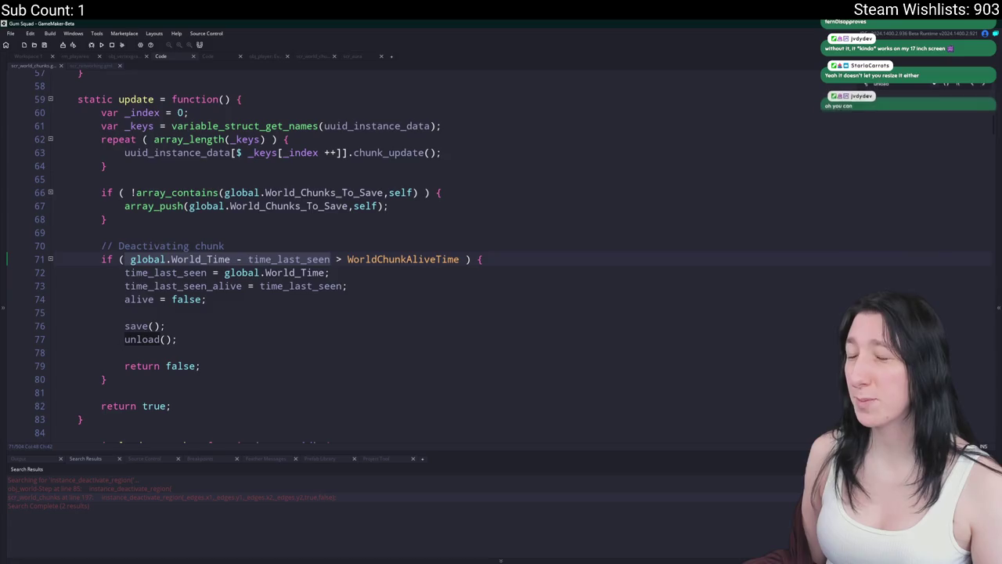
Change the WorldChunkAliveTime macro value from 15 to 3.
middle_click(365, 256)
double_click(220, 105)
type("3")
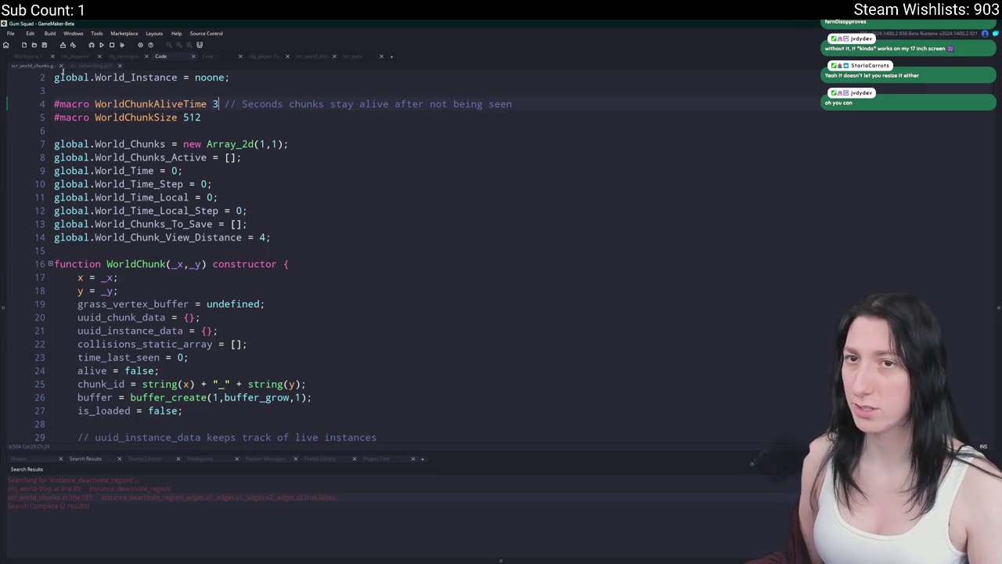
Open obj_world's Step event code and locate the mark_as_seen call.
key("ctrl+Tab")
key("ctrl+t")
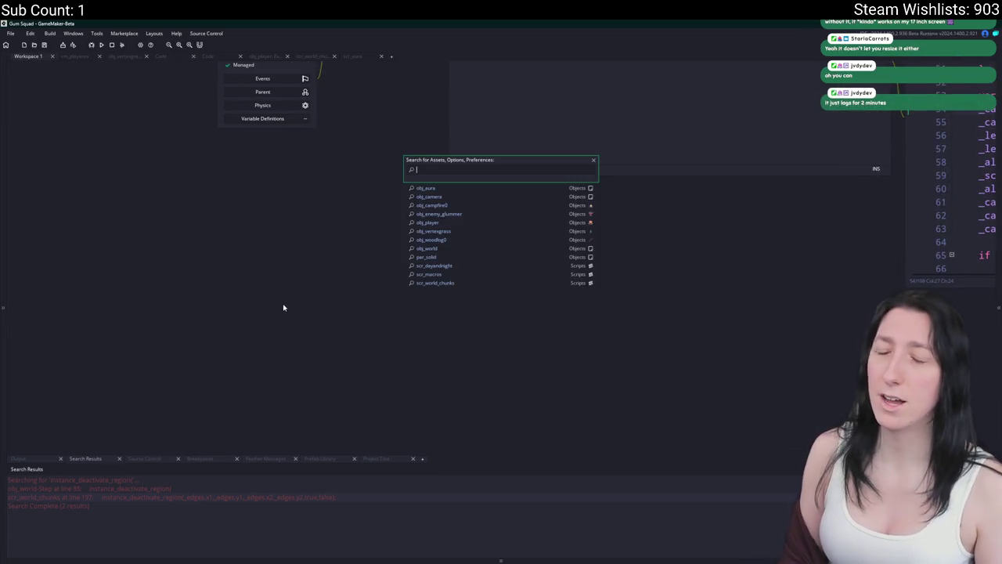
type("obj_wor")
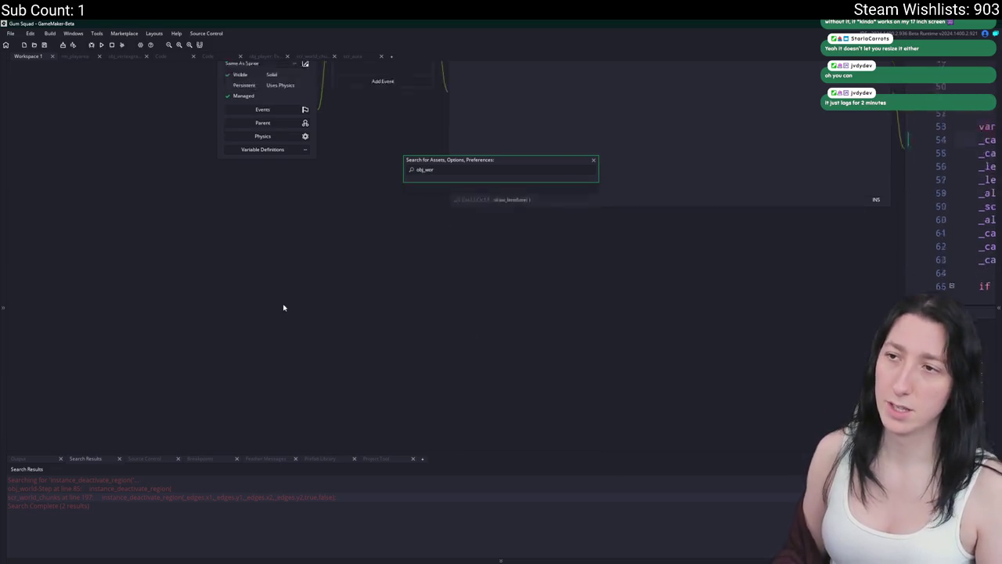
key("Return")
double_click(328, 95)
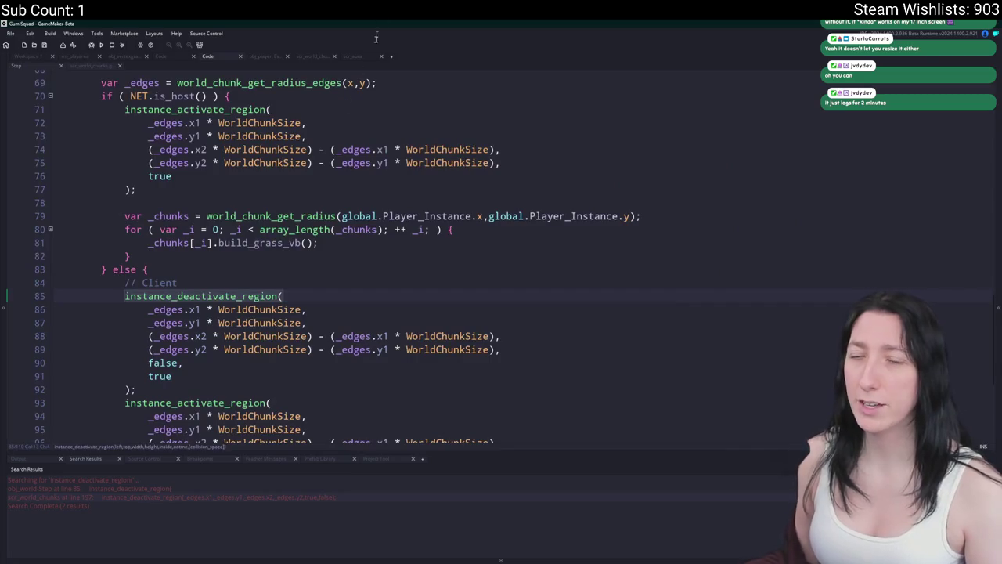
scroll(249, 296, "up", 10)
scroll(249, 296, "up", 15)
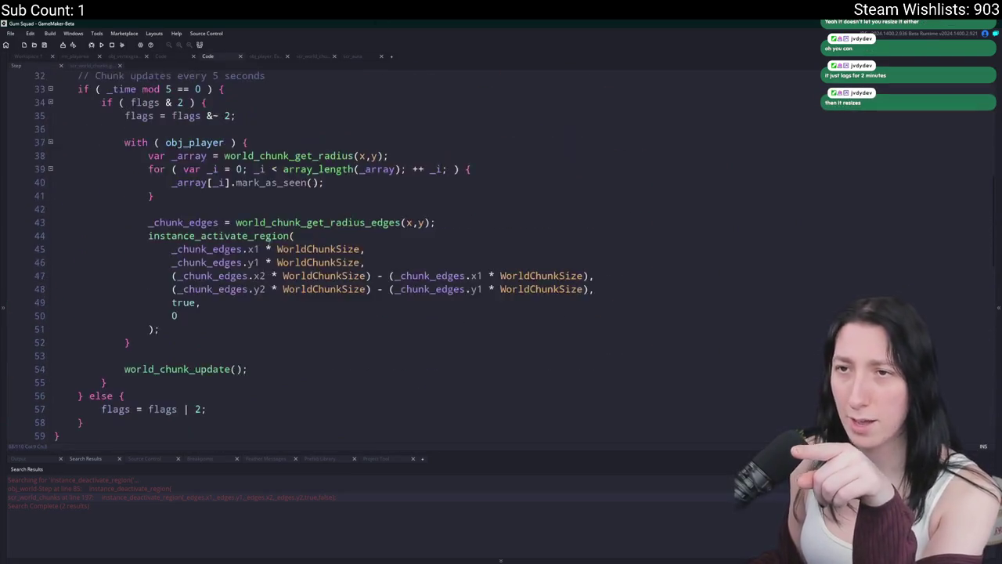
scroll(163, 227, "down", 9)
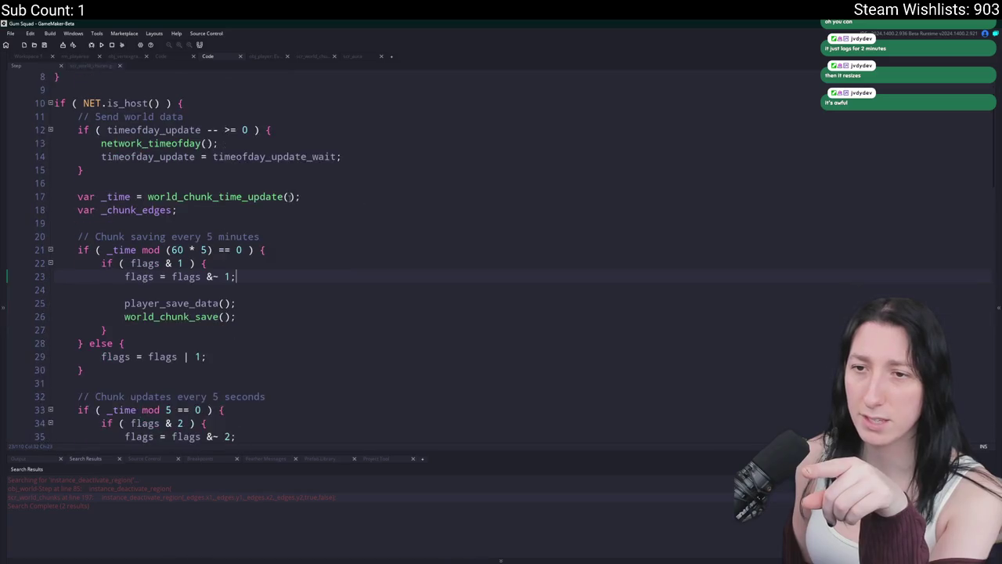
scroll(372, 200, "down", 1)
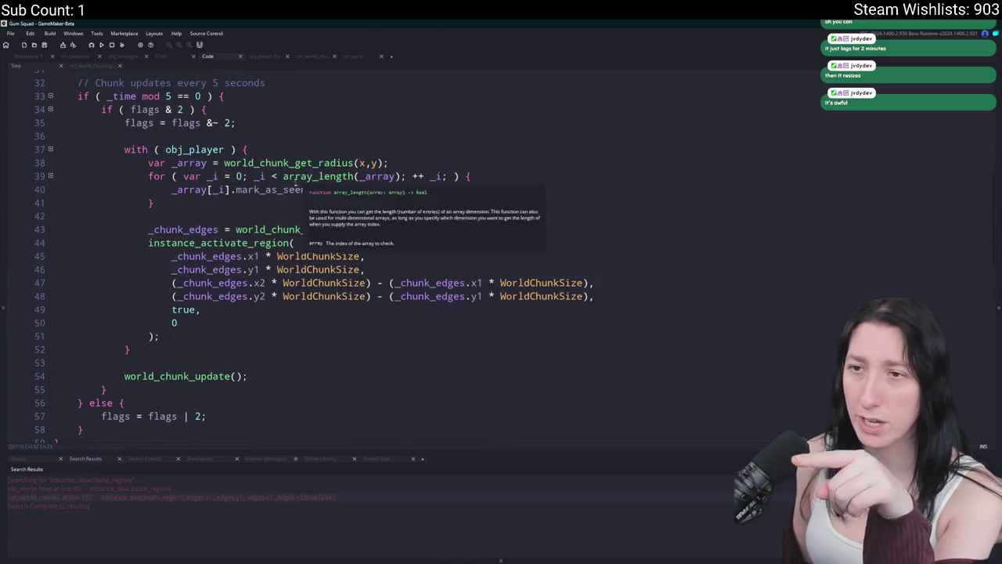
left_click(306, 189)
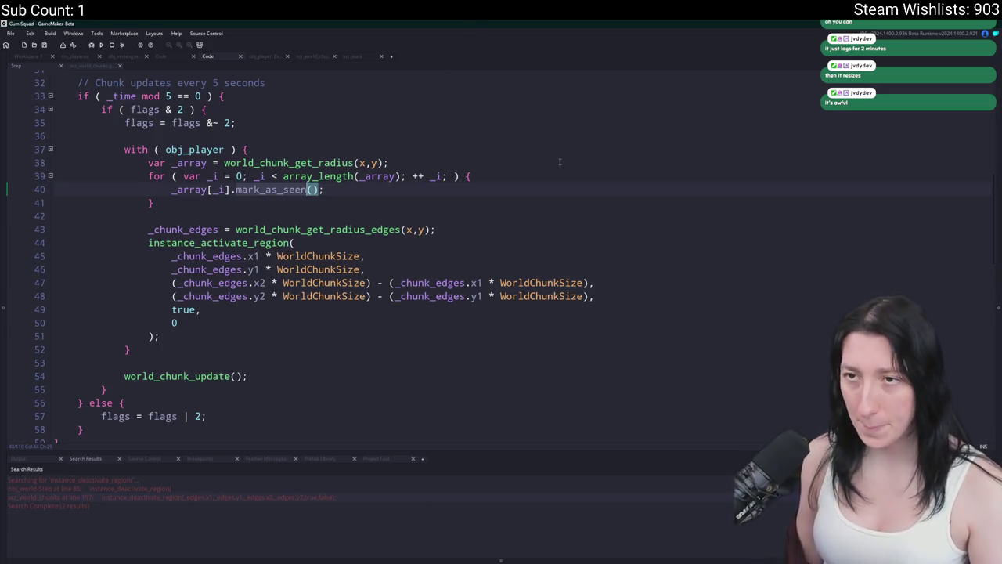
Find the mark_as_seen definition in scr_world_chunks, then build and run the game with F5.
key("ctrl+f")
key("Return")
double_click(169, 487)
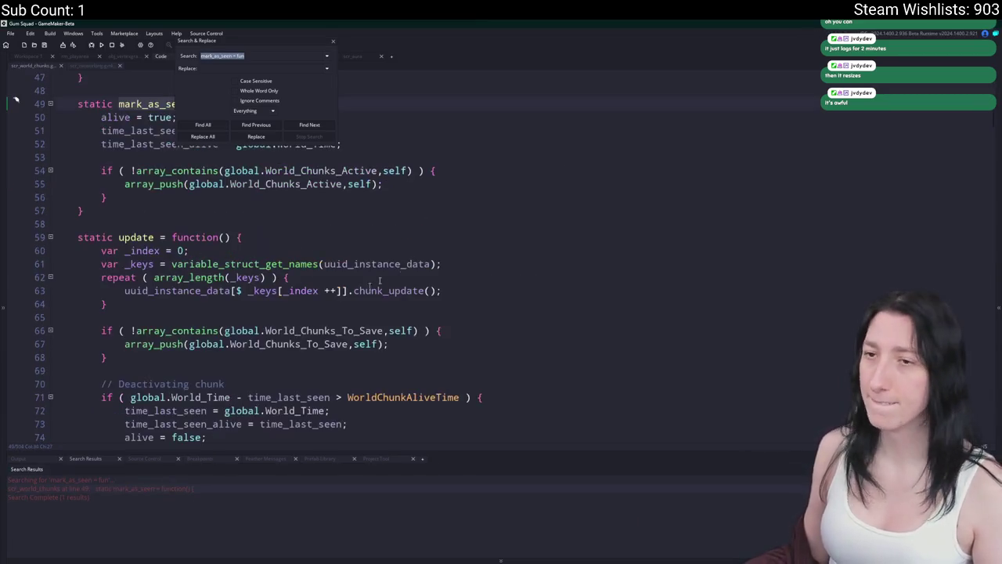
left_click(332, 42)
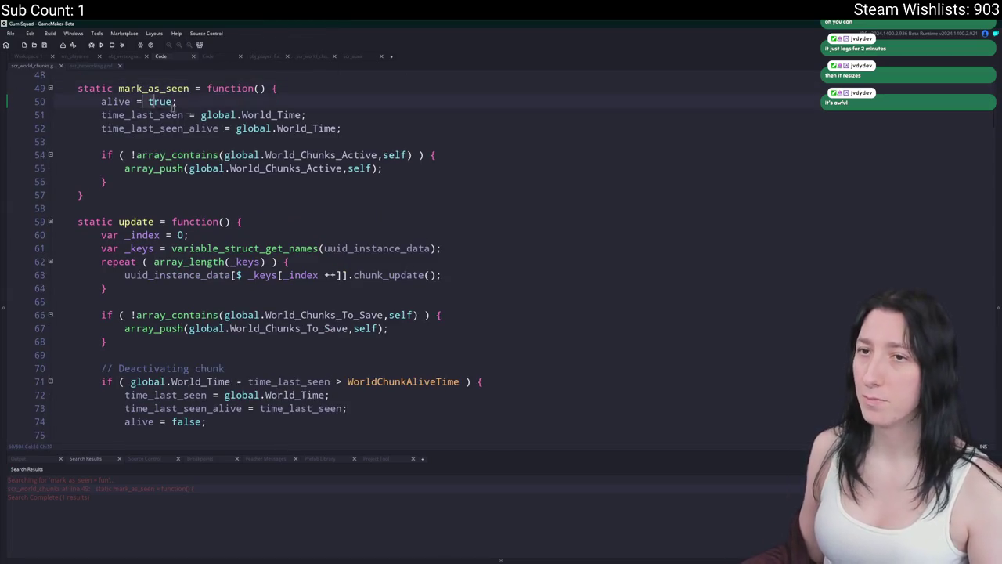
left_click(274, 122)
left_click(363, 114)
key("F5")
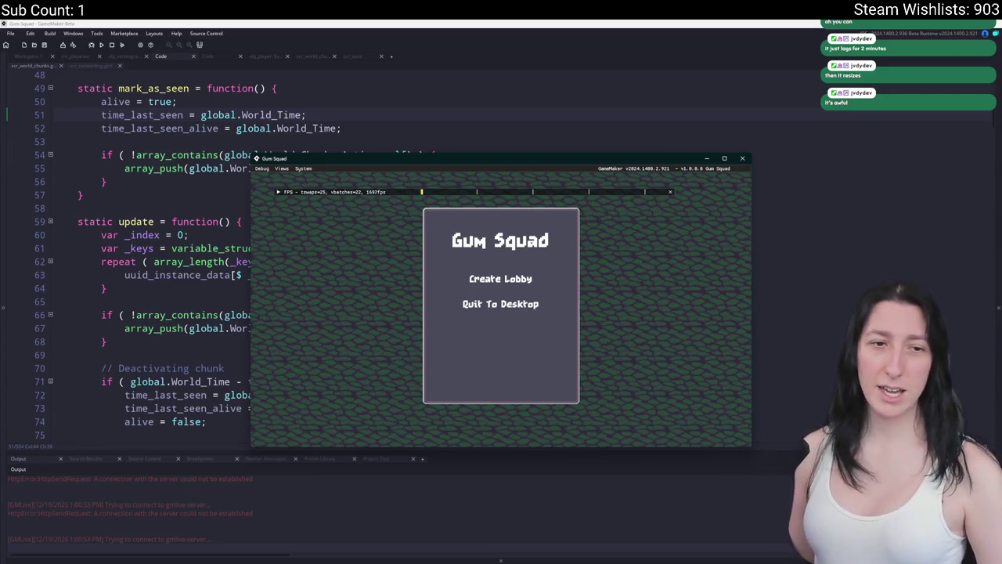
Create a lobby, walk the player left and right across the chunked world, then close the game.
left_click(516, 278)
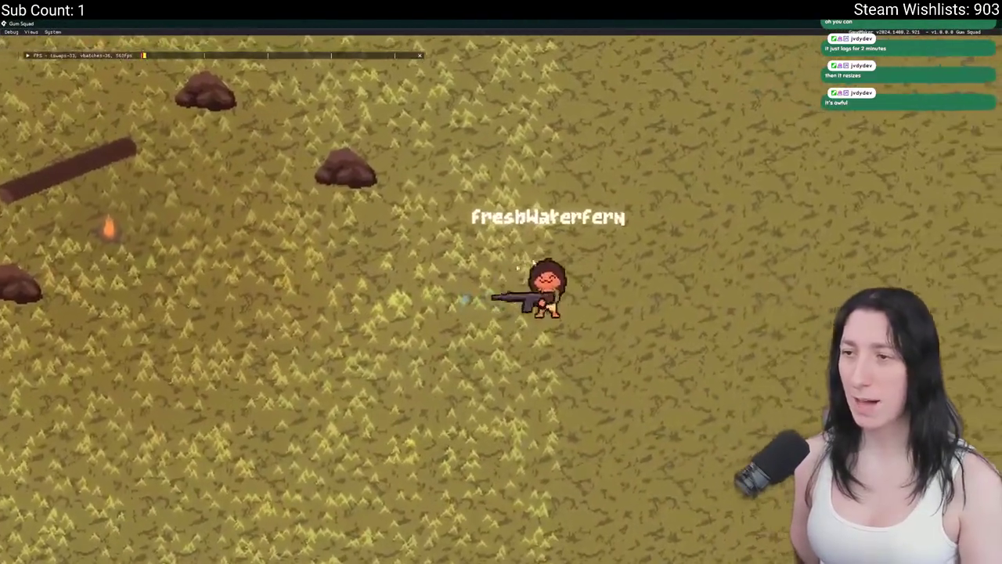
key("d")
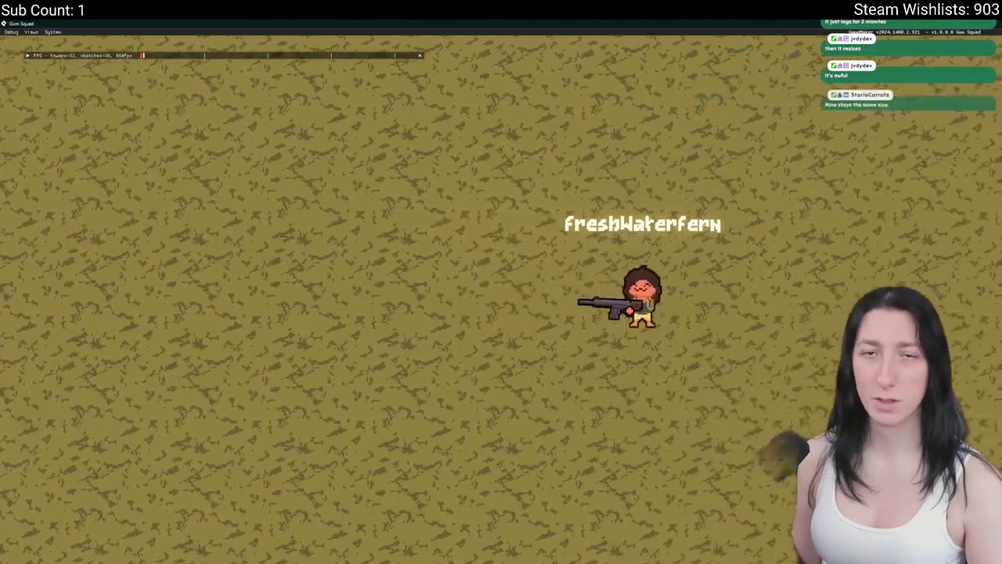
key("a")
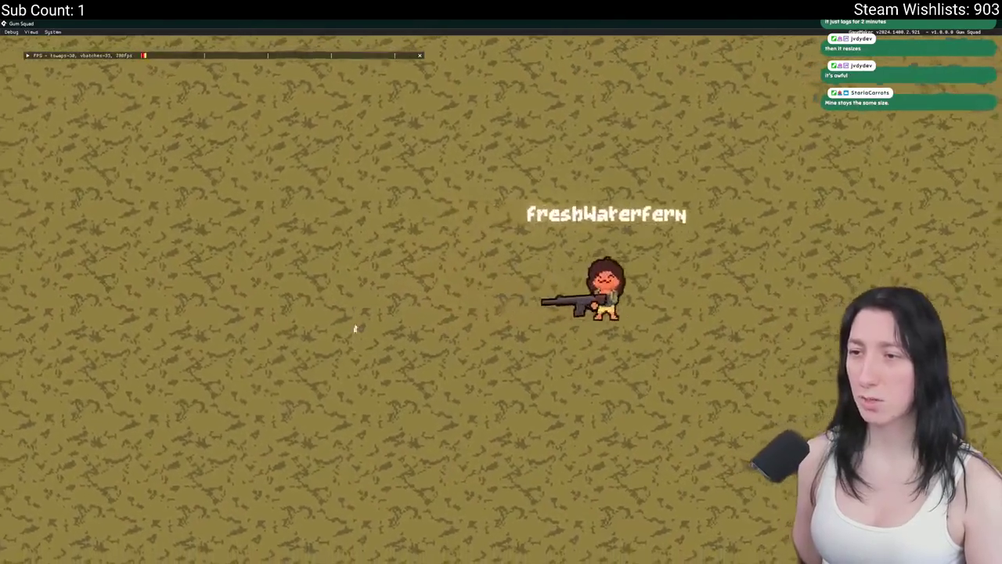
scroll(338, 497, "down", 5)
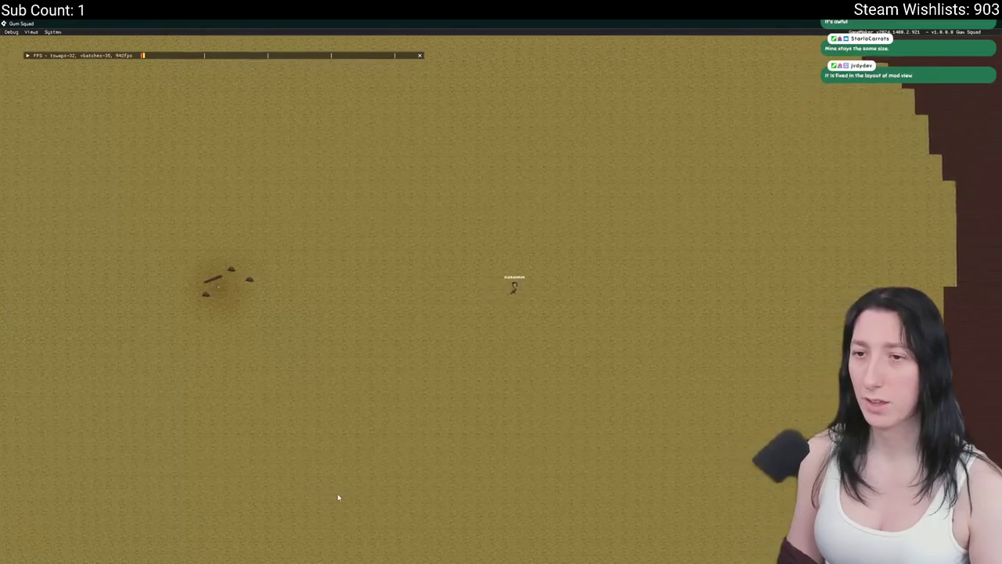
key("a")
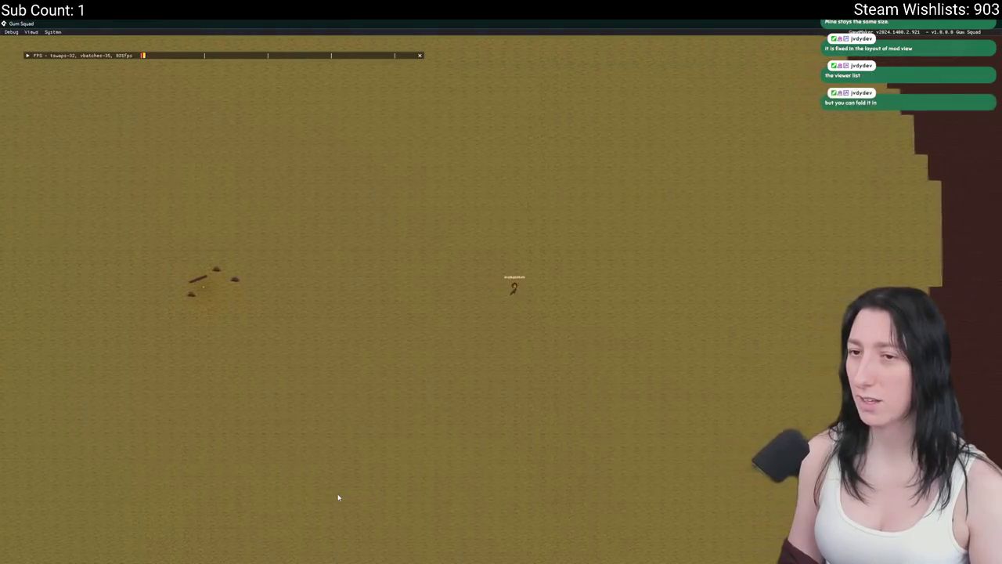
key("d")
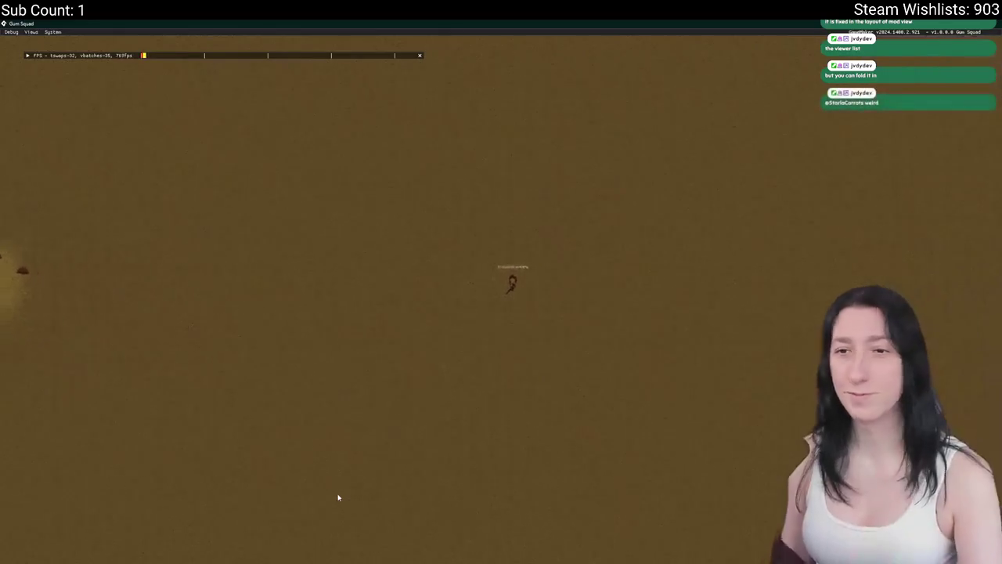
key("alt+F4")
left_click(410, 174)
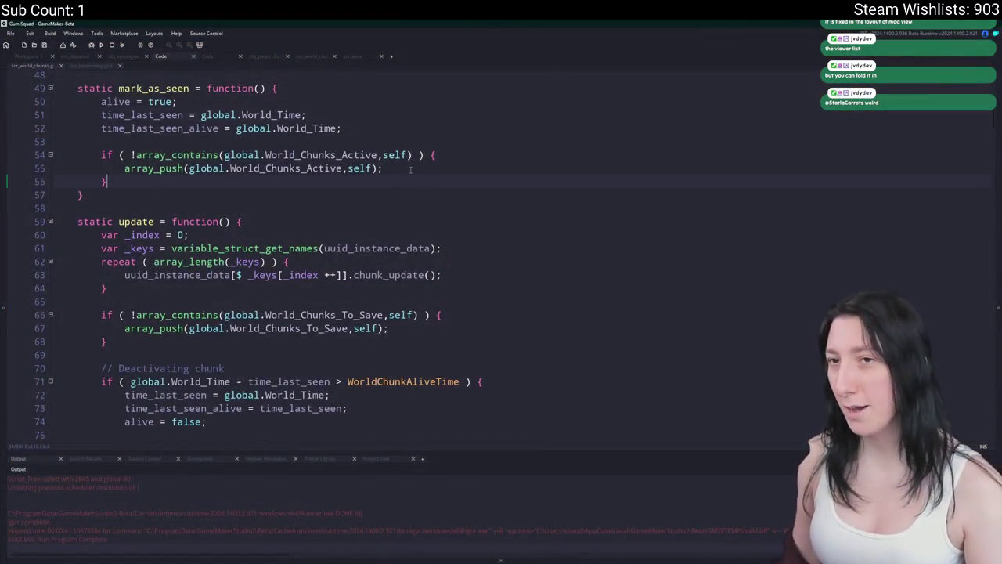
Show obj_world's Step event scrolled to the 'Chunk updates every 5 seconds' block.
left_click(219, 59)
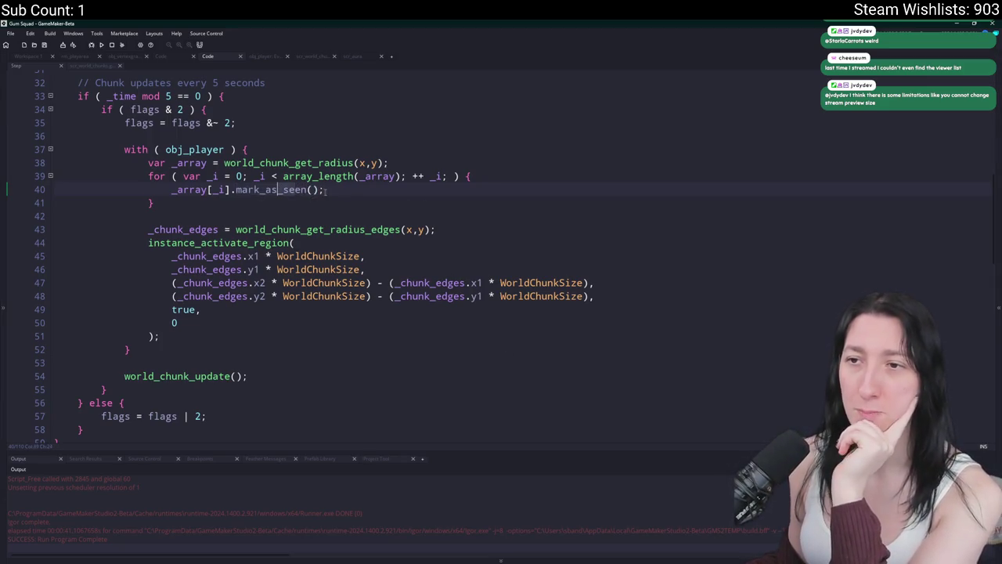
scroll(171, 199, "up", 2)
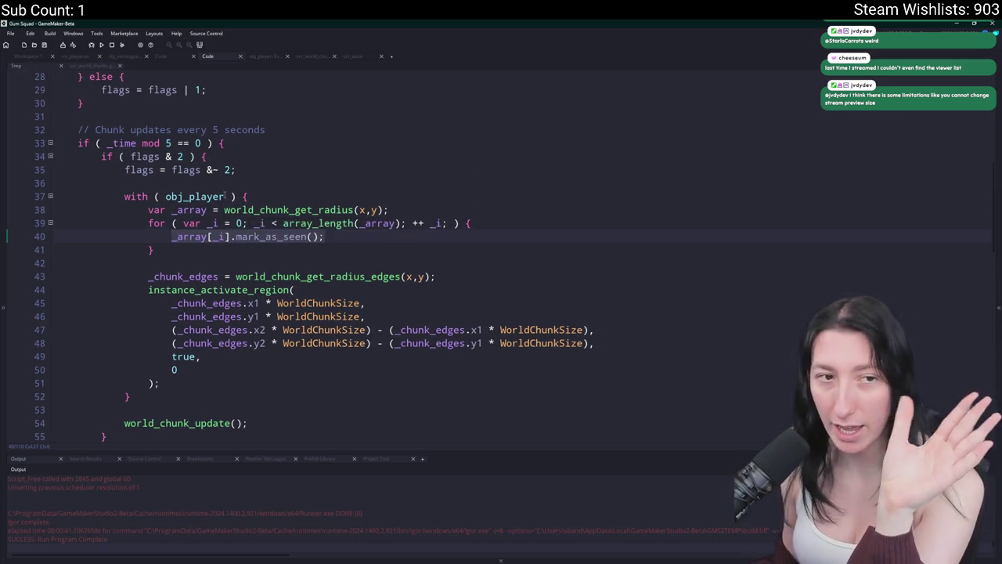
mouse_move(224, 191)
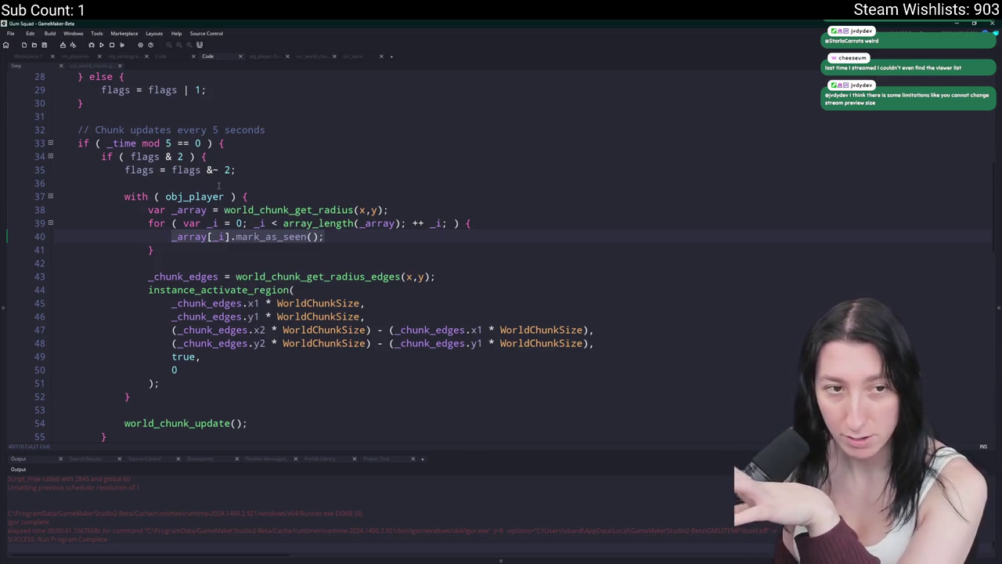
mouse_move(181, 191)
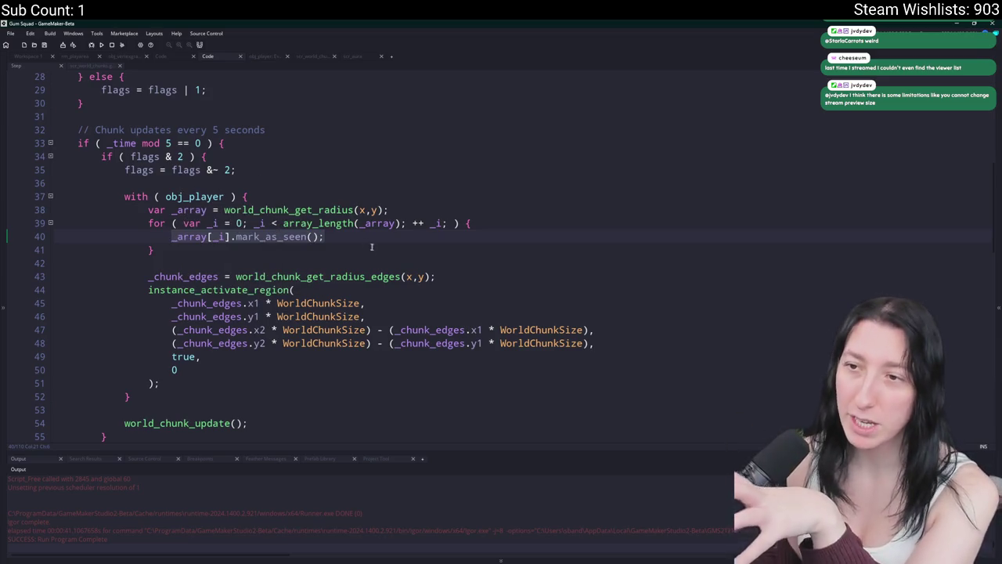
key("alt+Tab")
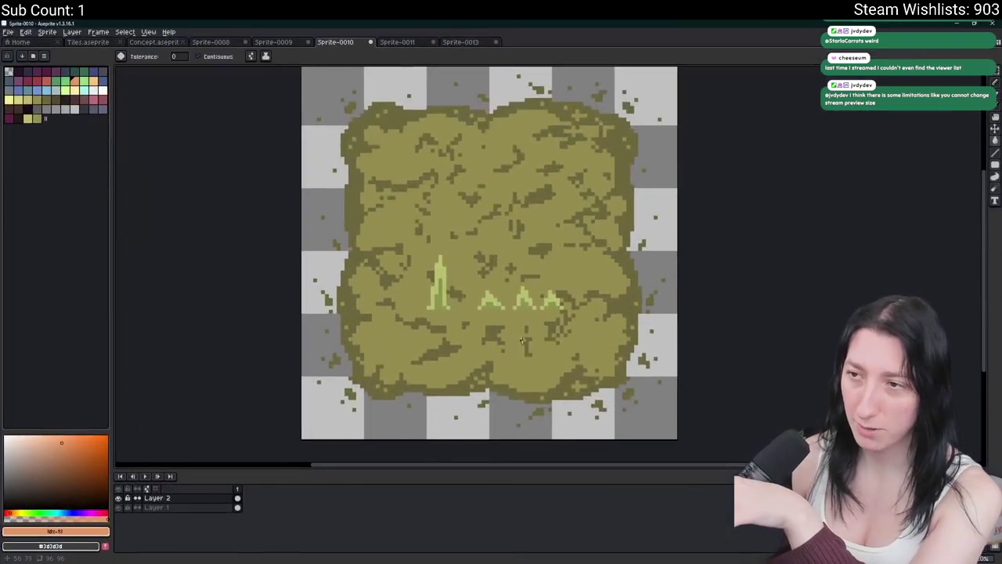
On a new layer, pencil-draw a black stick figure with legs, body, arms and a round head.
scroll(178, 204, "down", 2)
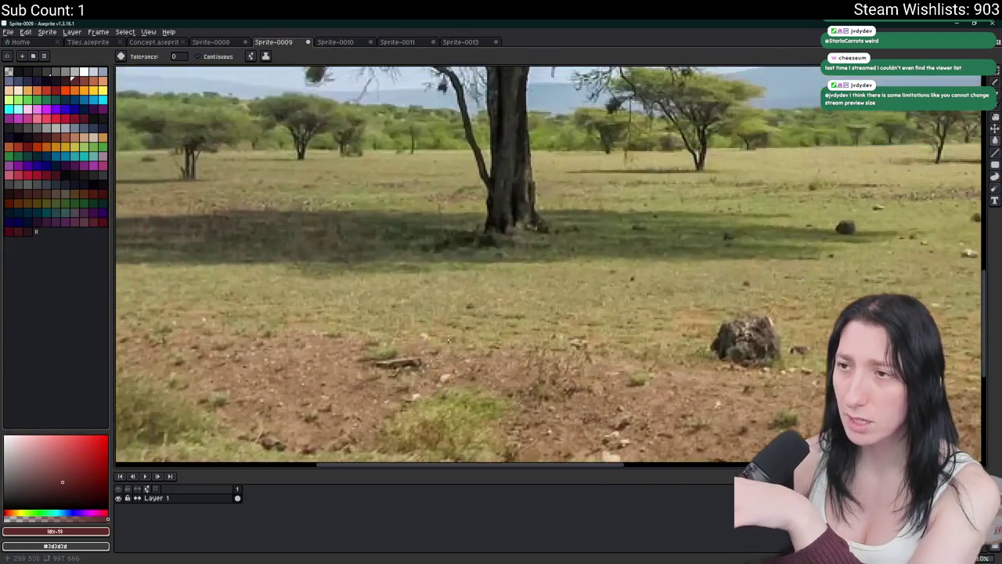
key("shift+n")
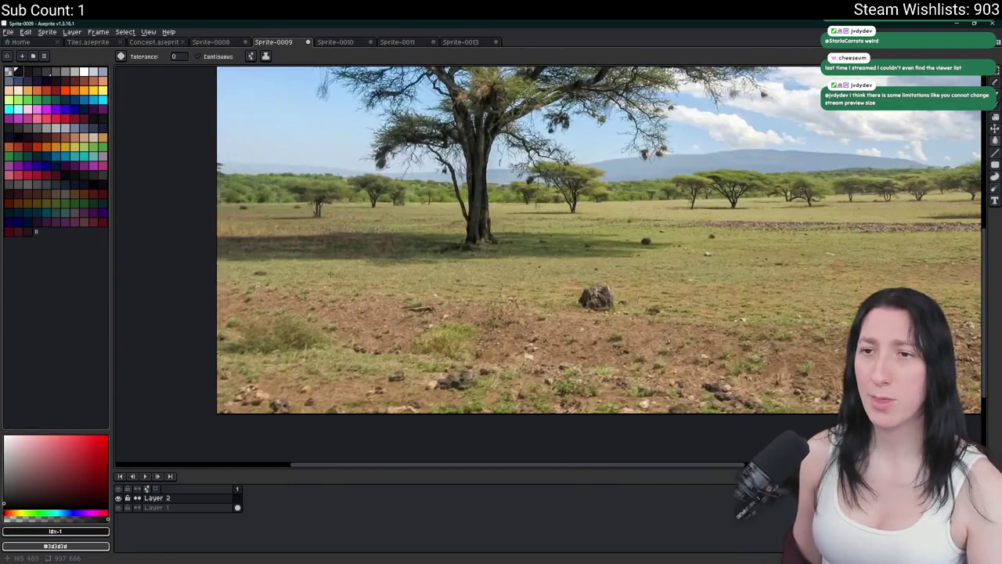
key("b")
scroll(323, 288, "up", 2)
scroll(323, 288, "down", 4)
scroll(329, 310, "up", 3)
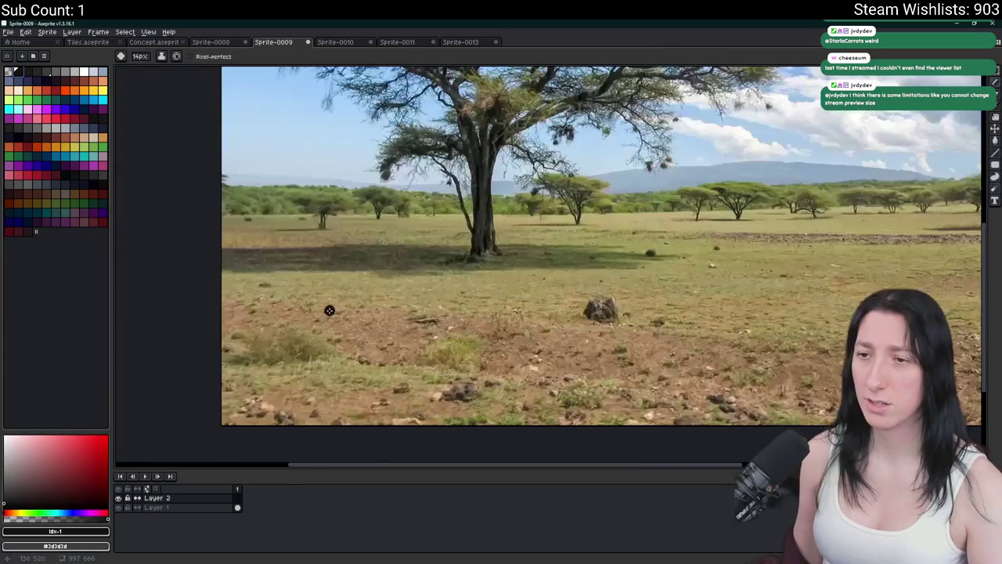
mouse_move(320, 286)
left_mouse_down()
mouse_move(308, 337)
mouse_move(340, 341)
mouse_move(316, 213)
left_mouse_up()
key("ctrl+z")
mouse_move(320, 291)
left_mouse_down()
mouse_move(316, 231)
mouse_move(281, 259)
mouse_move(339, 259)
left_mouse_up()
mouse_move(329, 248)
left_mouse_down()
mouse_move(319, 207)
mouse_move(328, 230)
mouse_move(349, 234)
left_mouse_up()
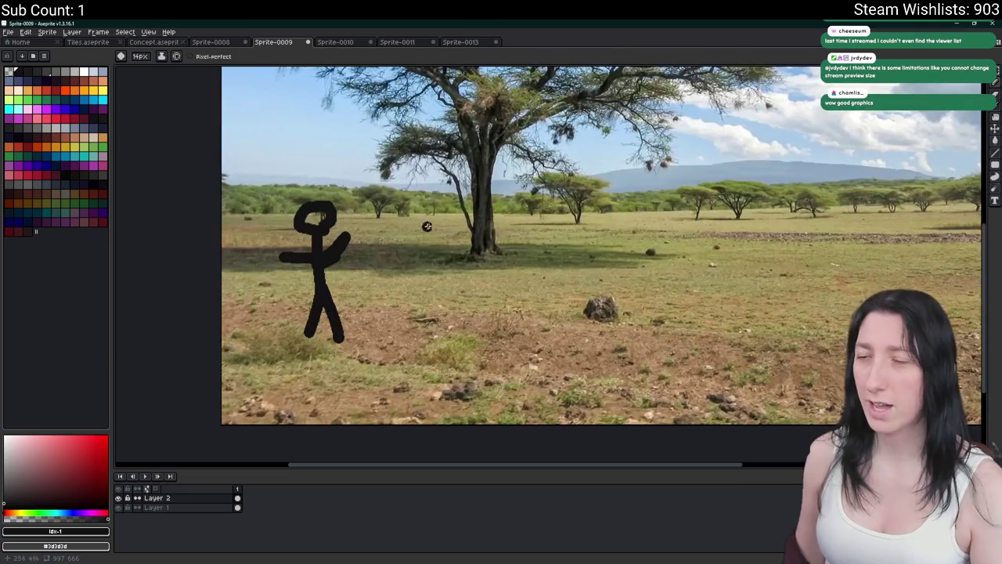